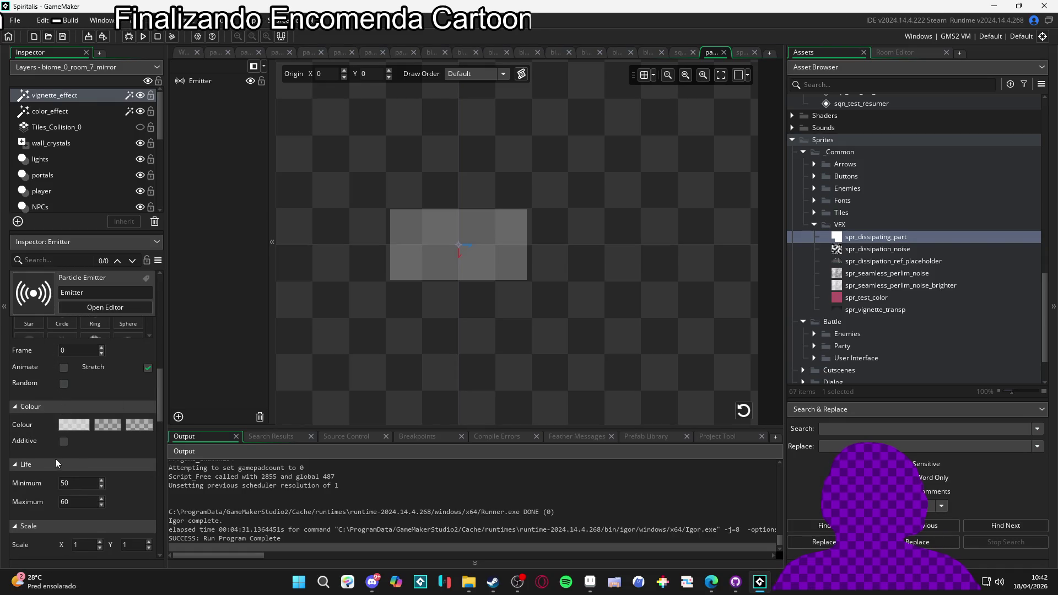
pyautogui.scroll(-2, 51, 442)
# Step: Set the emitter's particle count to 30 and replay the burst preview
pyautogui.click(738, 411)
pyautogui.scroll(8, 39, 407)
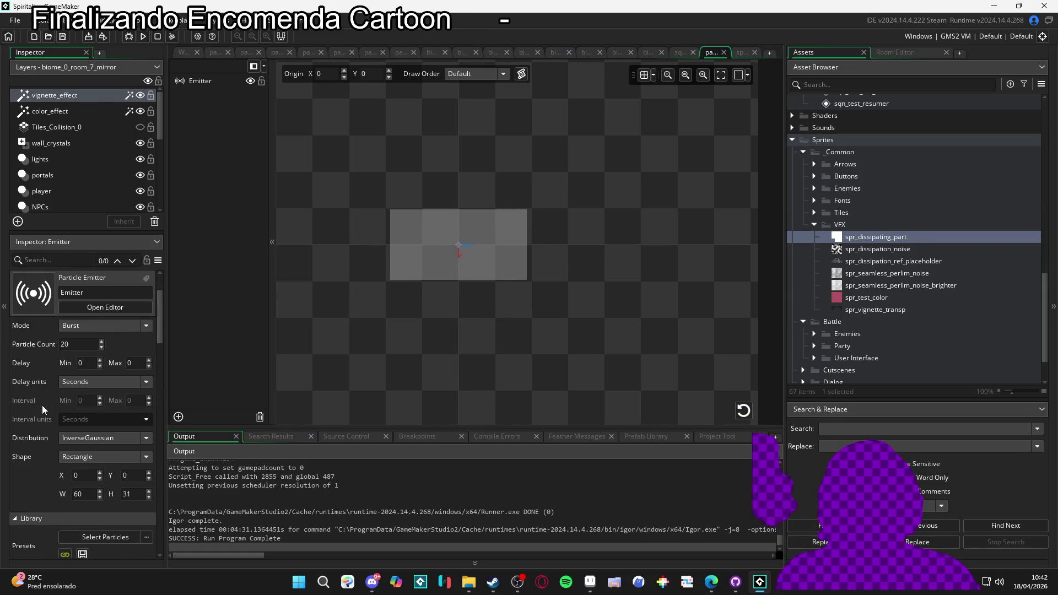
pyautogui.scroll(2, 60, 375)
pyautogui.doubleClick(77, 410)
pyautogui.write('30')
pyautogui.click(742, 409)
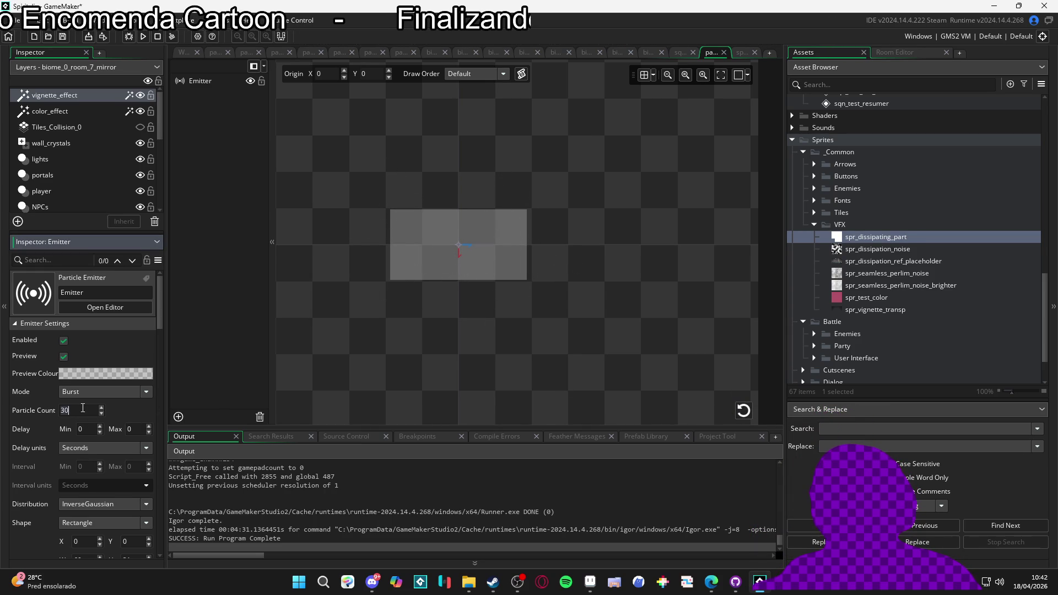
pyautogui.scroll(-1, 70, 414)
pyautogui.scroll(-8, 70, 414)
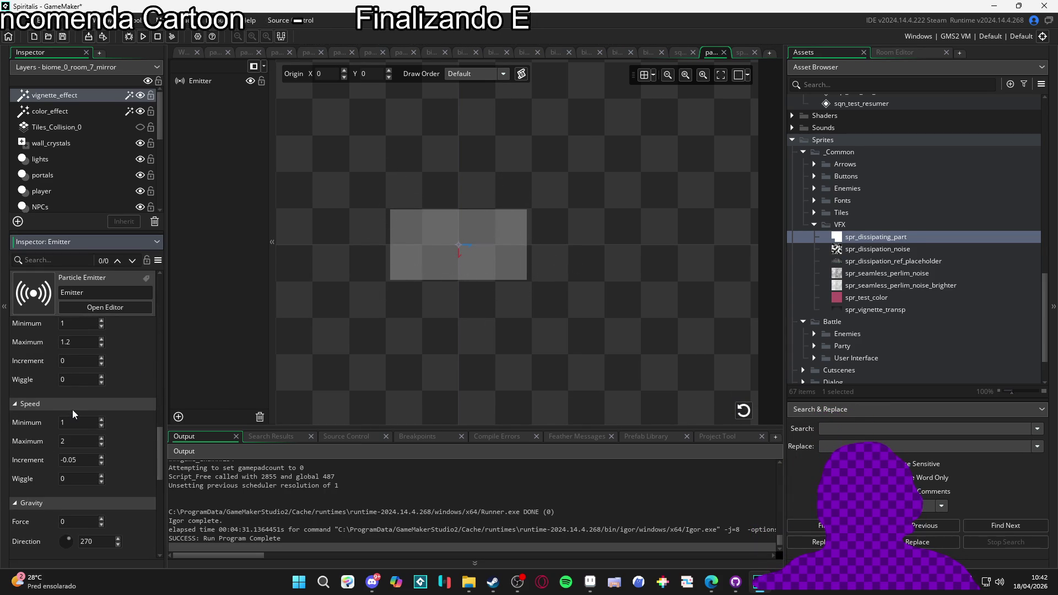
# Step: Set the speed increment to 0 and the speed range to 0.5–1
pyautogui.click(81, 459)
pyautogui.write('0')
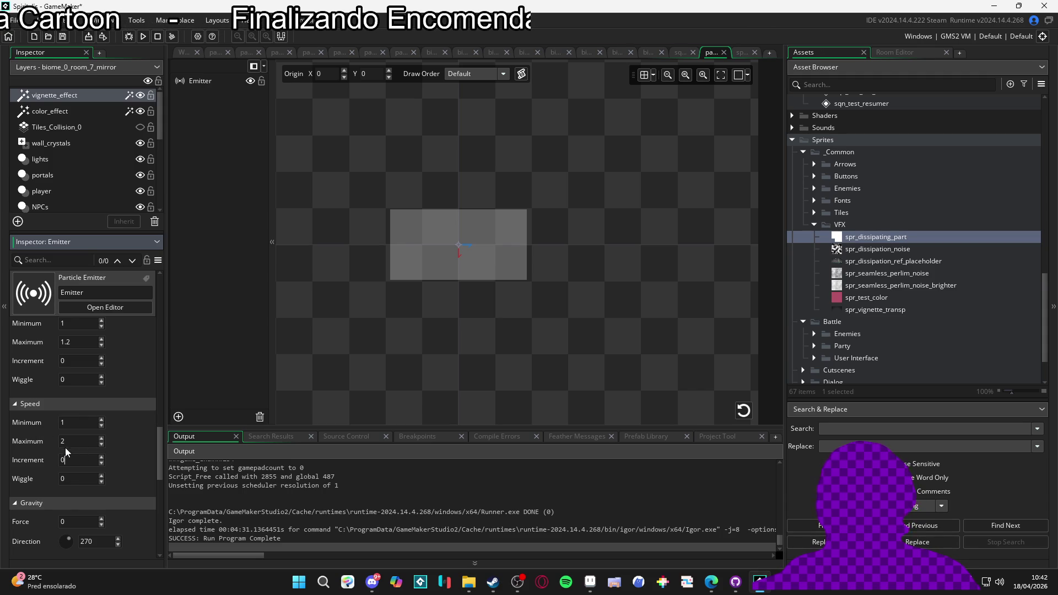
pyautogui.click(77, 422)
pyautogui.write('0.5')
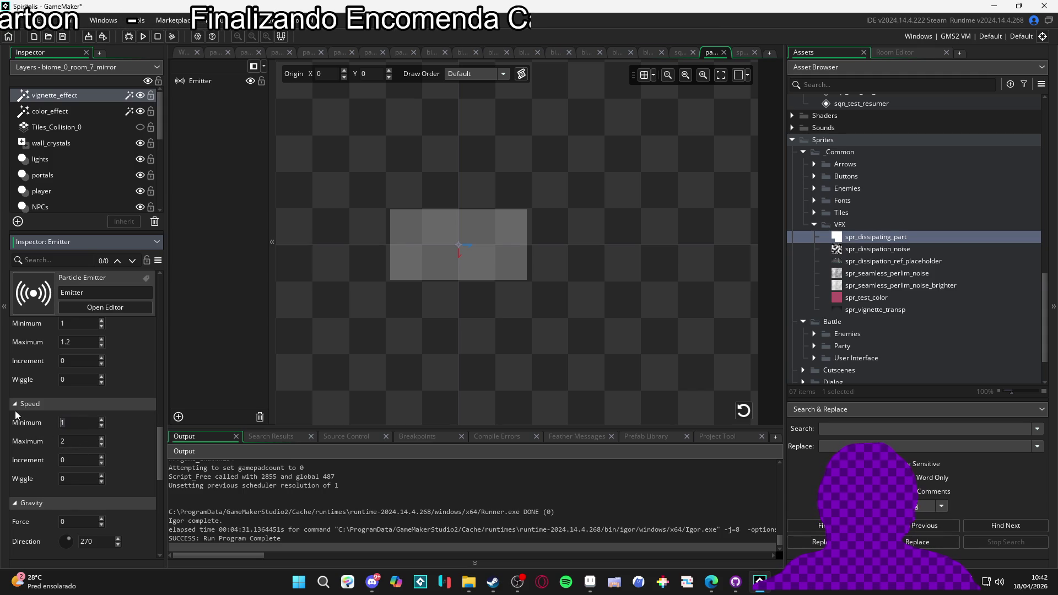
pyautogui.press('Tab')
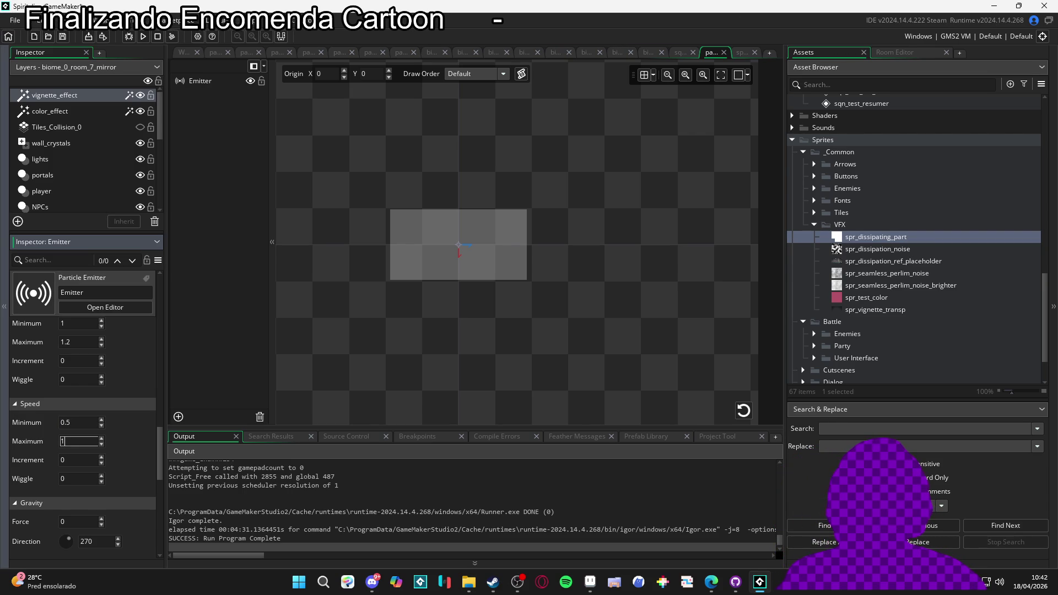
pyautogui.scroll(1, 127, 368)
pyautogui.scroll(-2, 122, 369)
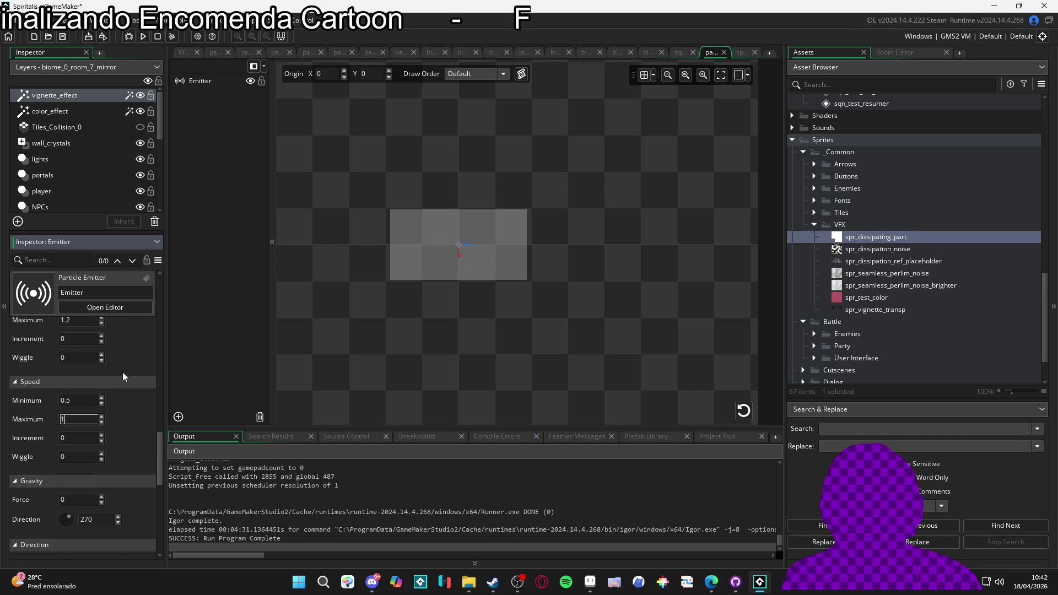
pyautogui.scroll(2, 123, 372)
# Step: Set the maximum particle size to 1 and the maximum life to 100
pyautogui.click(78, 358)
pyautogui.write('1')
pyautogui.scroll(2, 115, 364)
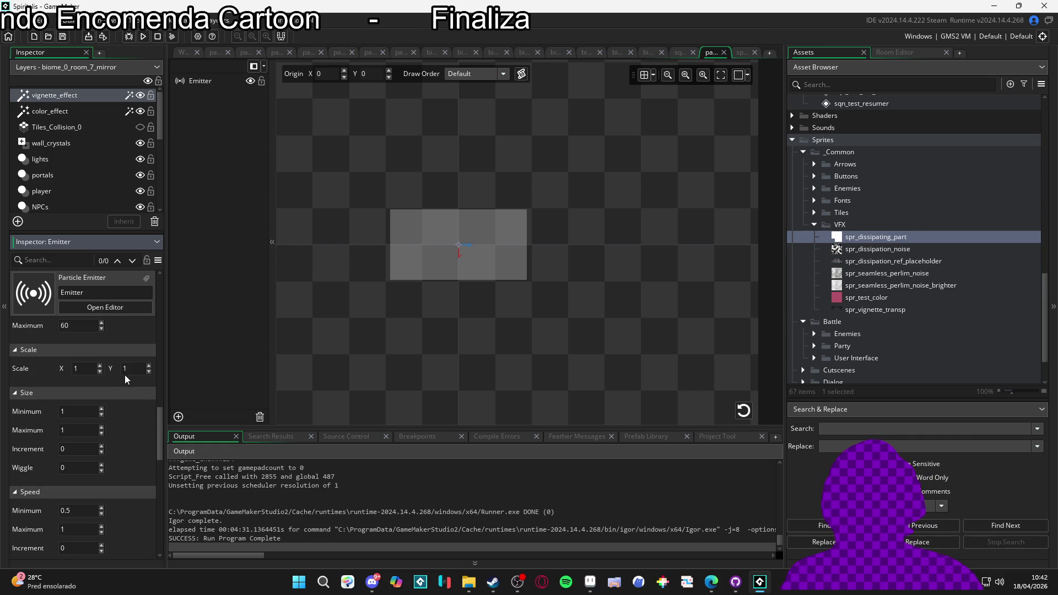
pyautogui.scroll(2, 121, 411)
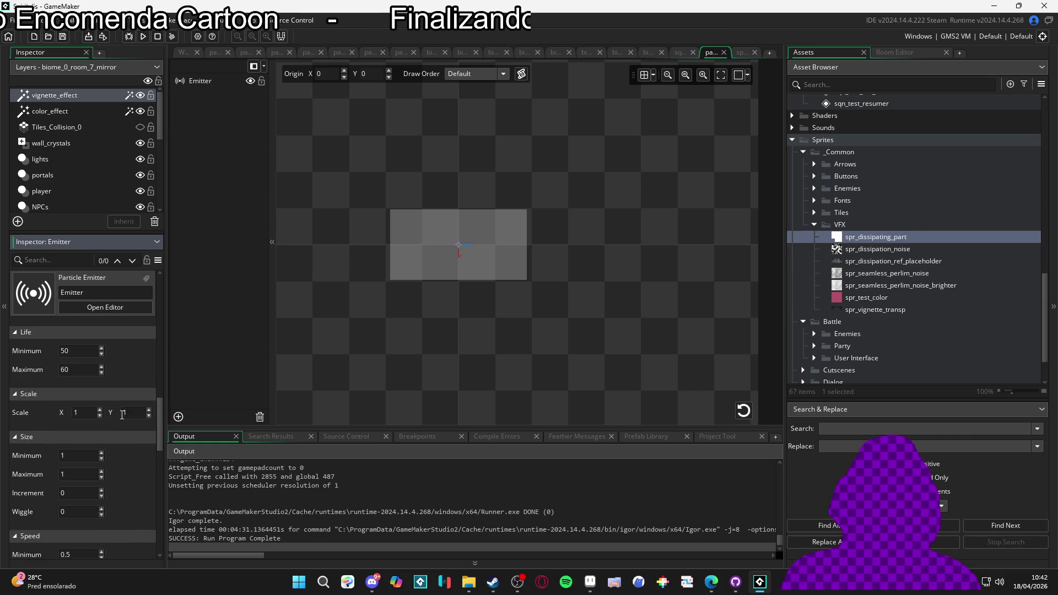
pyautogui.scroll(1, 121, 423)
pyautogui.click(66, 391)
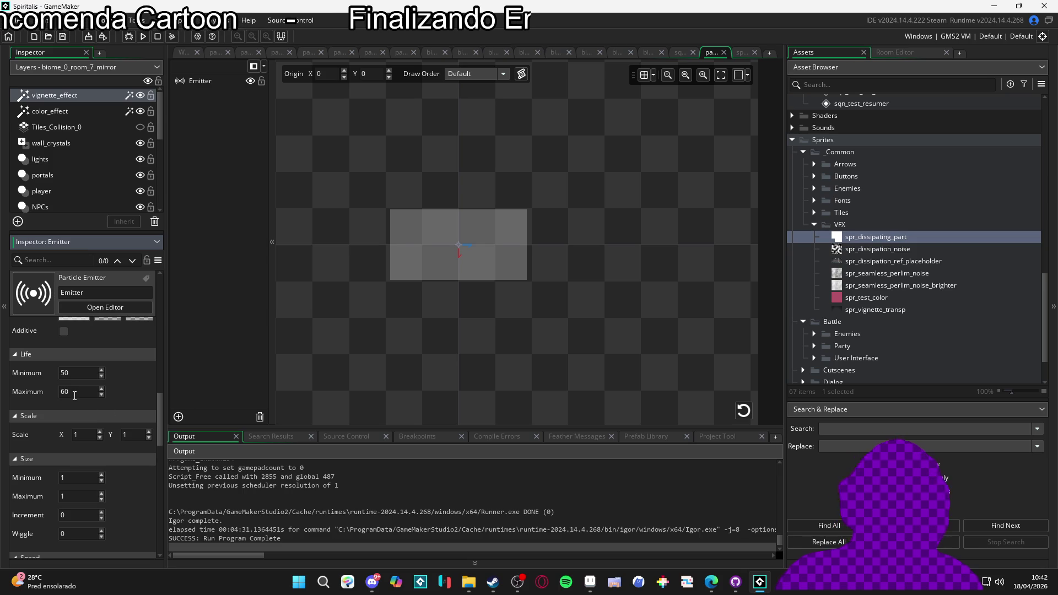
pyautogui.write('100')
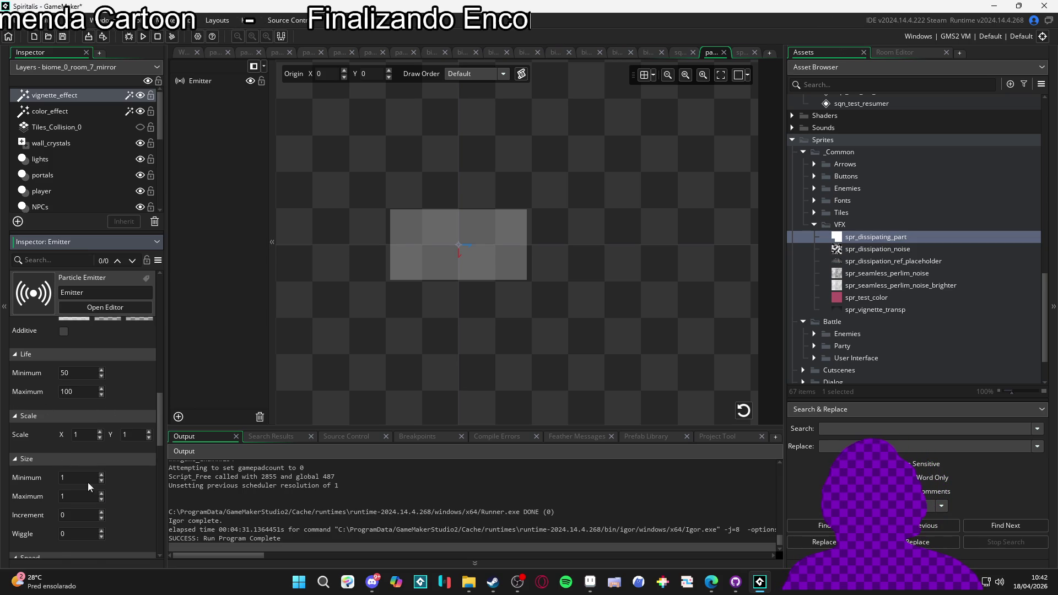
pyautogui.scroll(-3, 83, 474)
pyautogui.scroll(-3, 105, 504)
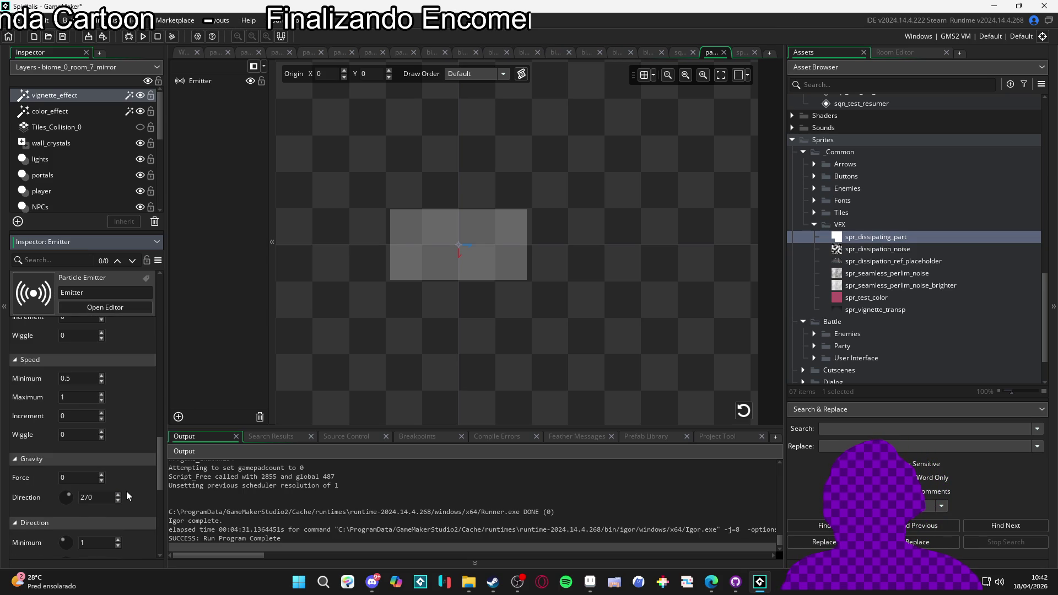
pyautogui.scroll(-1, 127, 490)
pyautogui.scroll(15, 127, 490)
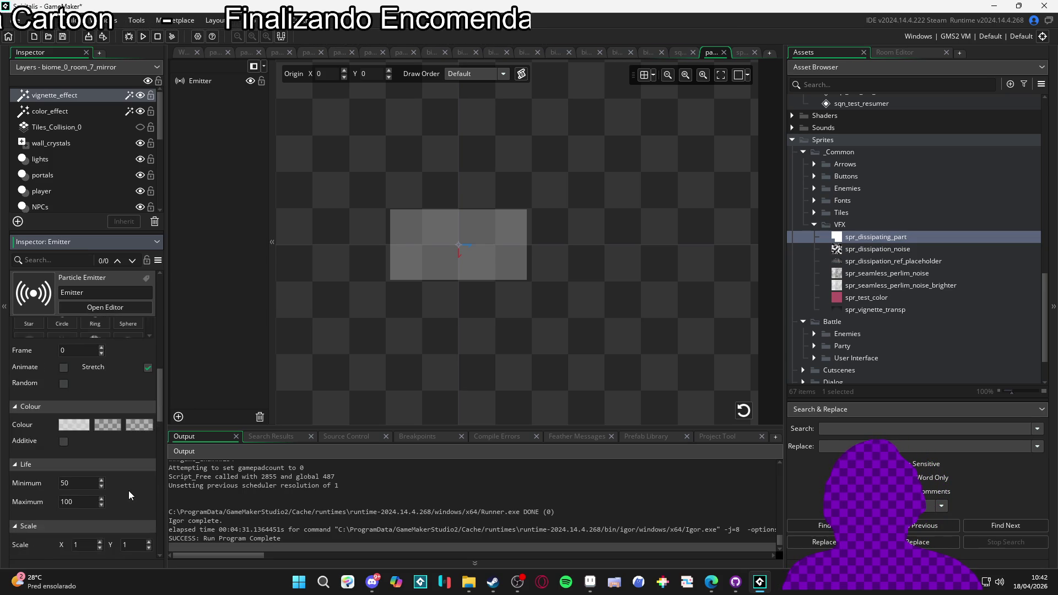
pyautogui.scroll(8, 58, 365)
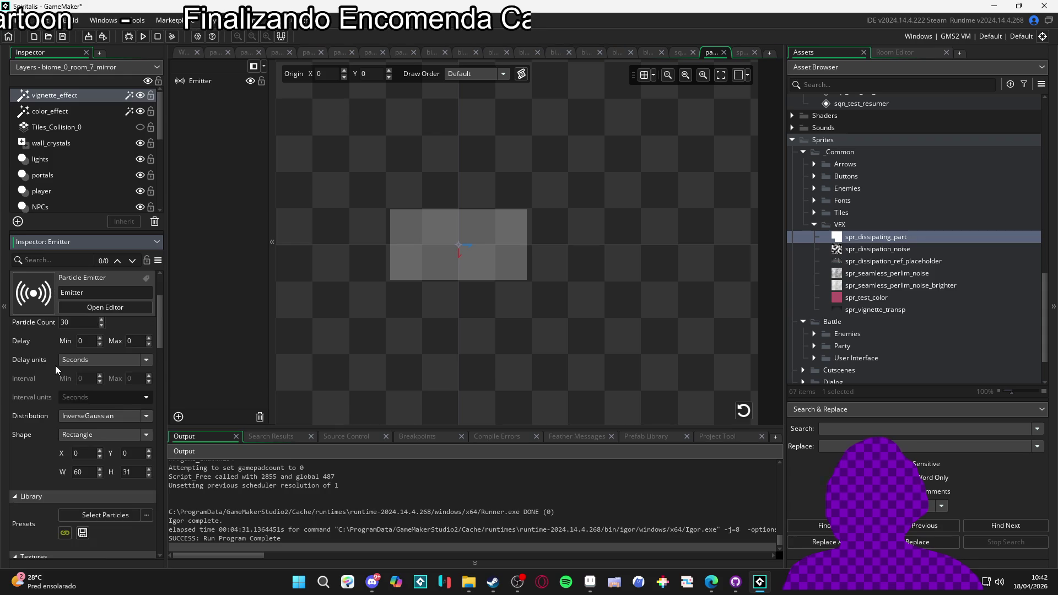
# Step: Switch the emitter mode to Stream
pyautogui.click(98, 395)
pyautogui.click(94, 407)
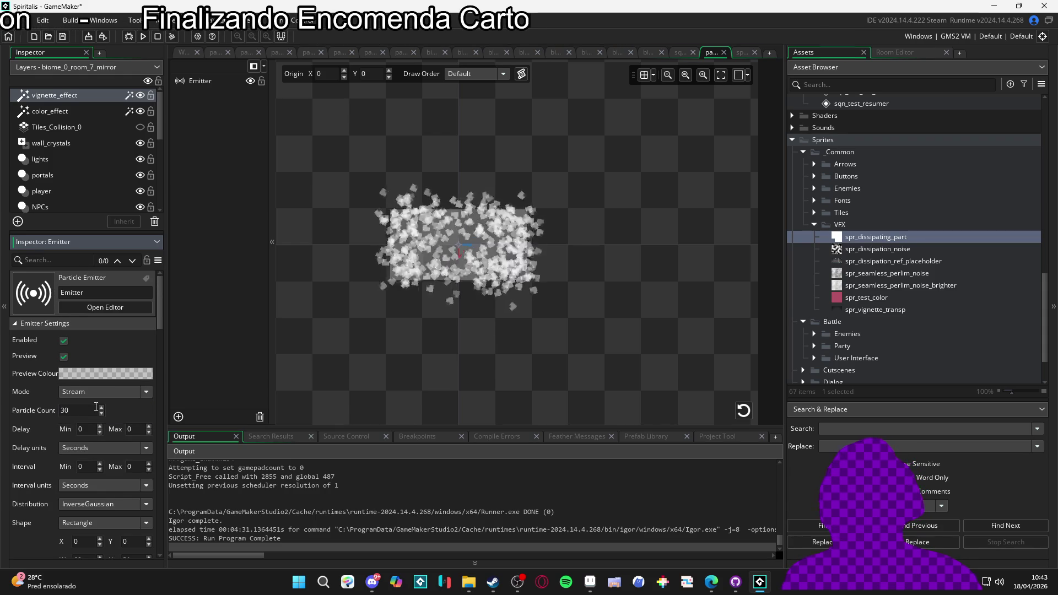
pyautogui.scroll(-3, 60, 437)
pyautogui.scroll(-15, 60, 437)
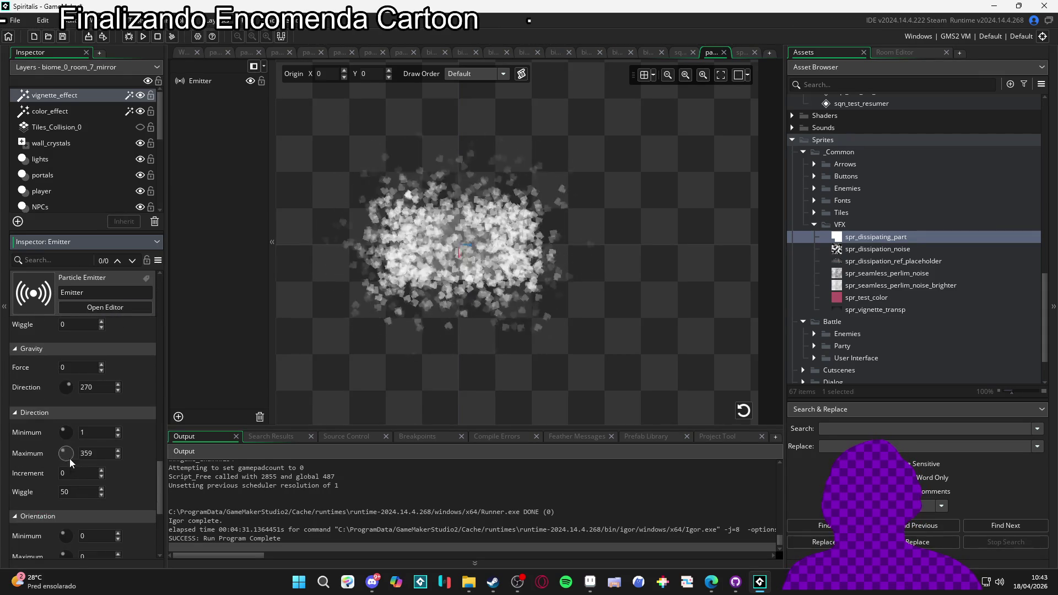
# Step: Set both the minimum and maximum direction to 90 degrees
pyautogui.write('-90')
pyautogui.press('Tab')
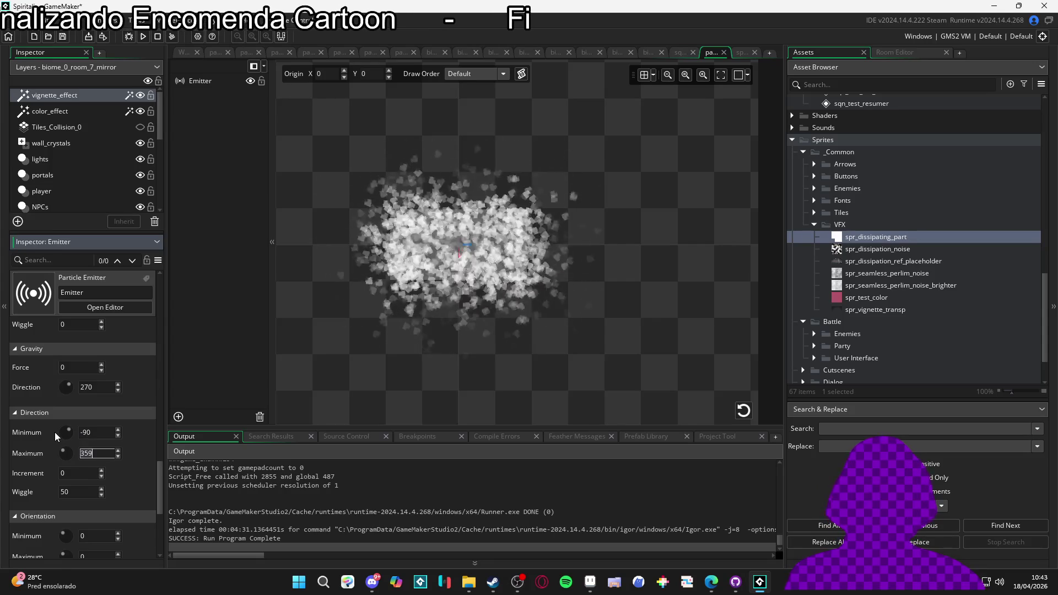
pyautogui.write('-90')
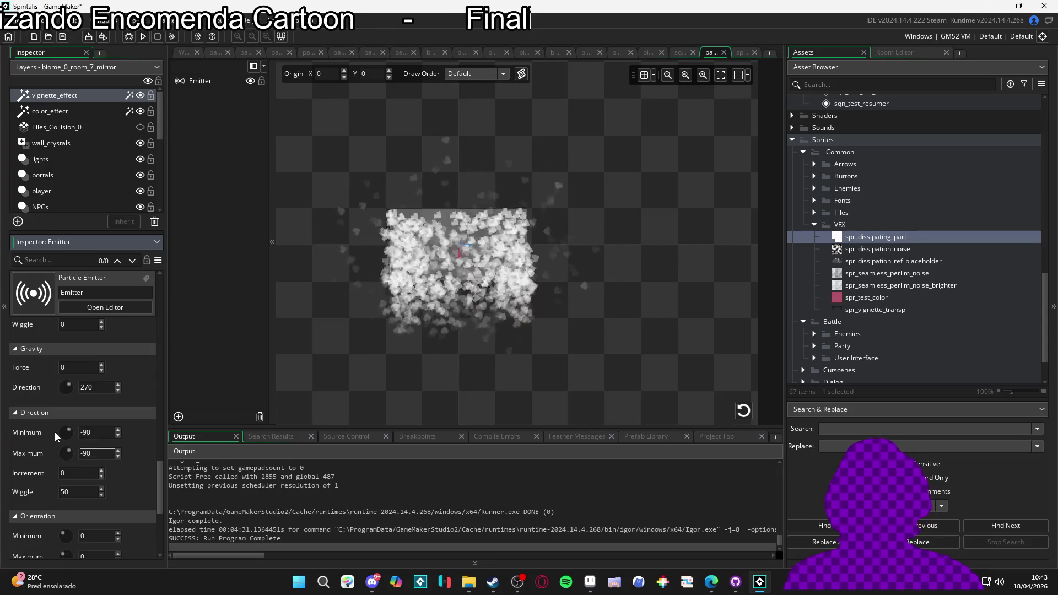
pyautogui.doubleClick(86, 432)
pyautogui.write('90')
pyautogui.press('Tab')
pyautogui.write('90')
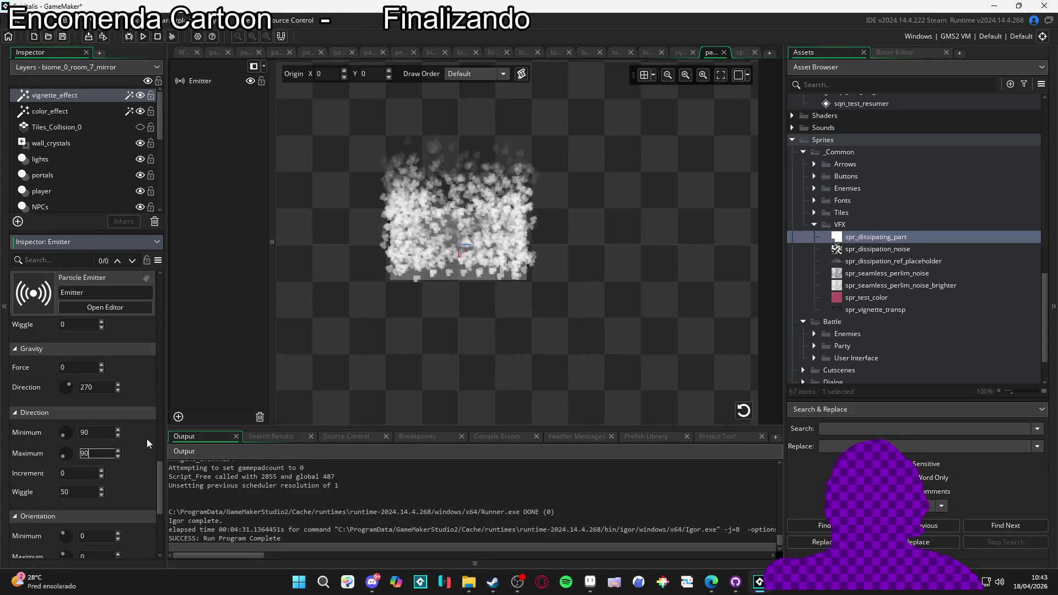
# Step: Narrow the particle speed to a slow 0.1–0.2 range
pyautogui.scroll(-1, 125, 458)
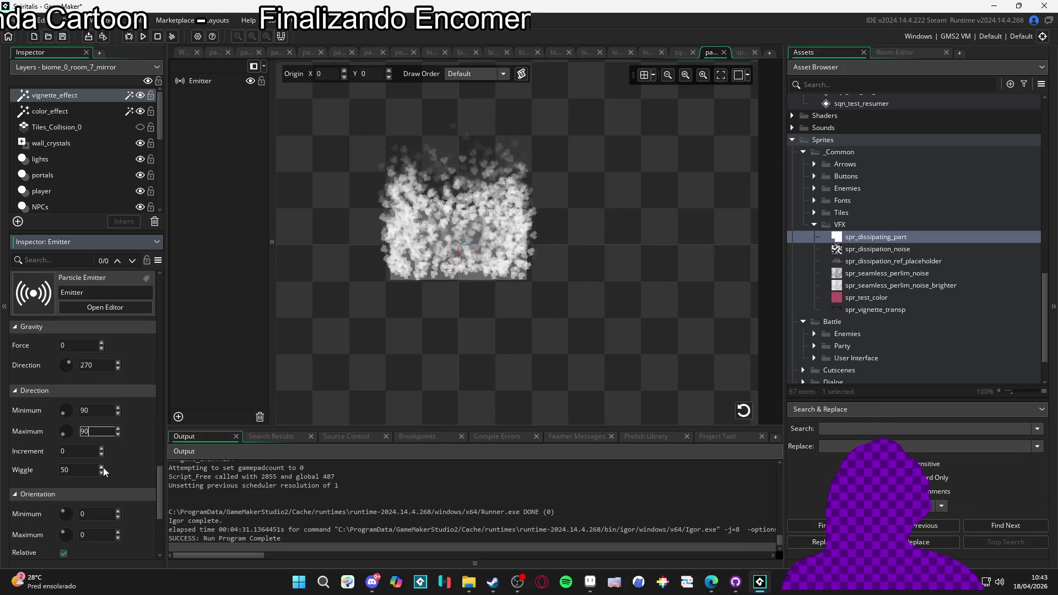
pyautogui.scroll(-1, 122, 468)
pyautogui.scroll(1, 121, 468)
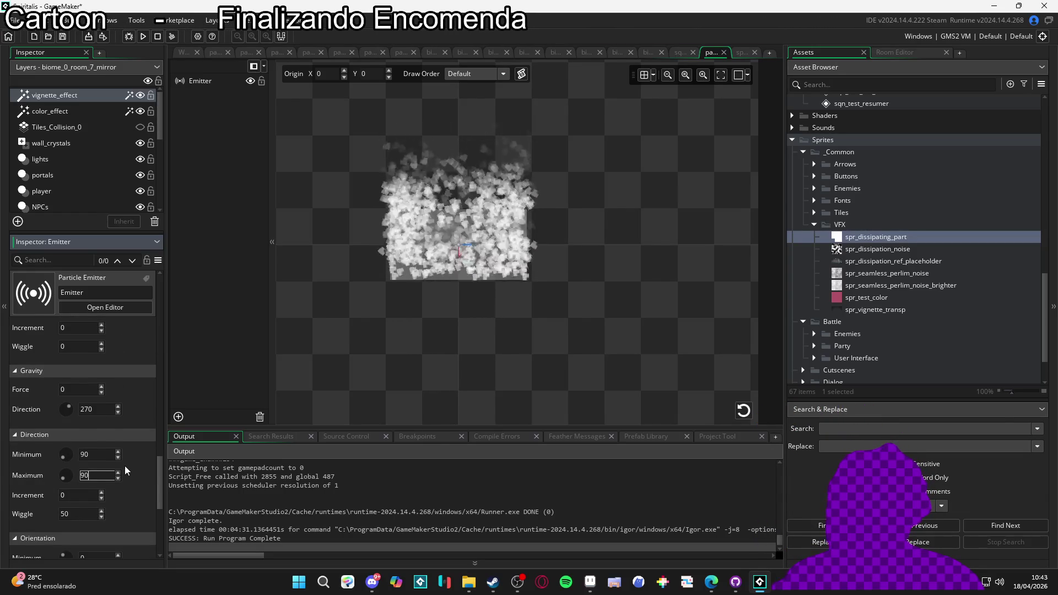
pyautogui.scroll(5, 124, 470)
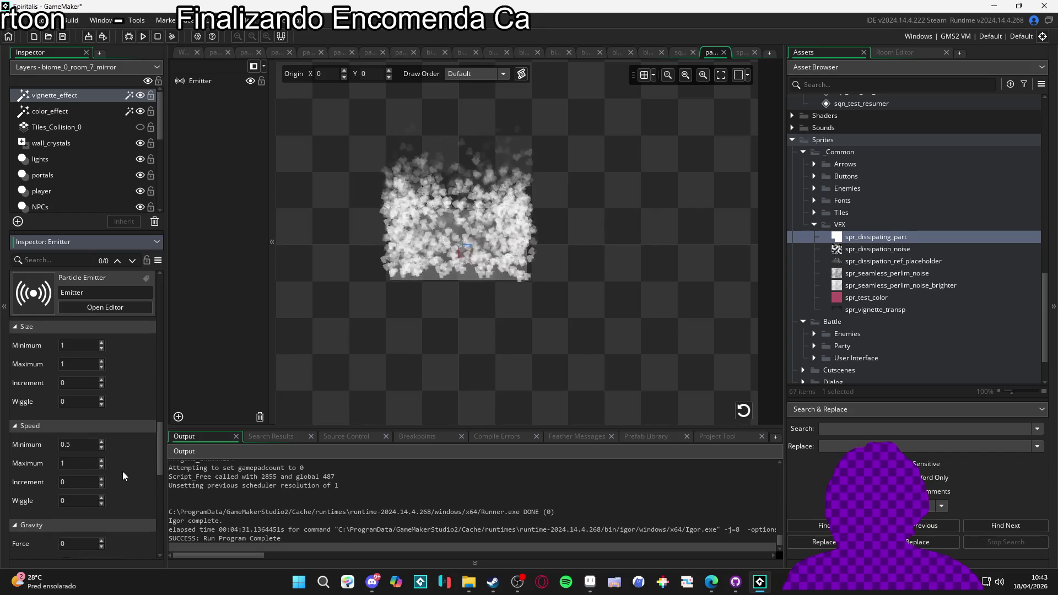
pyautogui.doubleClick(77, 446)
pyautogui.write('0')
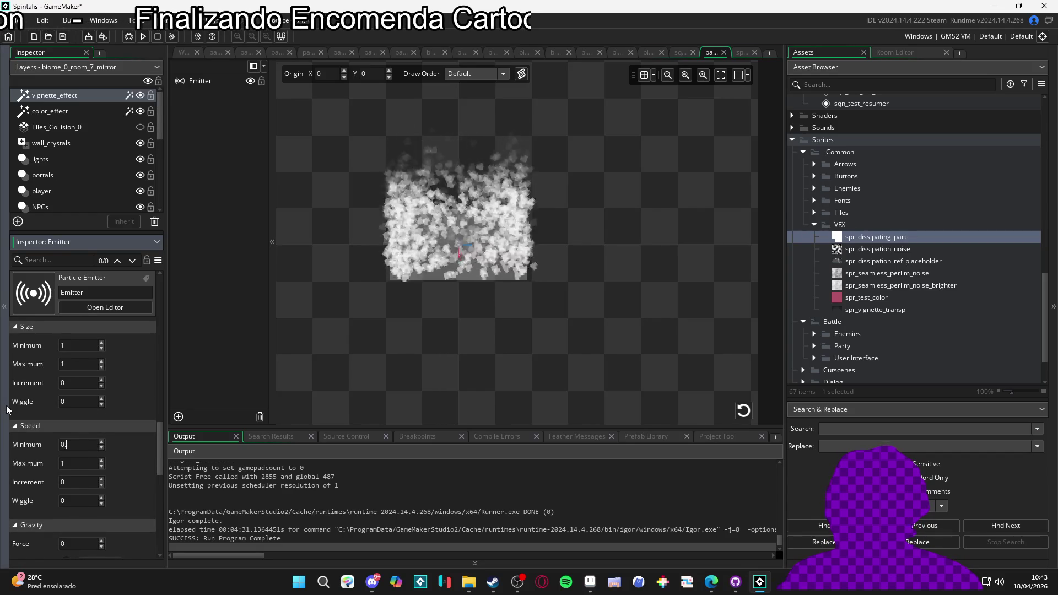
pyautogui.press('Tab')
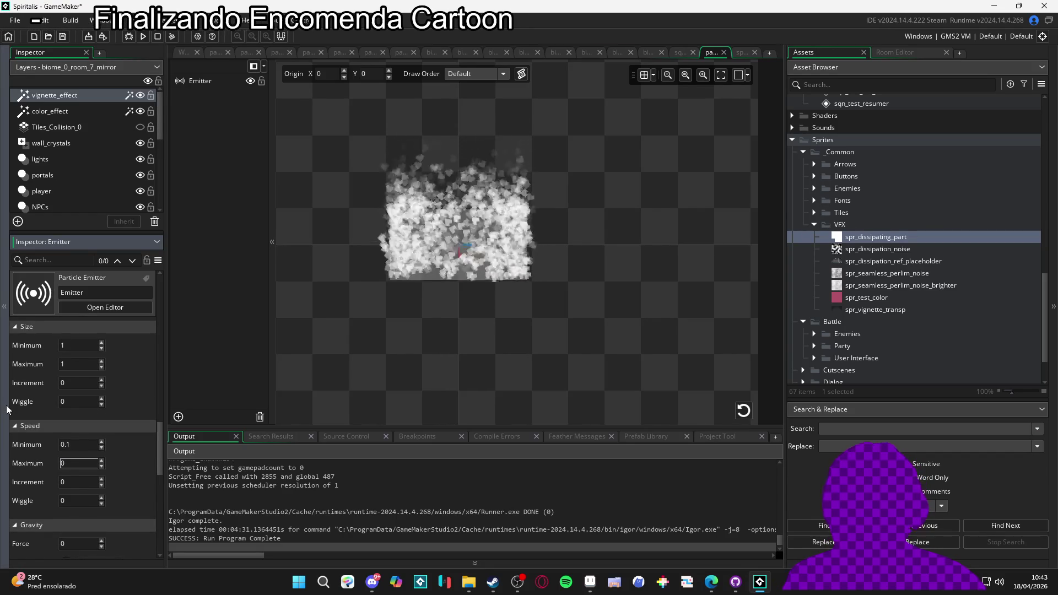
pyautogui.write('.2')
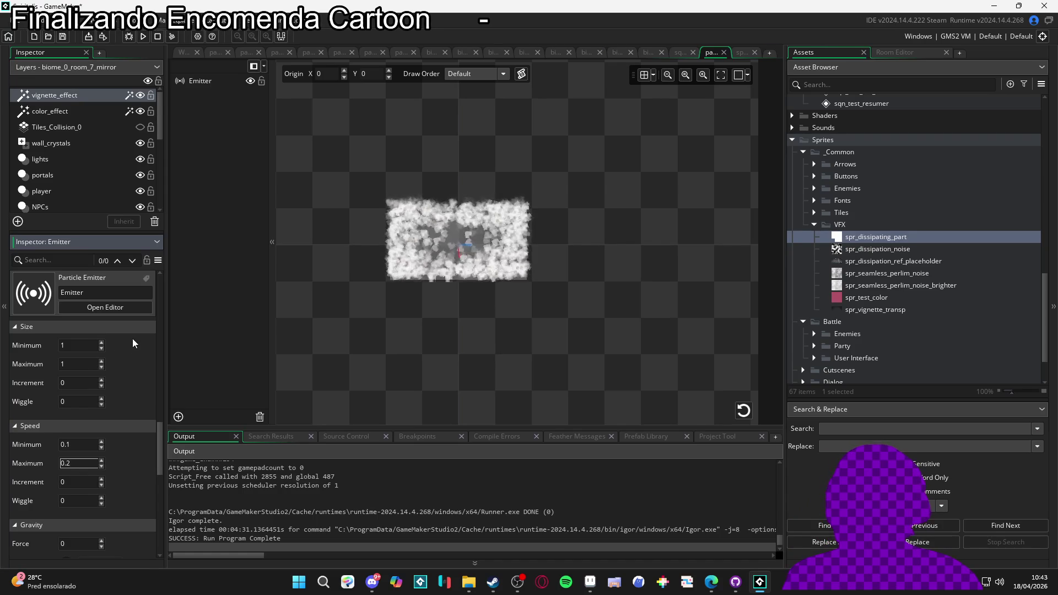
pyautogui.scroll(-5, 100, 402)
pyautogui.scroll(5, 126, 414)
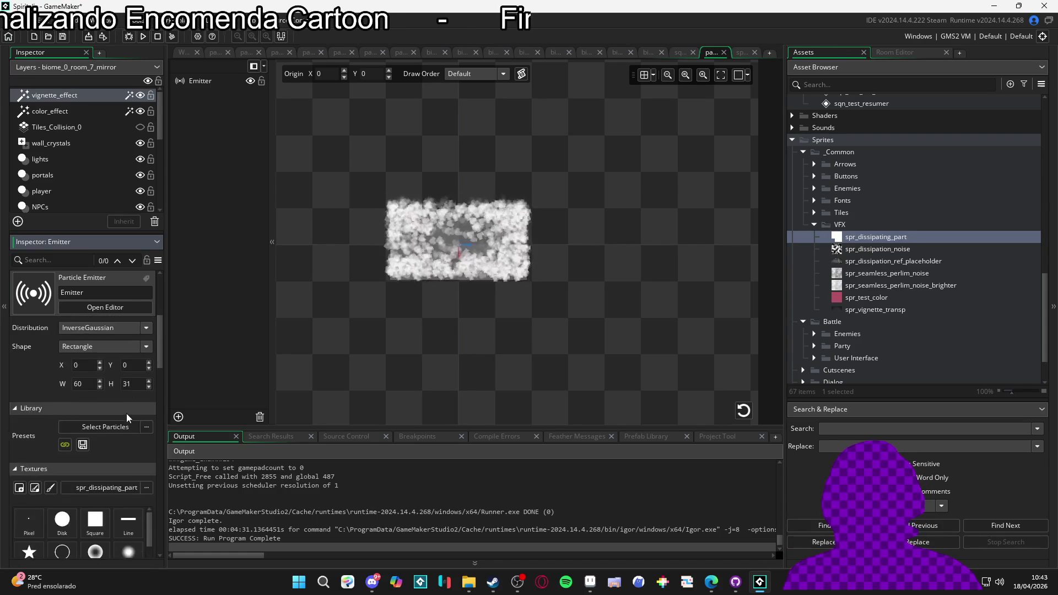
pyautogui.click(124, 435)
pyautogui.click(103, 464)
pyautogui.scroll(-5, 107, 467)
pyautogui.scroll(-10, 108, 464)
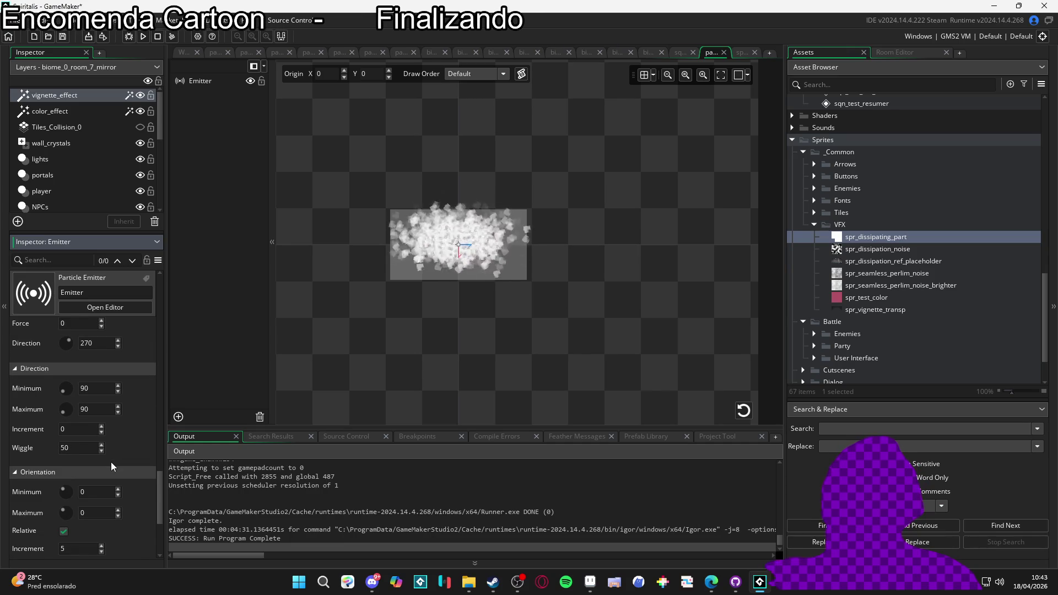
pyautogui.scroll(4, 110, 461)
pyautogui.scroll(8, 109, 460)
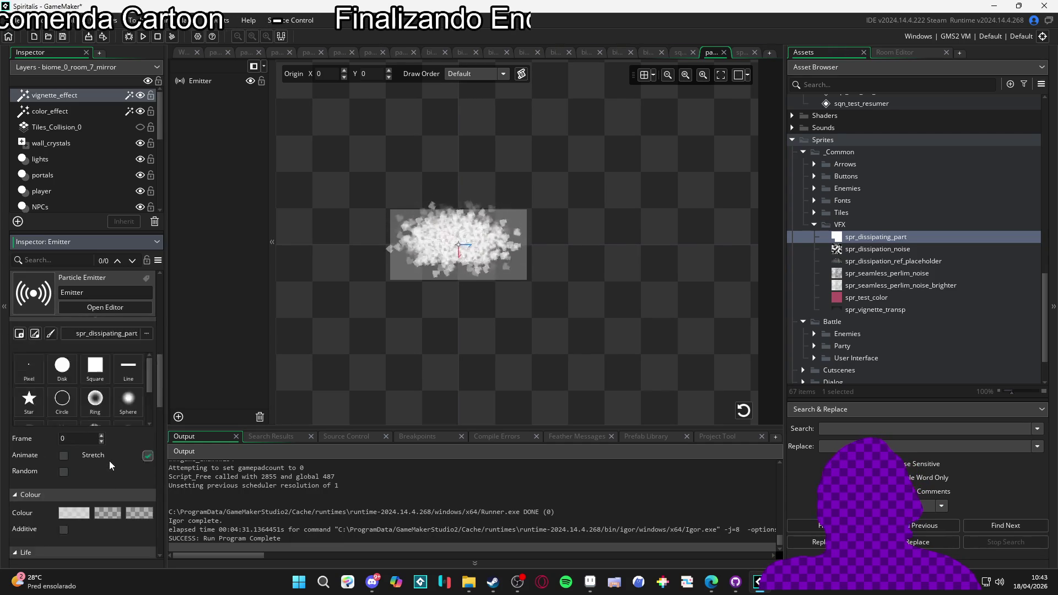
pyautogui.click(94, 475)
pyautogui.click(85, 498)
pyautogui.scroll(-3, 139, 472)
pyautogui.scroll(-10, 140, 472)
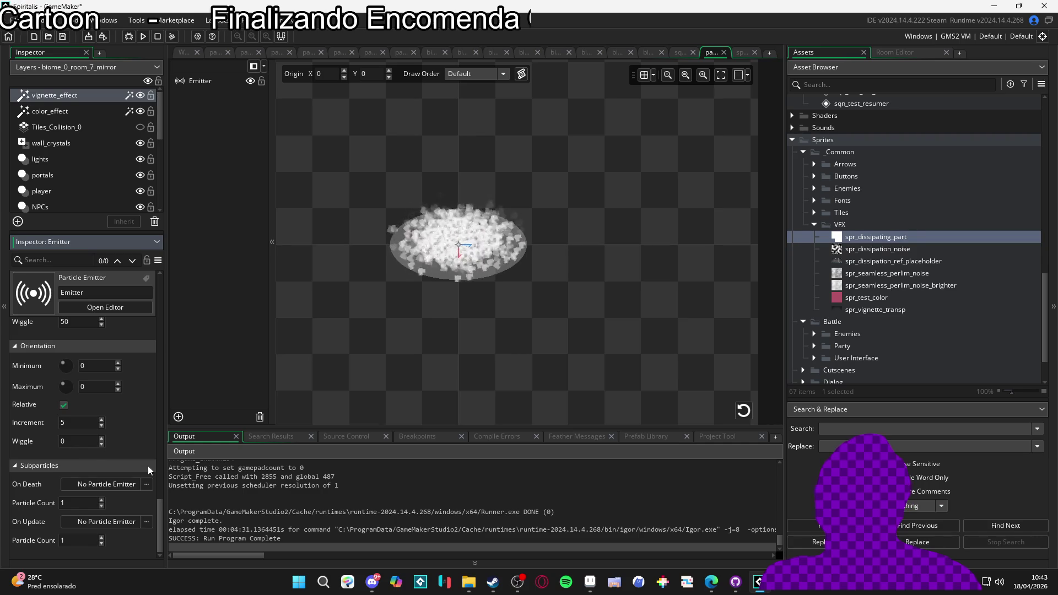
pyautogui.scroll(2, 147, 465)
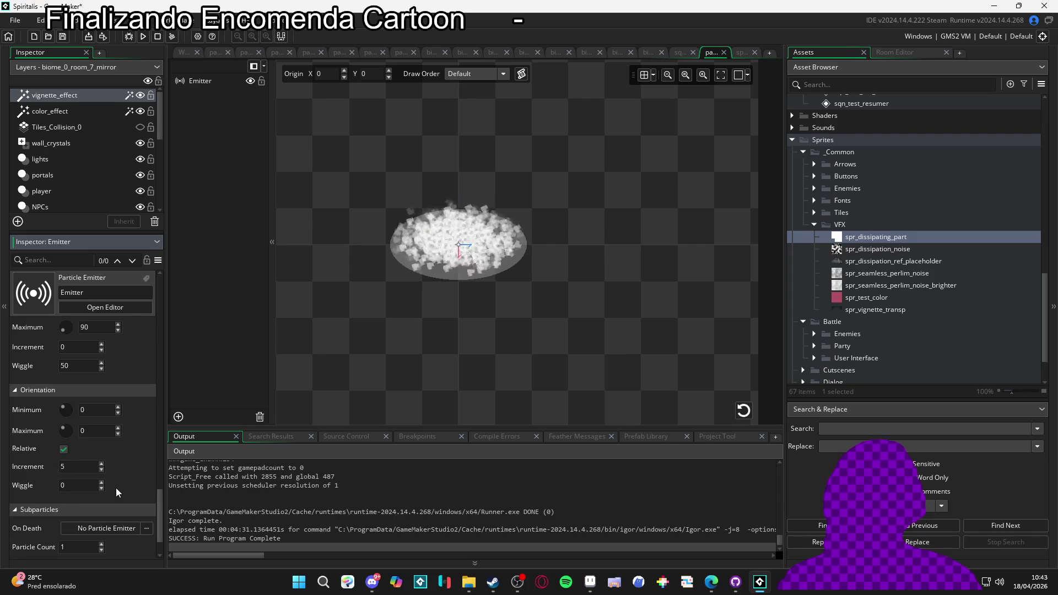
pyautogui.scroll(-1, 115, 488)
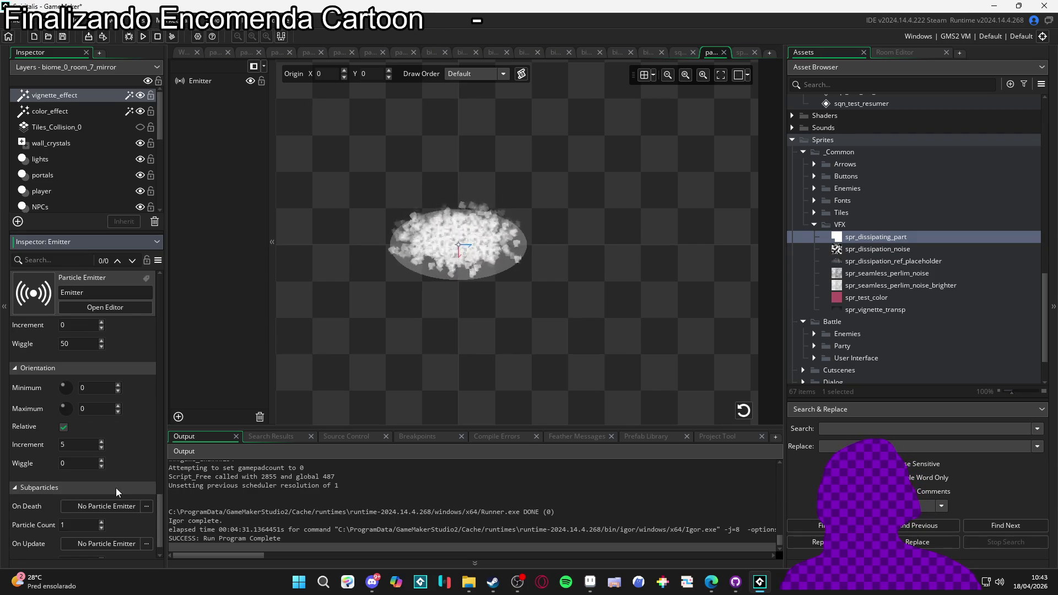
pyautogui.scroll(2, 115, 488)
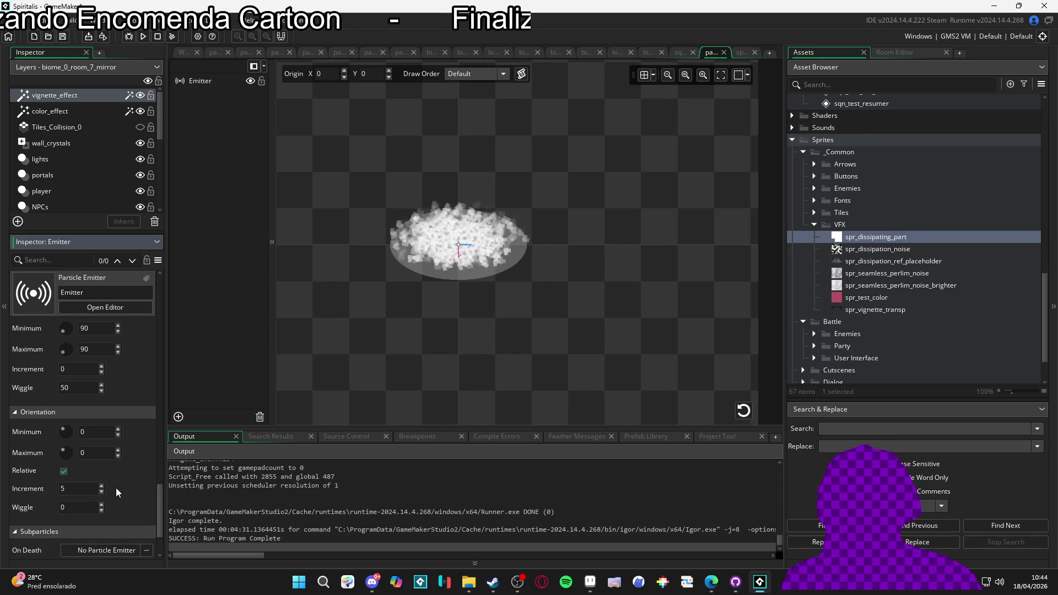
# Step: Set the orientation increment to 0 and the orientation maximum to 360
pyautogui.doubleClick(67, 488)
pyautogui.write('0')
pyautogui.press('Return')
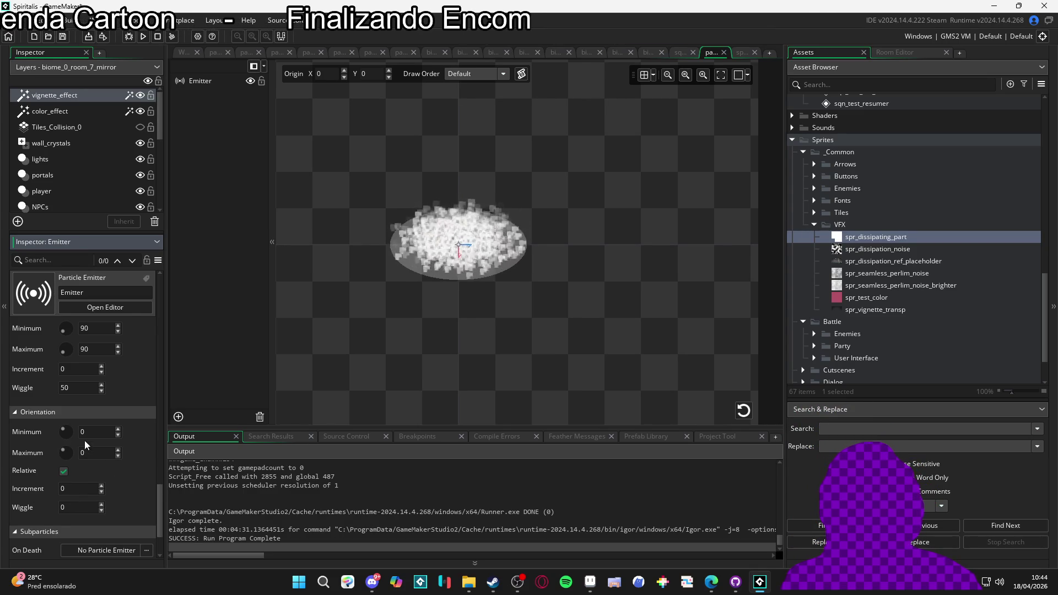
pyautogui.write('360')
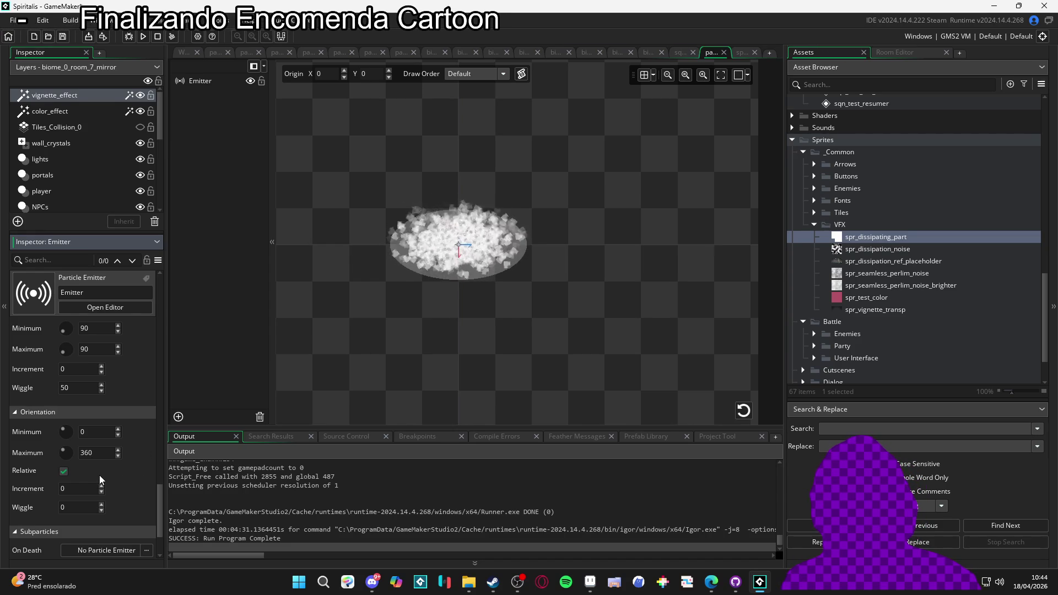
# Step: Set the direction wiggle to 90, correcting the mistyped 1880
pyautogui.scroll(5, 109, 490)
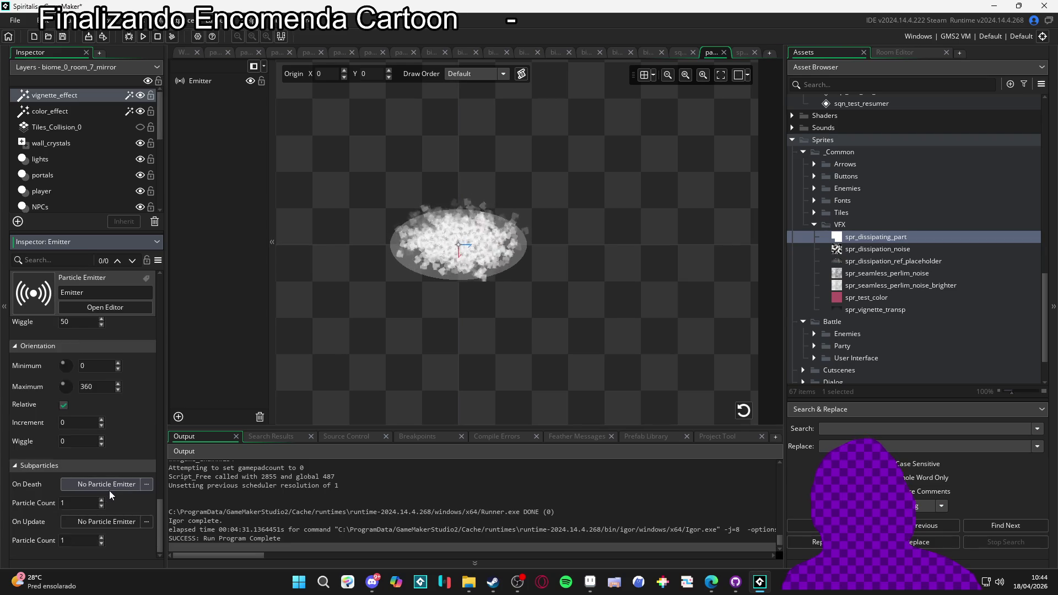
pyautogui.scroll(-2, 109, 490)
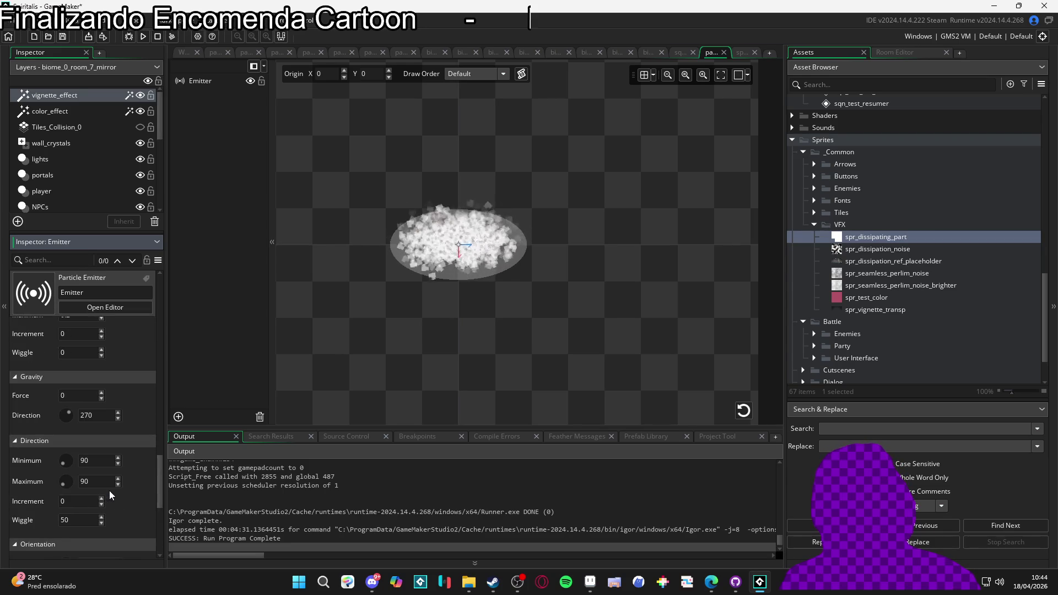
pyautogui.doubleClick(80, 515)
pyautogui.write('1880')
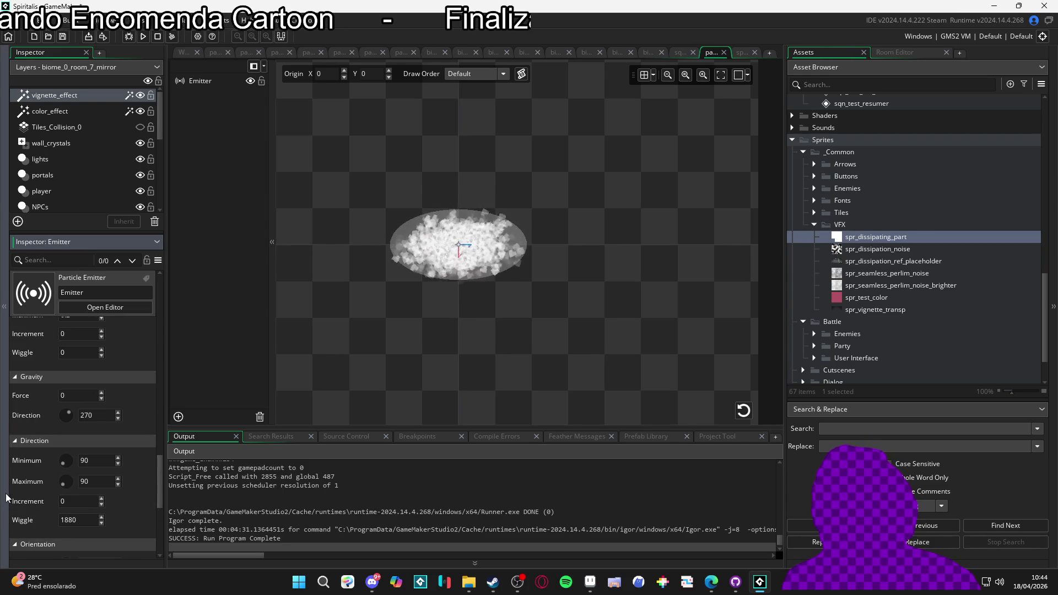
pyautogui.hotkey('ctrl', 'a')
pyautogui.write('0')
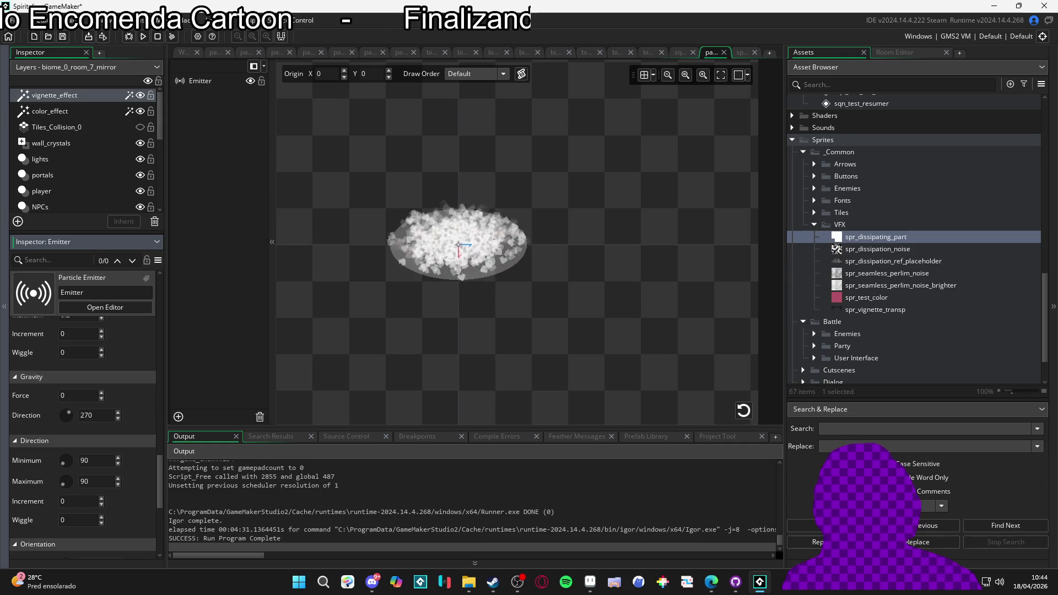
pyautogui.scroll(3, 133, 484)
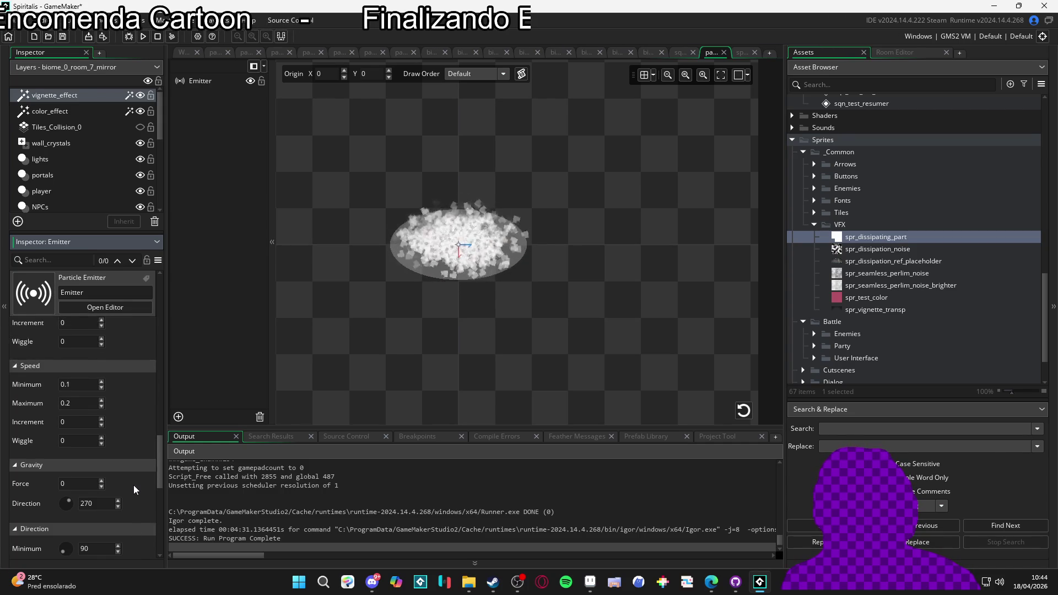
pyautogui.scroll(1, 133, 485)
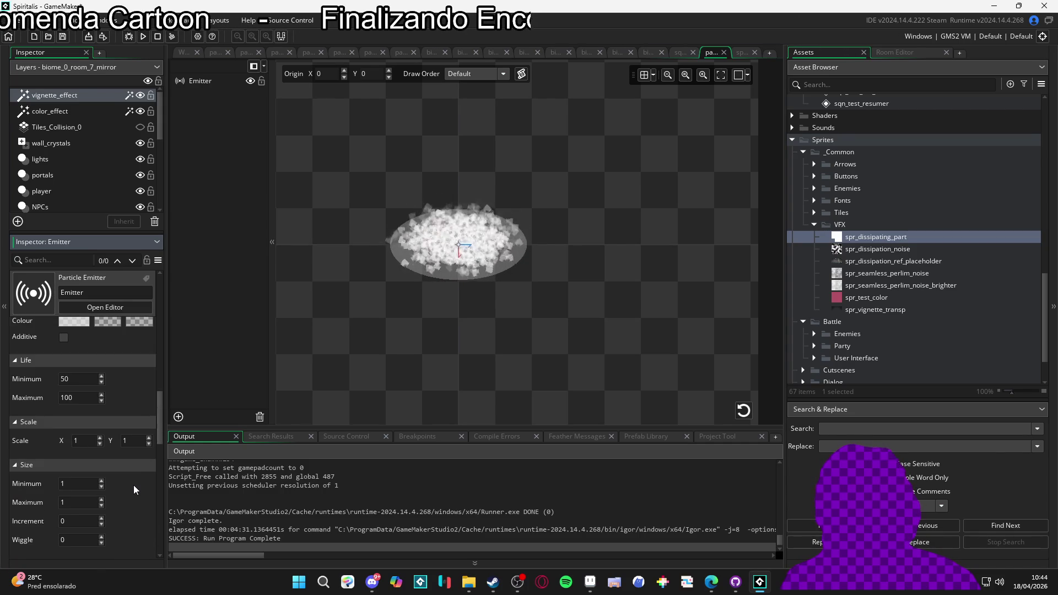
pyautogui.scroll(-1, 133, 485)
pyautogui.scroll(-6, 132, 490)
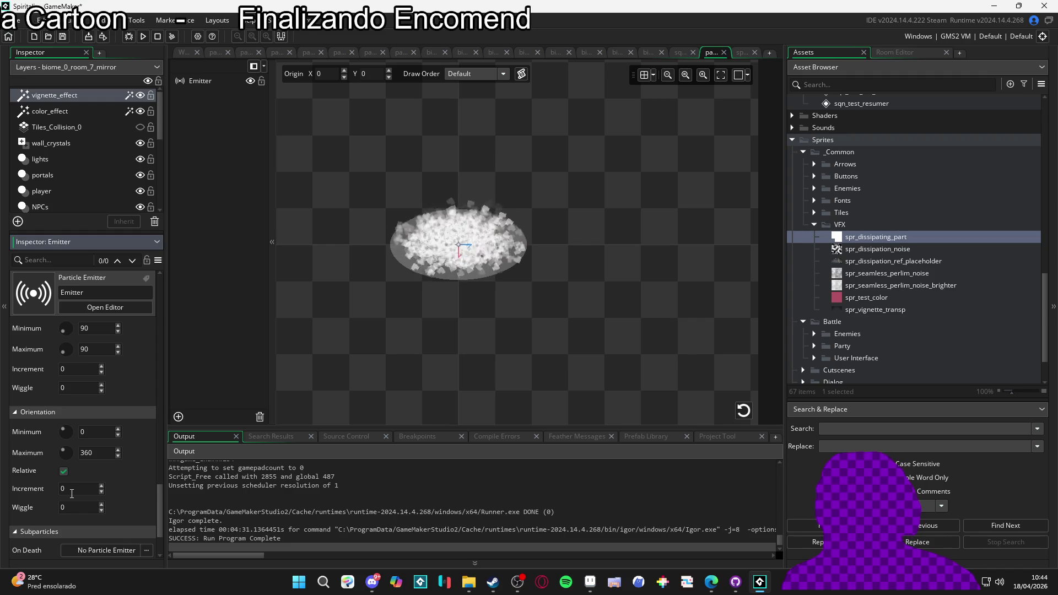
pyautogui.scroll(3, 118, 490)
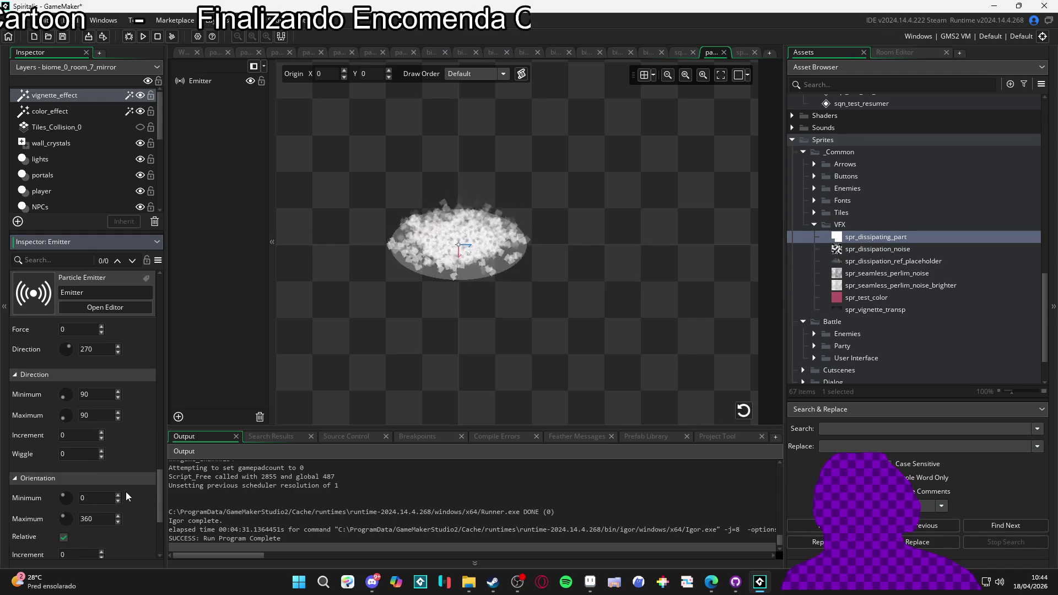
pyautogui.write('90')
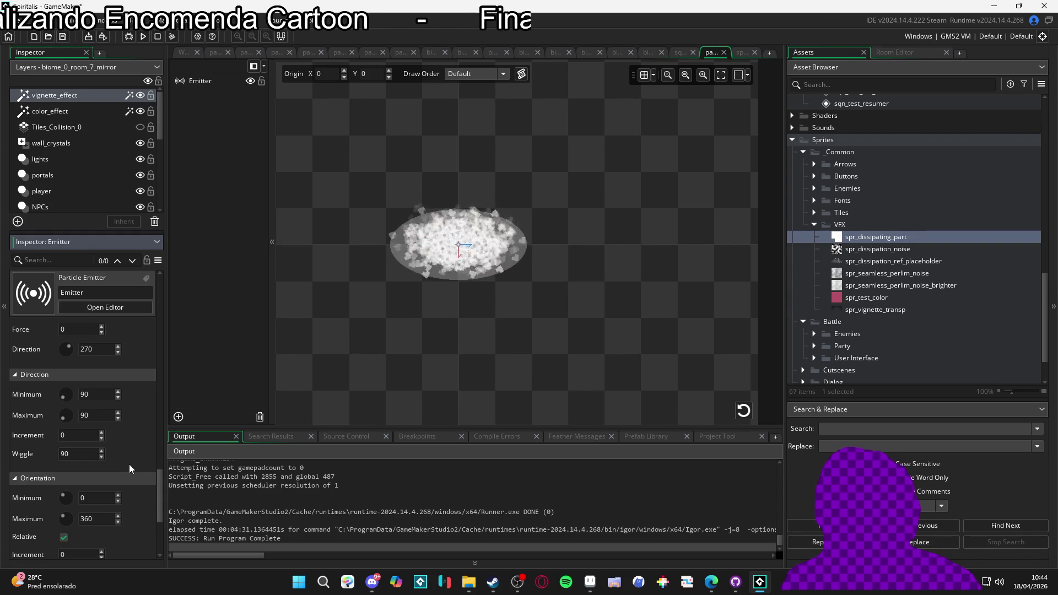
# Step: Reset the direction increment to 0
pyautogui.click(78, 436)
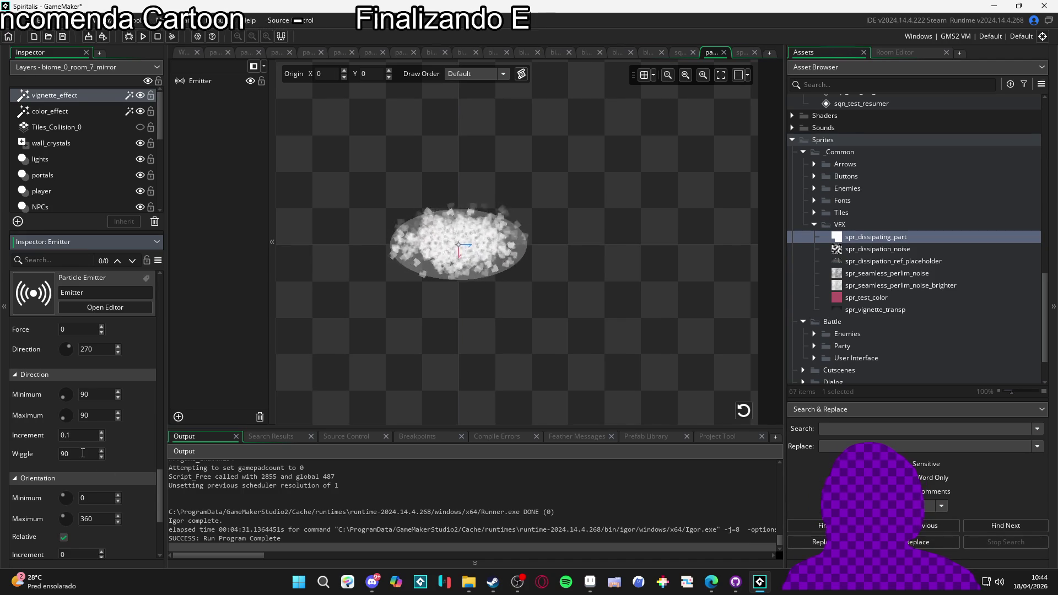
pyautogui.doubleClick(77, 435)
pyautogui.write('0')
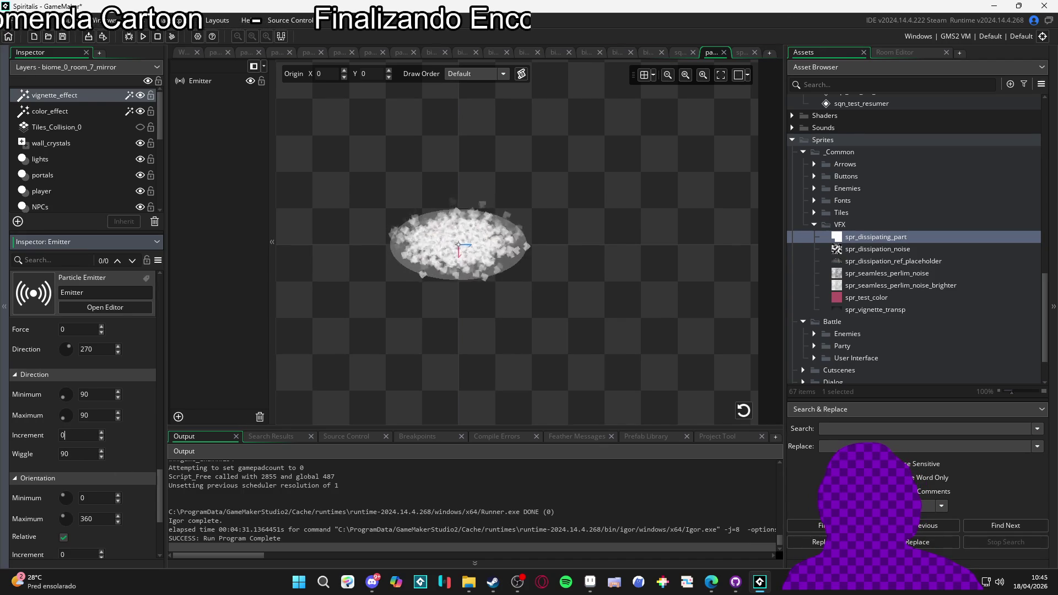
pyautogui.hotkey('shift', 'Tab')
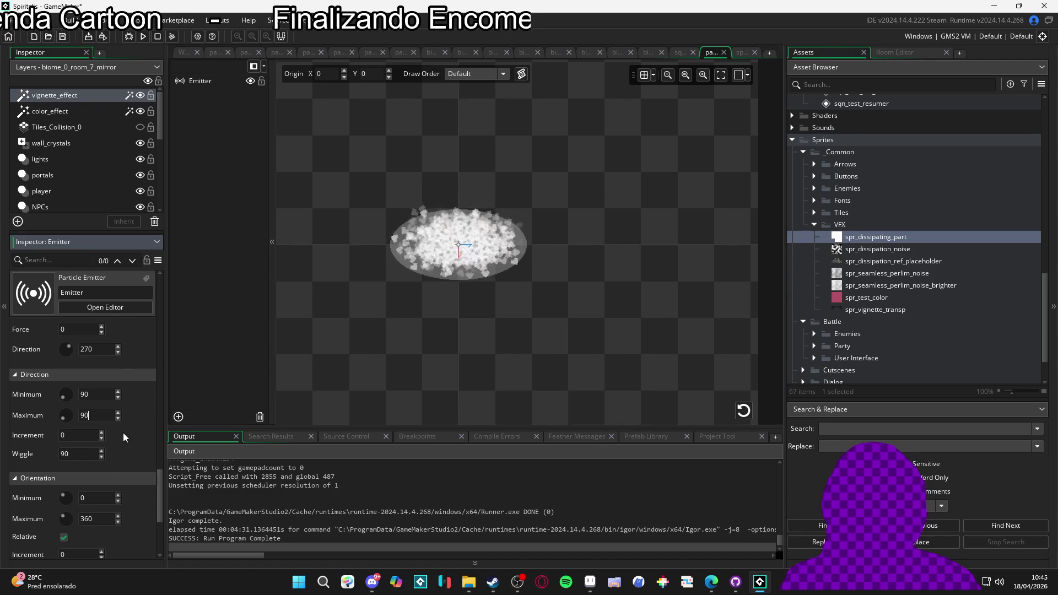
pyautogui.scroll(15, 129, 362)
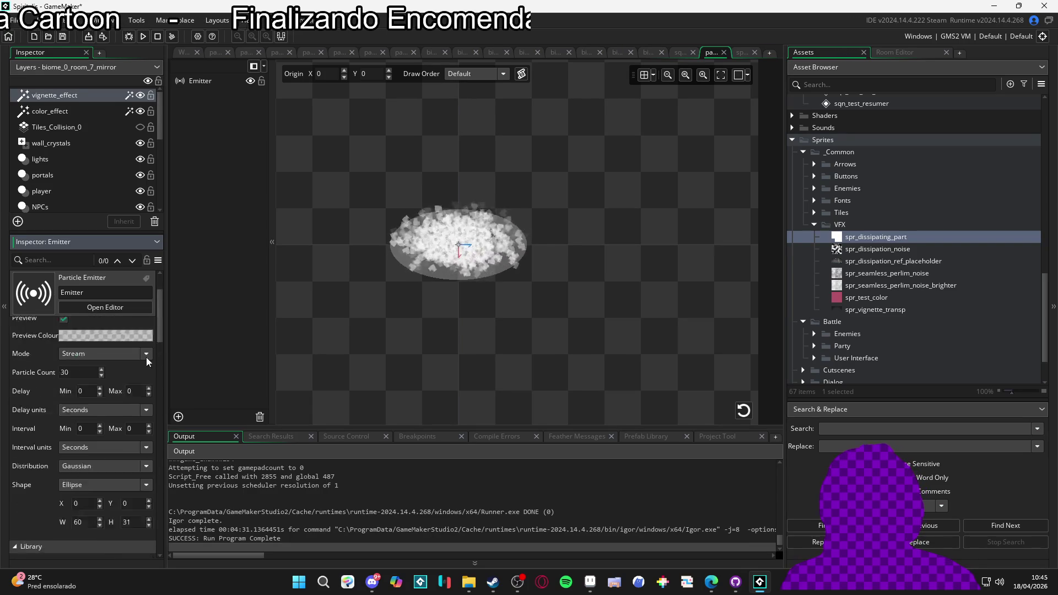
# Step: Switch the emitter to Burst mode and replay the preview several times
pyautogui.click(81, 392)
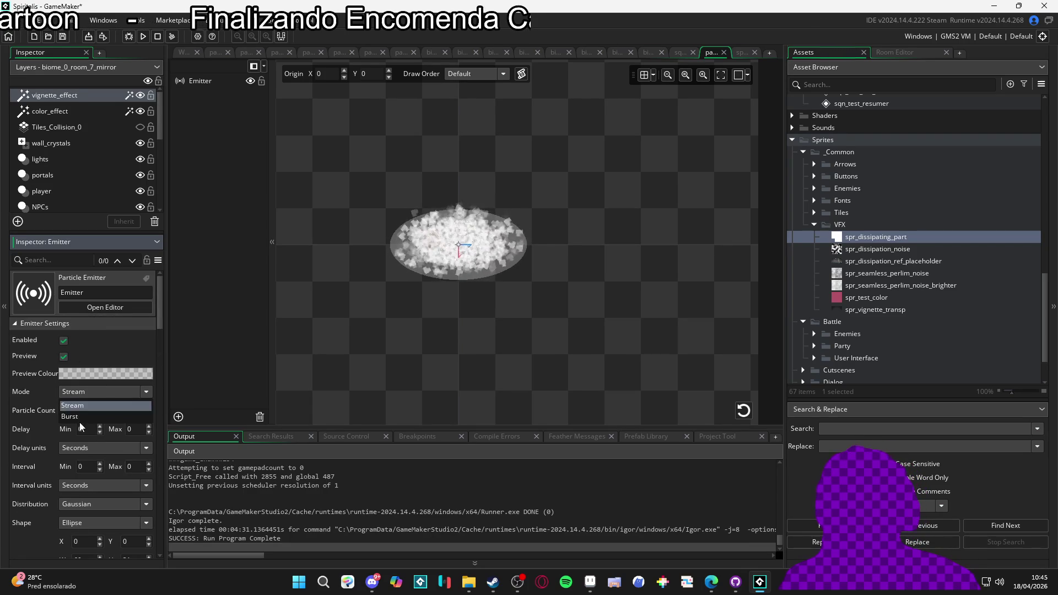
pyautogui.click(81, 415)
pyautogui.click(743, 410)
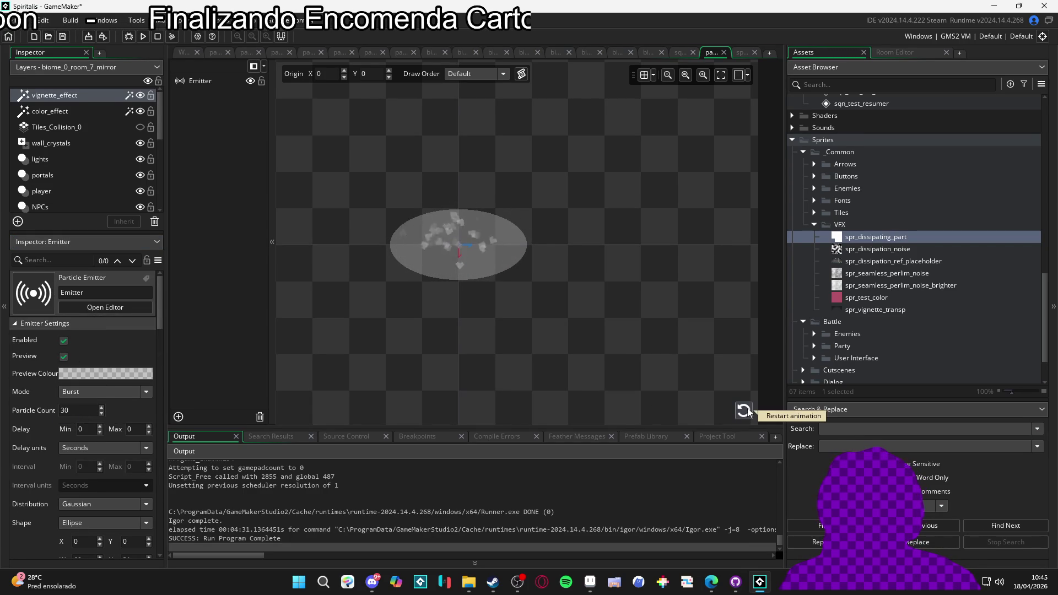
pyautogui.click(744, 410)
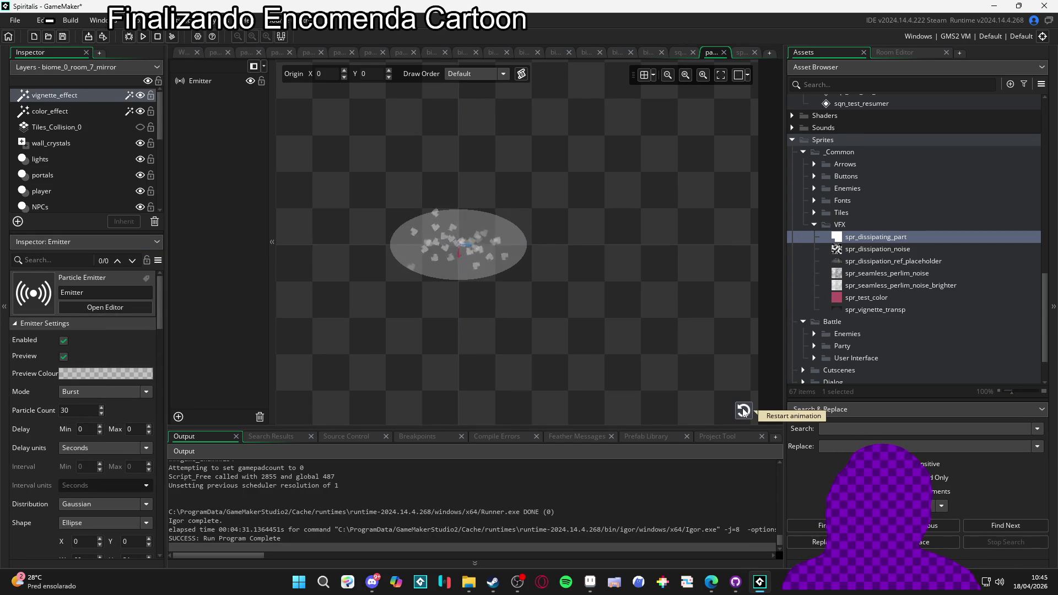
pyautogui.click(743, 410)
pyautogui.click(743, 410)
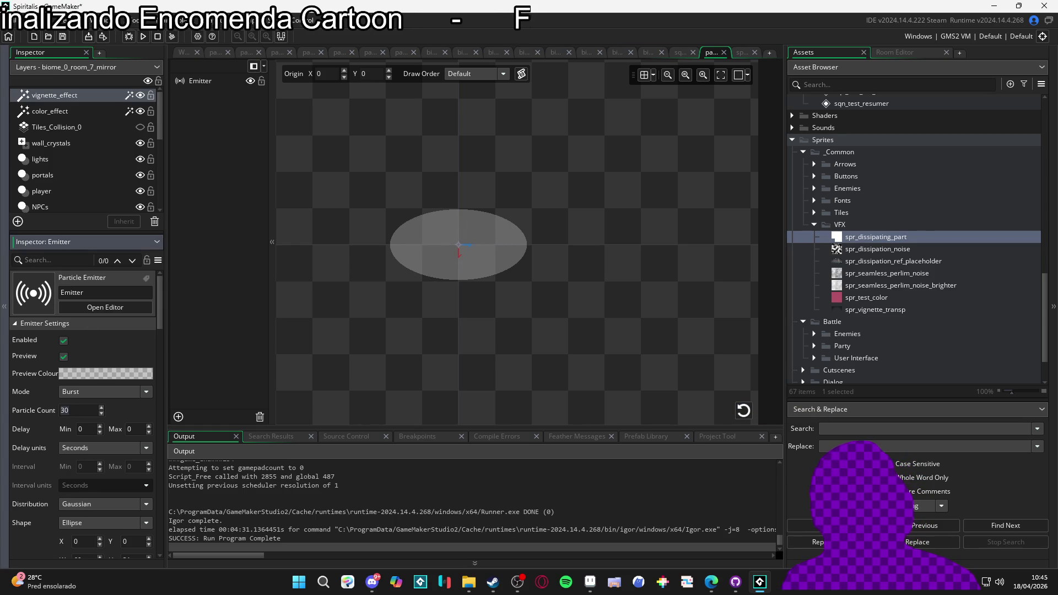
# Step: Raise the particle count to 50 and replay the burst preview repeatedly
pyautogui.doubleClick(62, 410)
pyautogui.write('50')
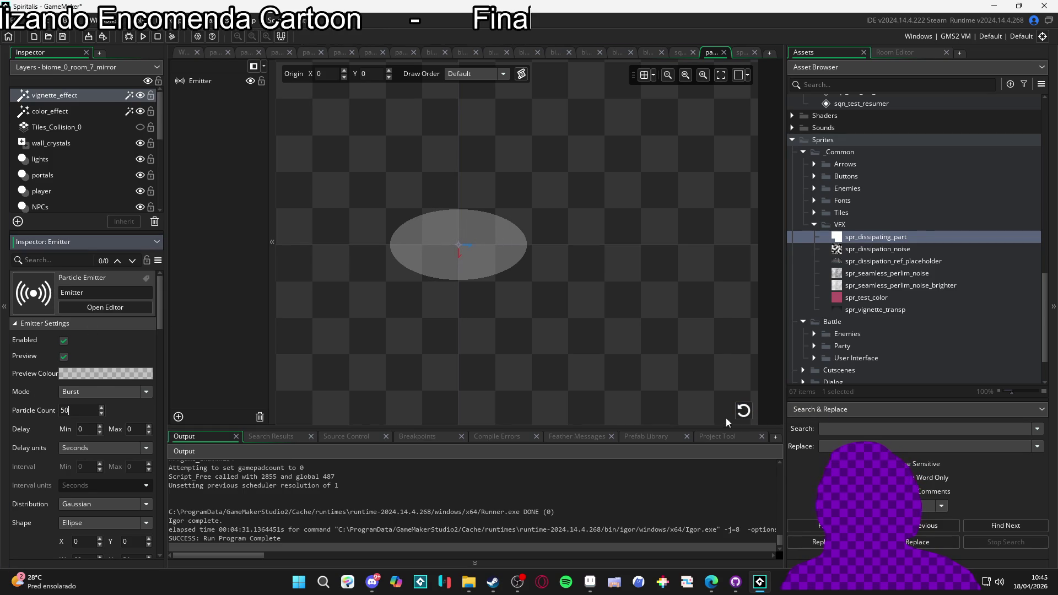
pyautogui.click(743, 410)
pyautogui.click(743, 412)
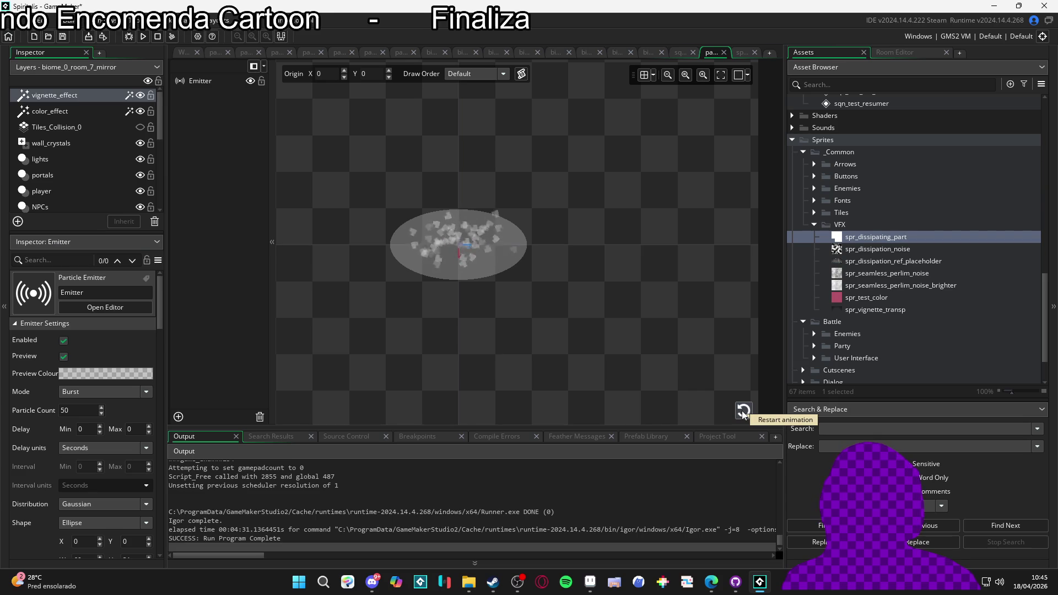
pyautogui.click(743, 412)
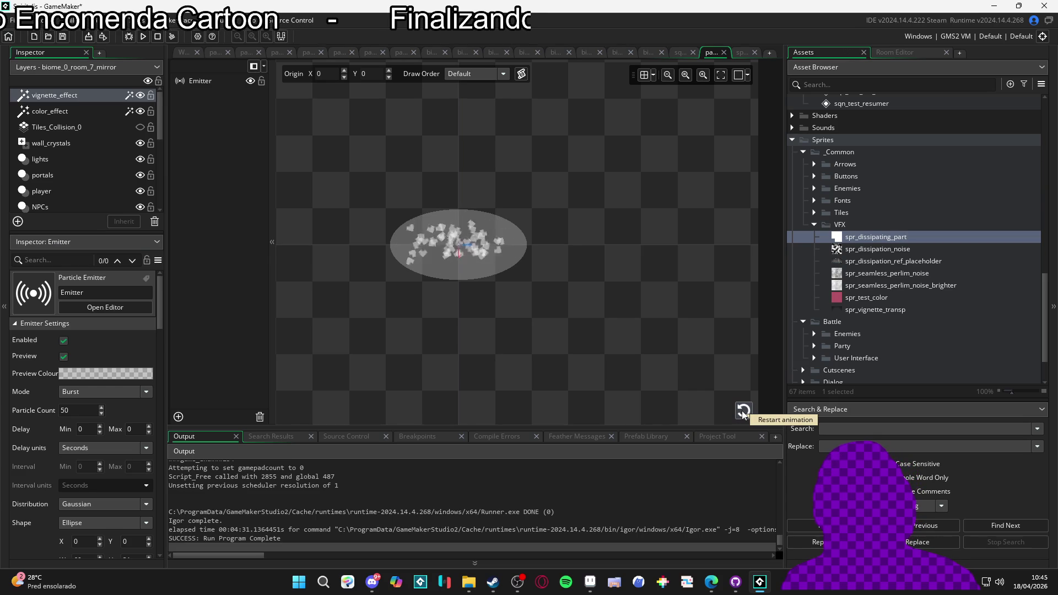
pyautogui.click(743, 413)
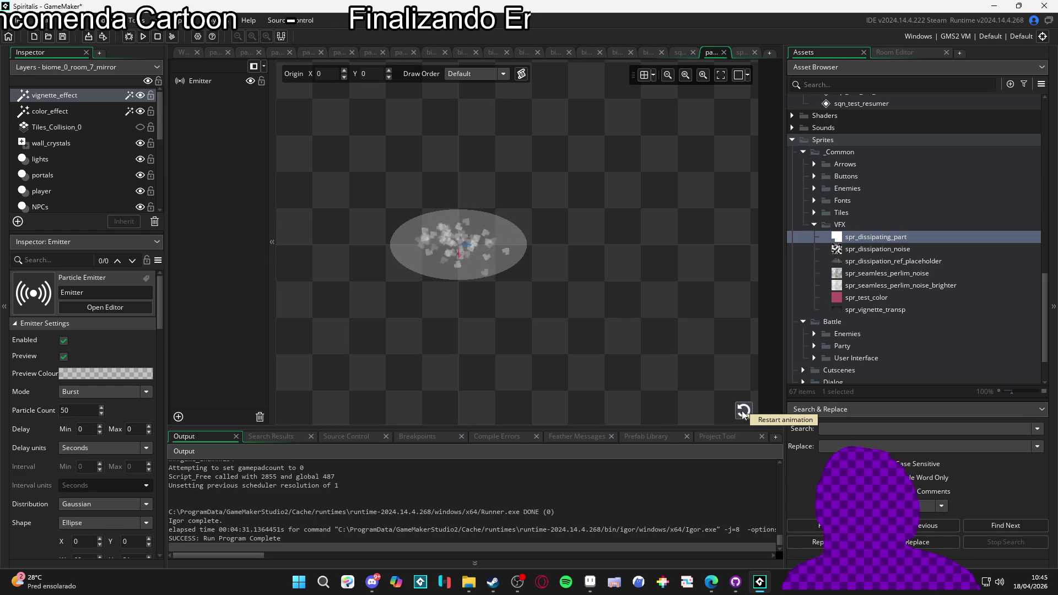
pyautogui.click(743, 413)
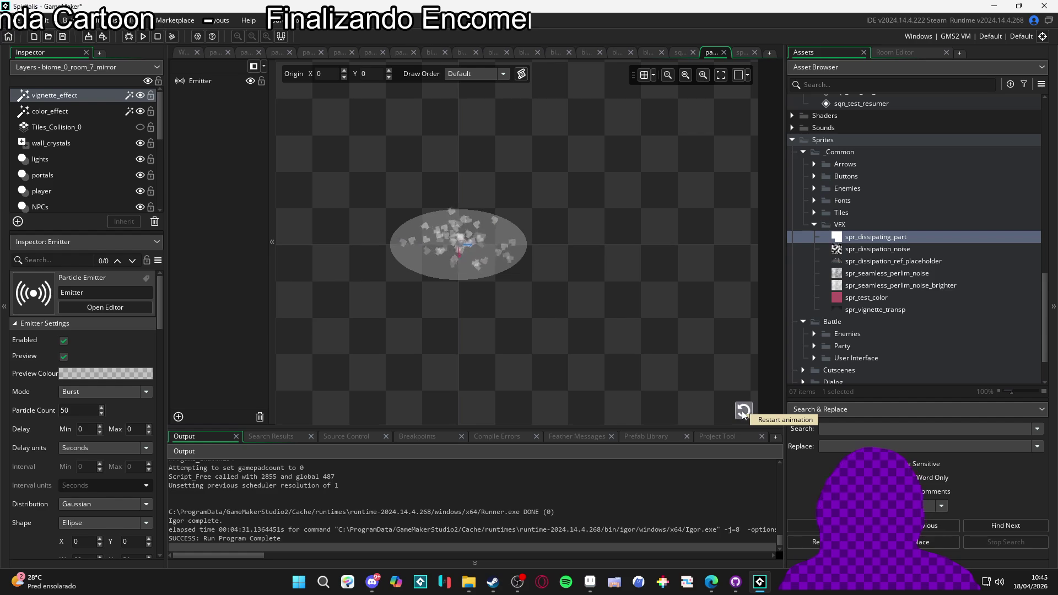
pyautogui.click(742, 410)
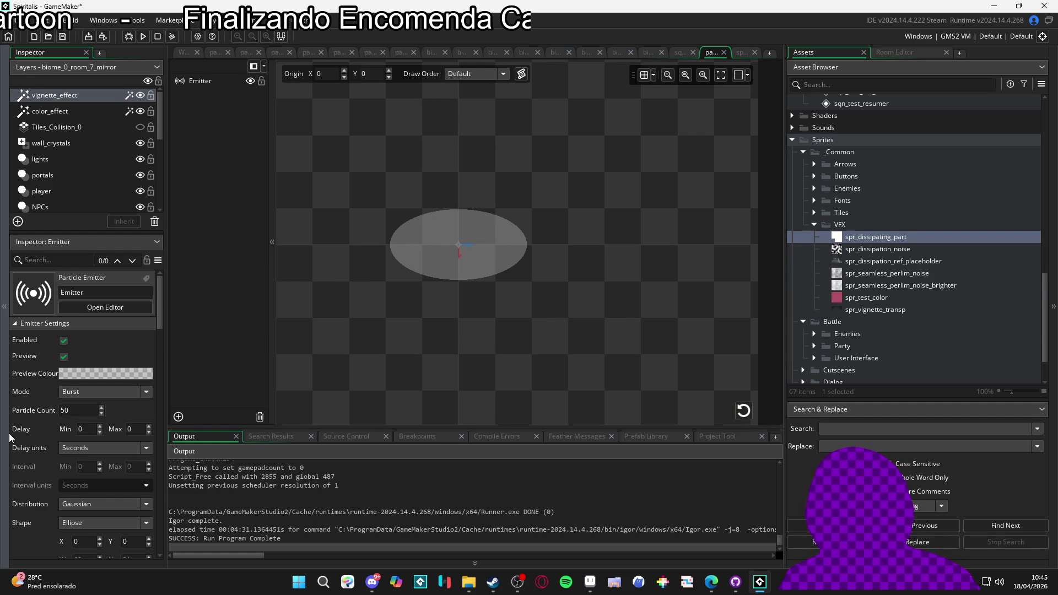
# Step: Set the maximum particle life to 150 and replay the burst
pyautogui.scroll(-8, 25, 437)
pyautogui.scroll(-3, 25, 437)
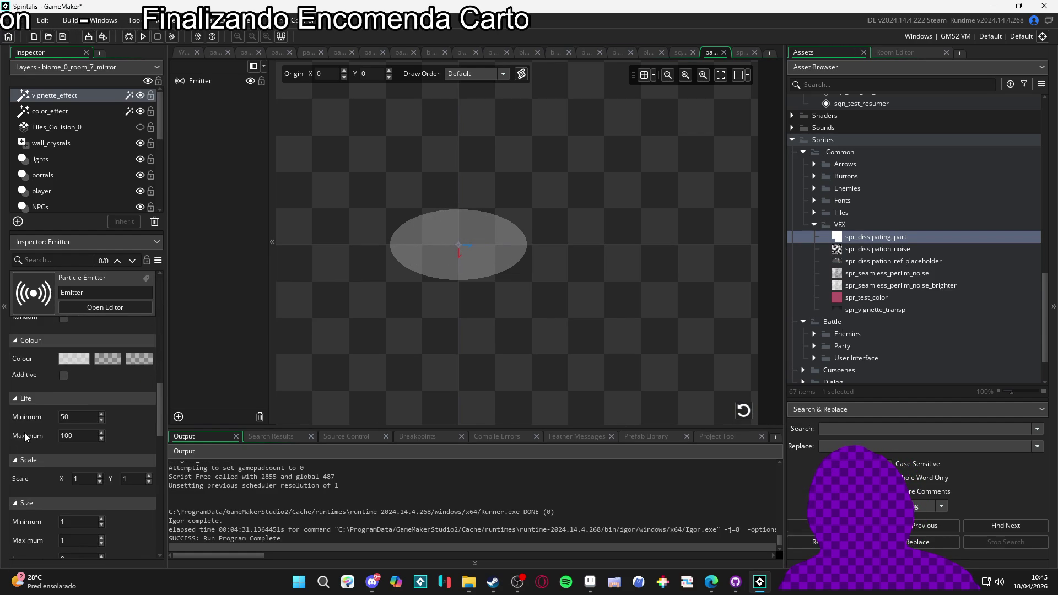
pyautogui.moveTo(73, 434); pyautogui.dragTo(17, 429)
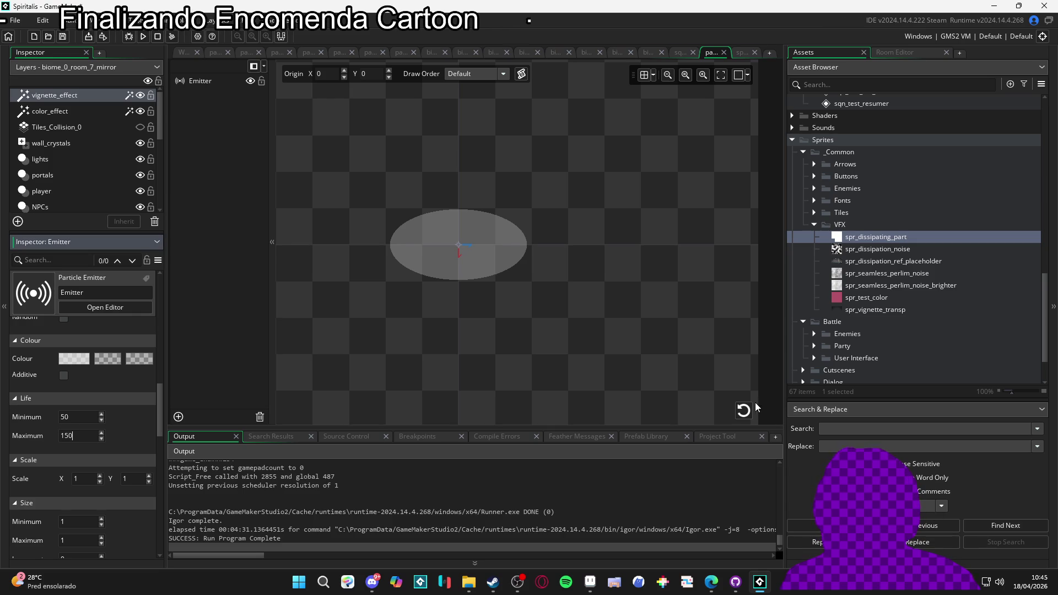
pyautogui.click(742, 411)
pyautogui.click(742, 411)
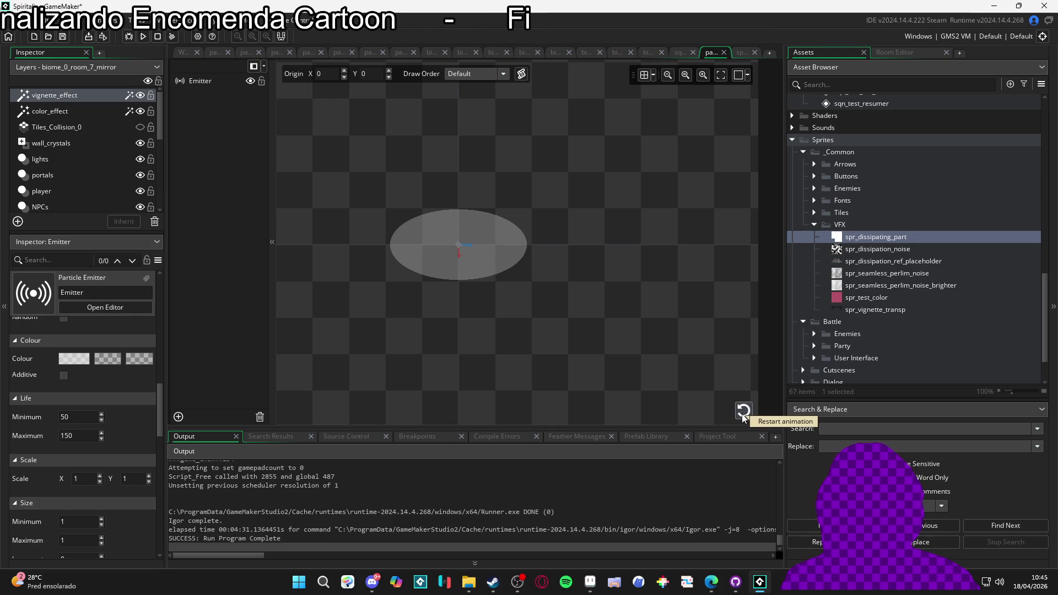
pyautogui.click(742, 411)
pyautogui.click(742, 411)
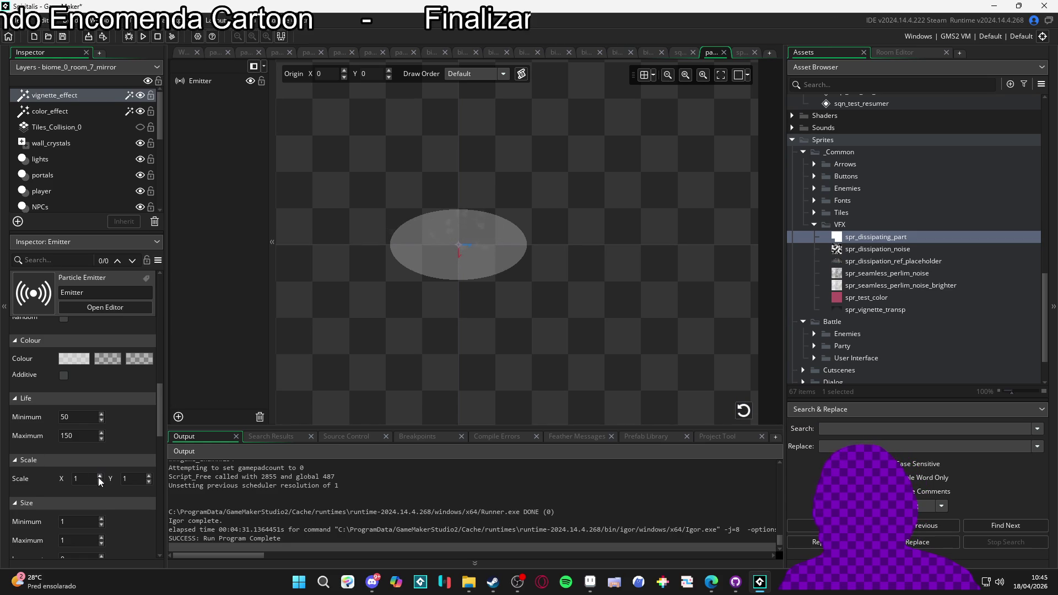
# Step: Set the minimum particle size to 0.3 and replay the burst
pyautogui.scroll(-2, 34, 494)
pyautogui.doubleClick(79, 475)
pyautogui.write('0.3')
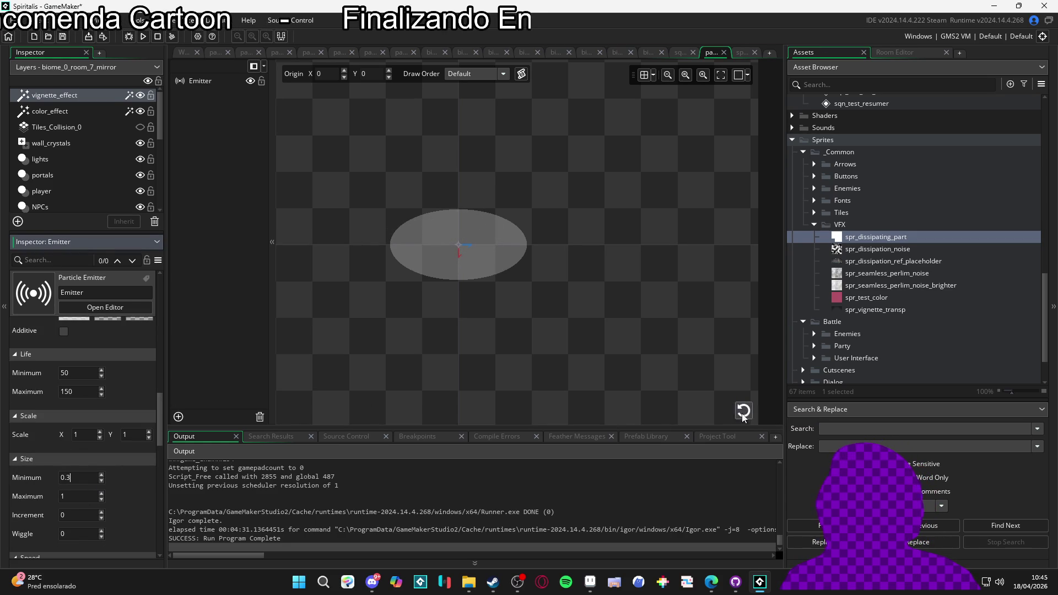
pyautogui.click(743, 414)
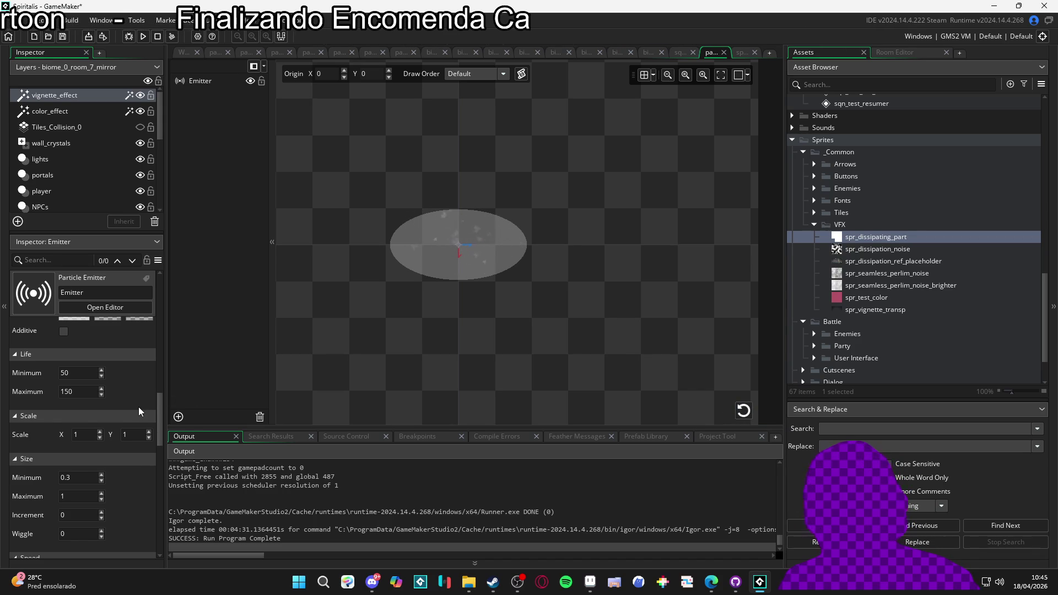
pyautogui.click(745, 412)
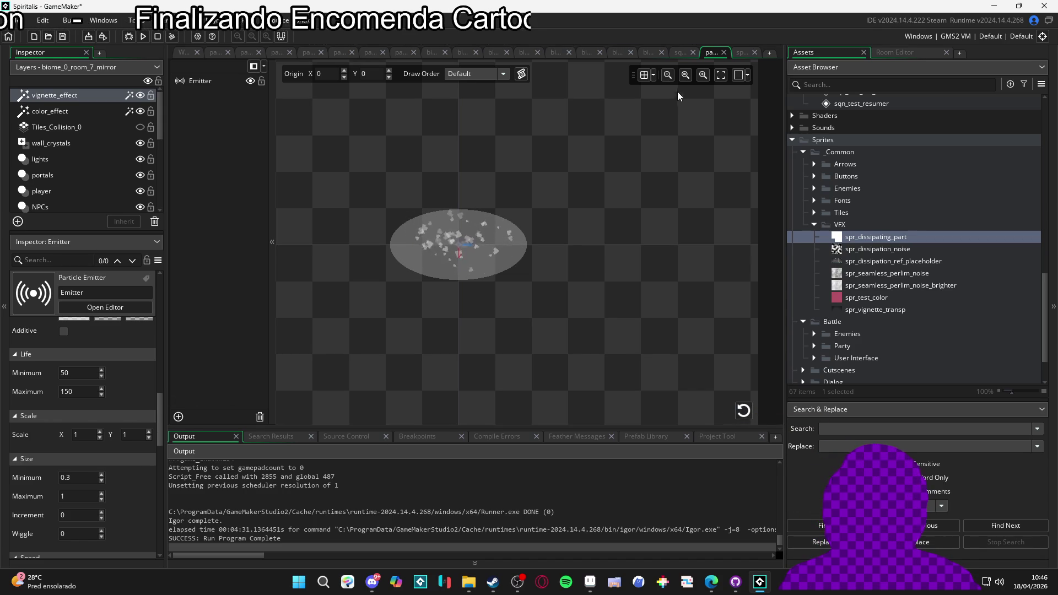
# Step: Return to the Flaming Uppercut sequence and select part_death_dissipation under Particles > Battle
pyautogui.click(683, 52)
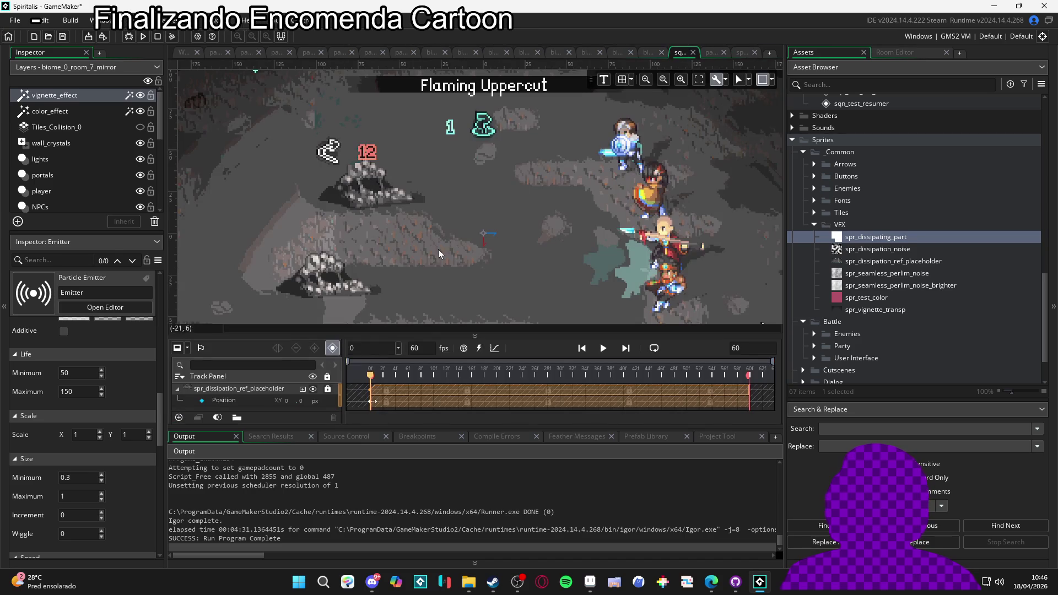
pyautogui.scroll(10, 851, 242)
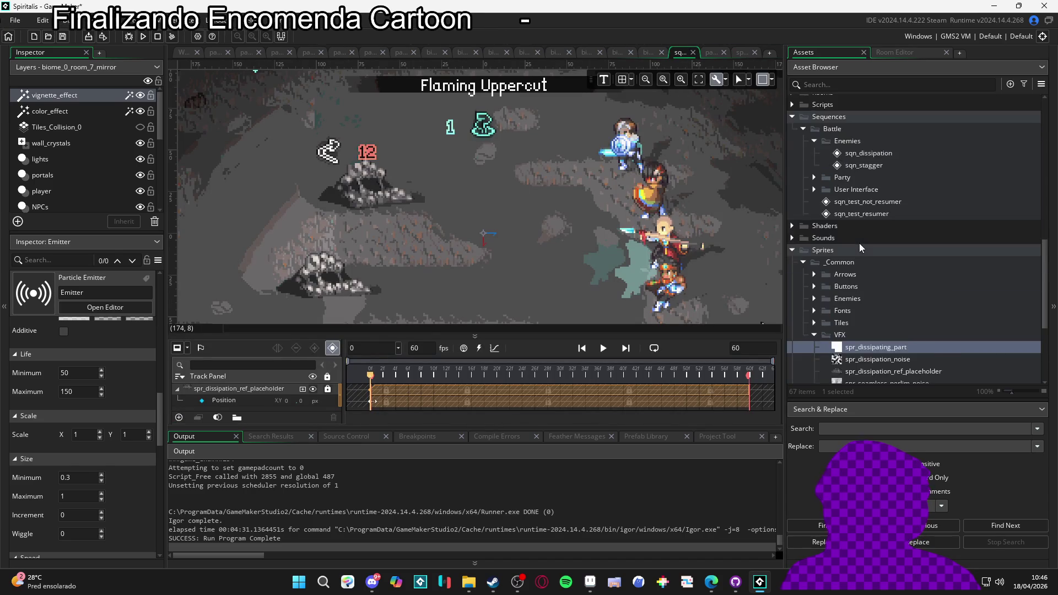
pyautogui.scroll(1, 857, 246)
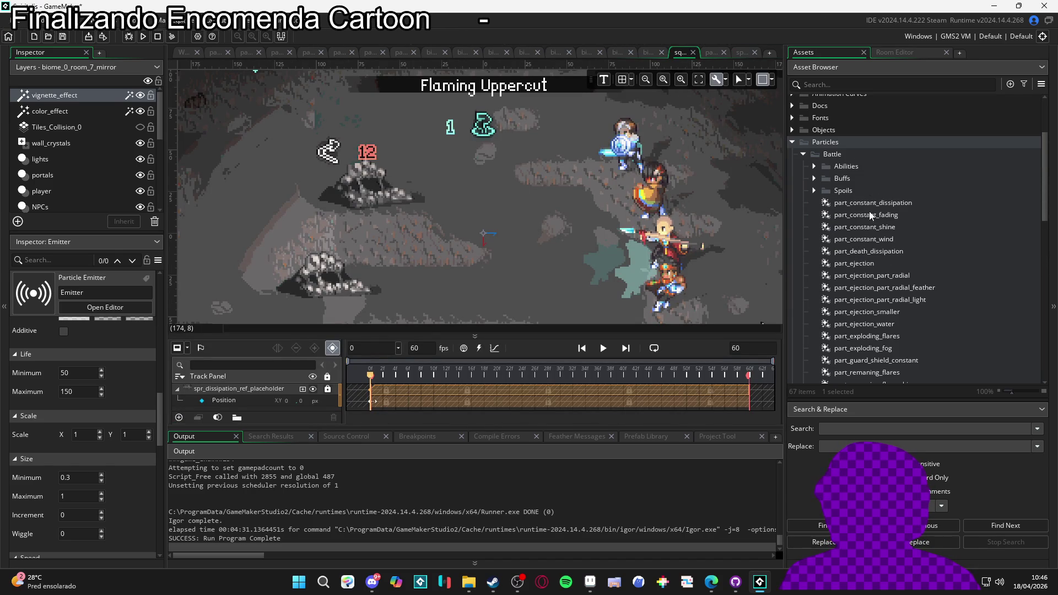
pyautogui.scroll(-3, 884, 256)
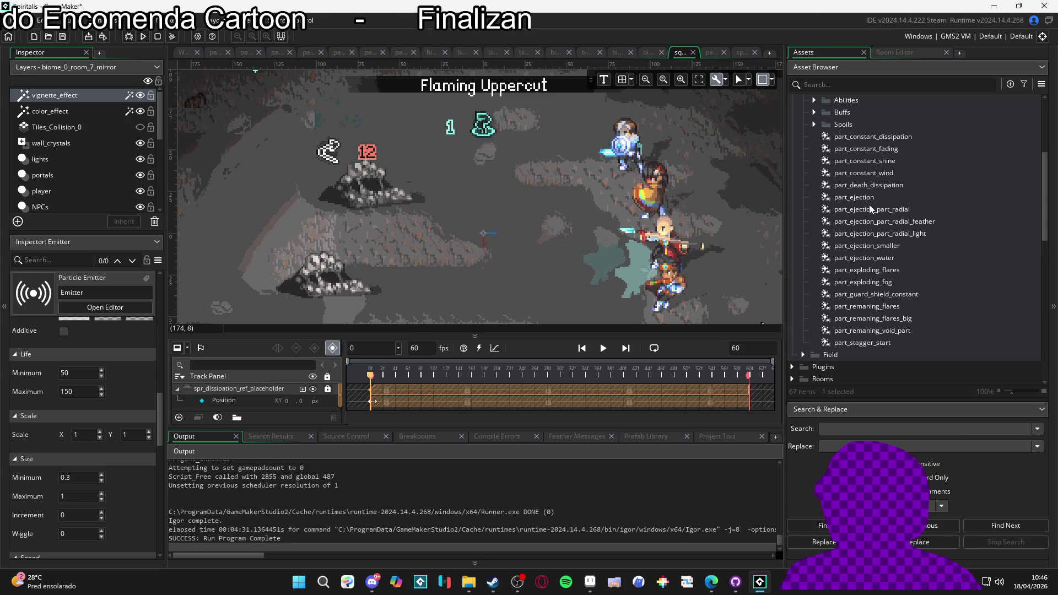
pyautogui.click(884, 186)
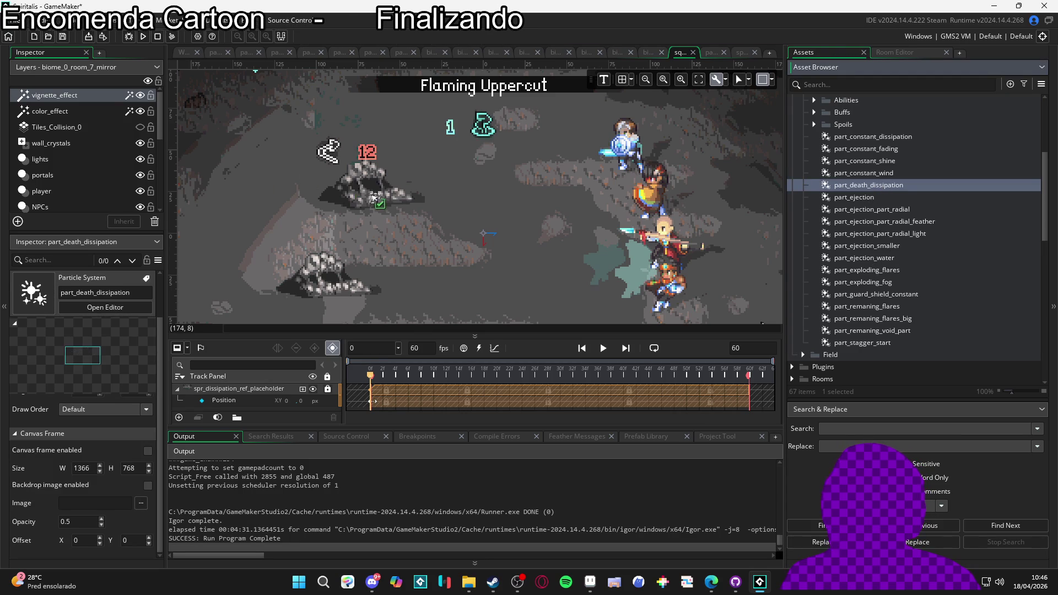
# Step: Place part_death_dissipation over the left rock enemy, keeping its track at 60 frames
pyautogui.moveTo(372, 197); pyautogui.dragTo(365, 198)
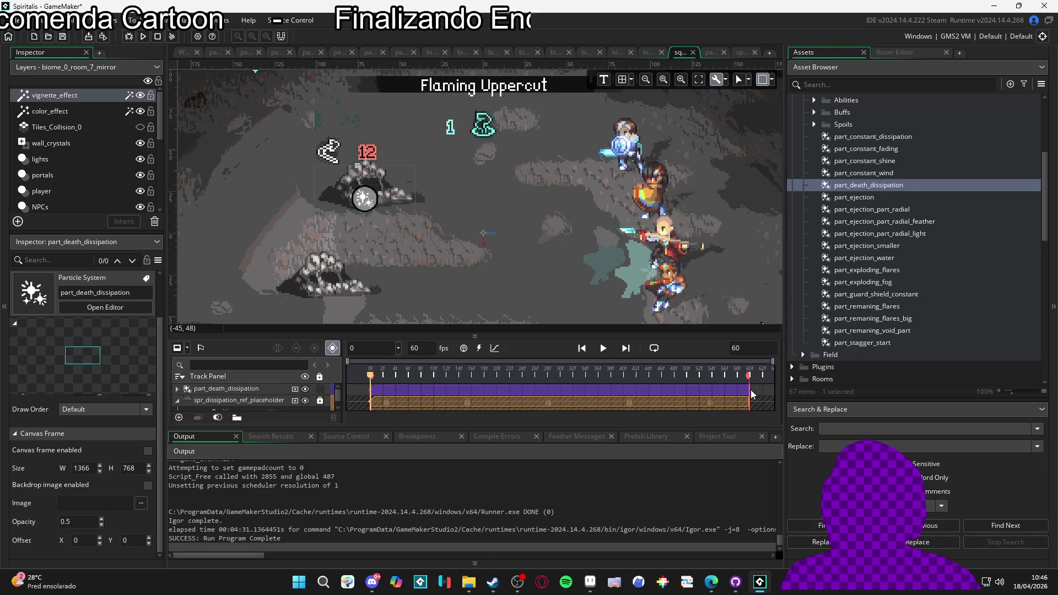
pyautogui.moveTo(748, 389); pyautogui.dragTo(543, 389)
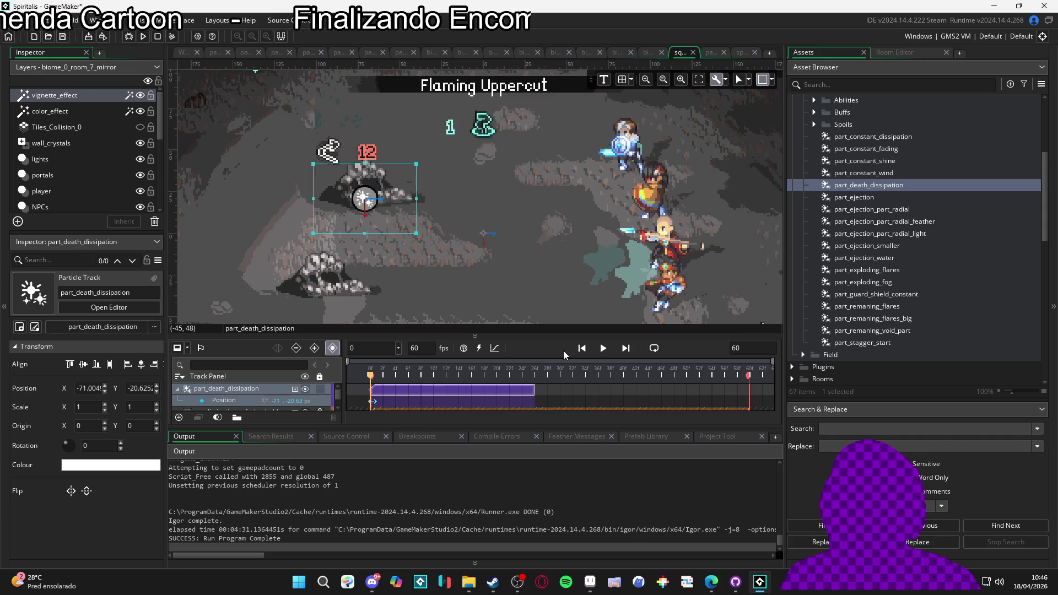
pyautogui.click(605, 348)
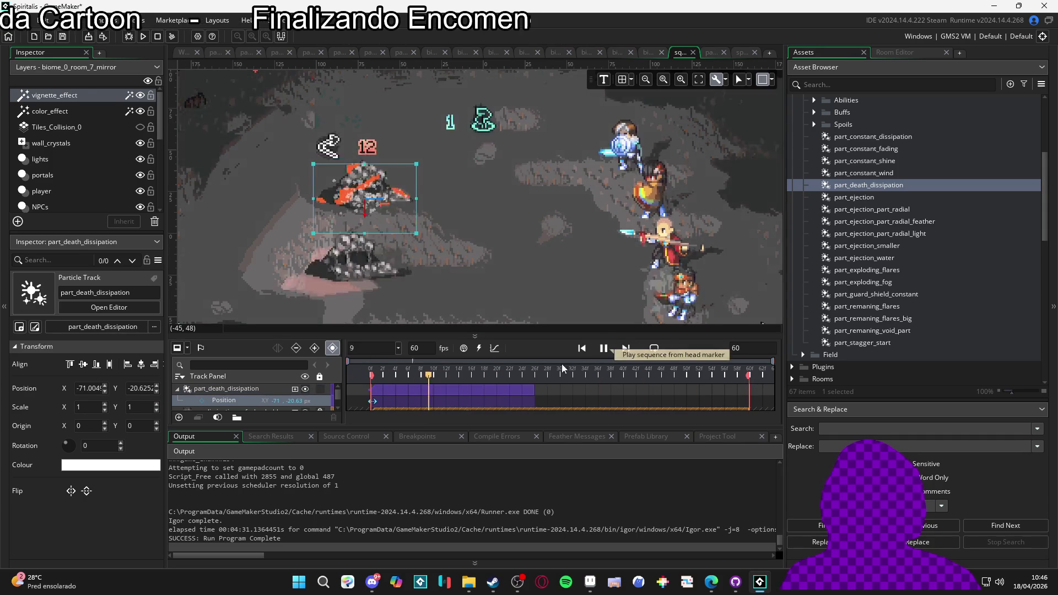
pyautogui.press('space')
pyautogui.moveTo(537, 392); pyautogui.dragTo(748, 393)
# Step: Set the sequence length to 120 and stretch the unlocked placeholder track to about frame 111
pyautogui.press('BackSpace')
pyautogui.press('BackSpace')
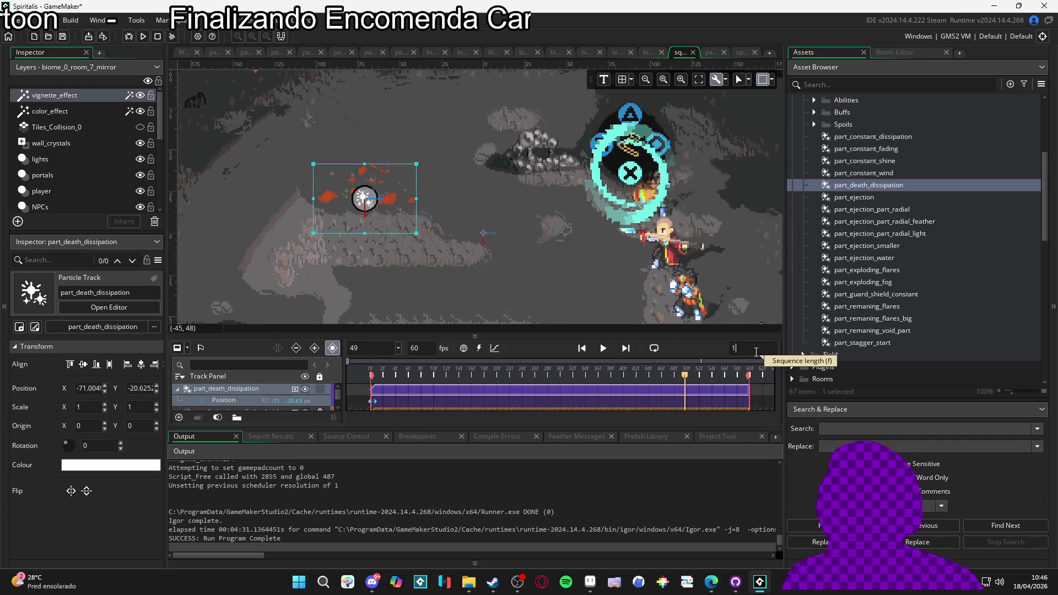
pyautogui.write('120')
pyautogui.press('Return')
pyautogui.moveTo(665, 329)
pyautogui.mouseDown()
pyautogui.moveTo(661, 290)
pyautogui.moveTo(633, 296)
pyautogui.mouseUp()
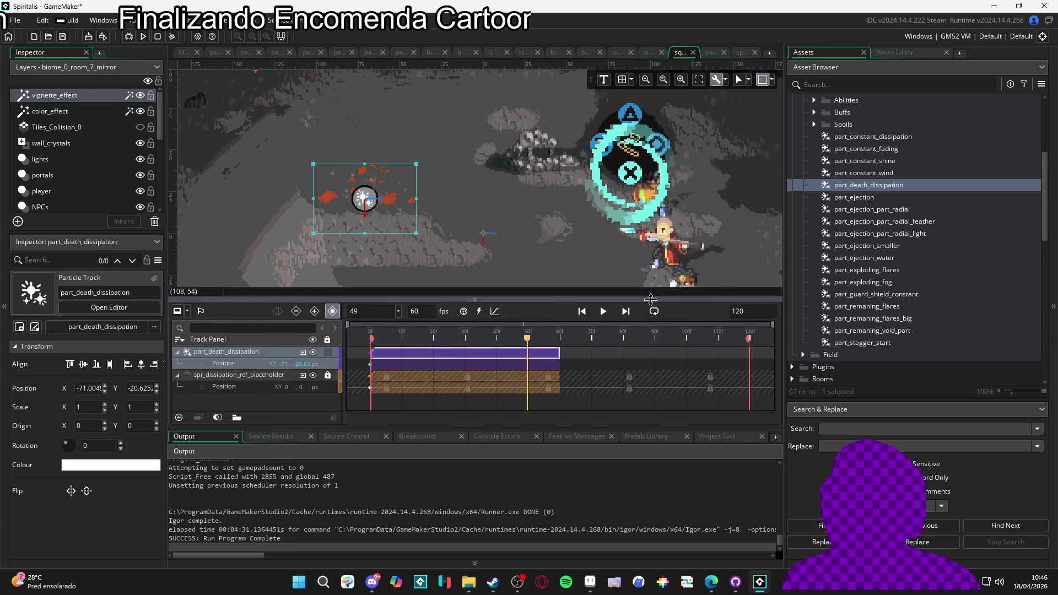
pyautogui.click(328, 380)
pyautogui.moveTo(560, 378); pyautogui.dragTo(720, 379)
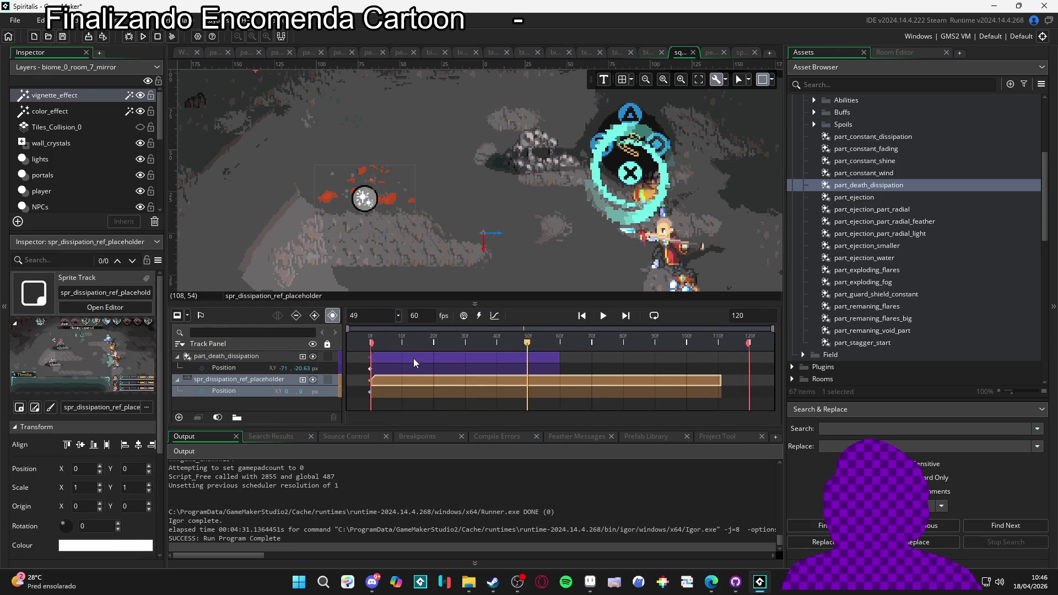
pyautogui.press('space')
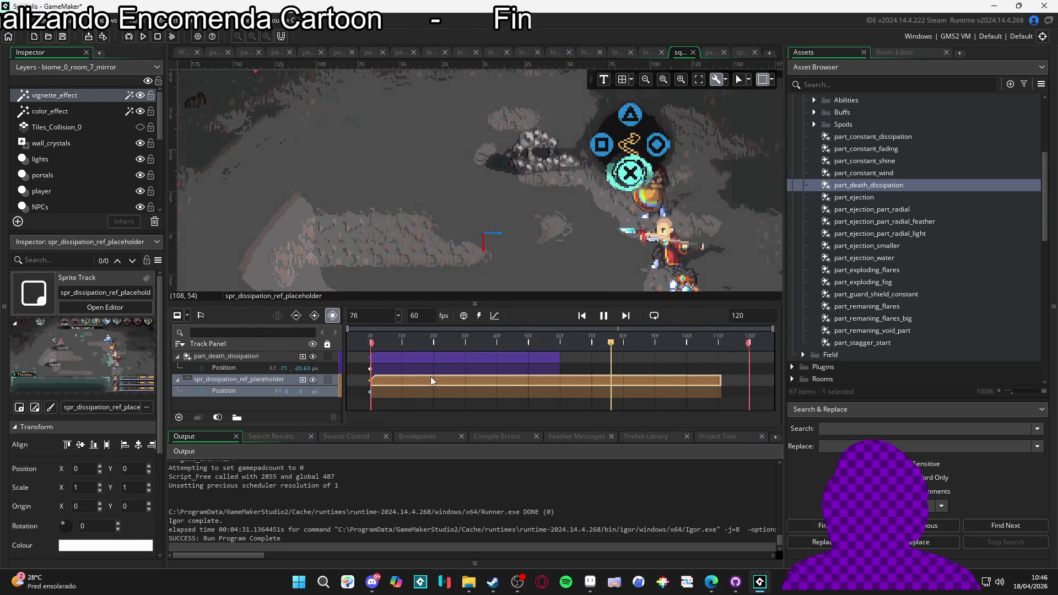
pyautogui.keyDown('ctrl'); pyautogui.click(558, 357); pyautogui.keyUp('ctrl')
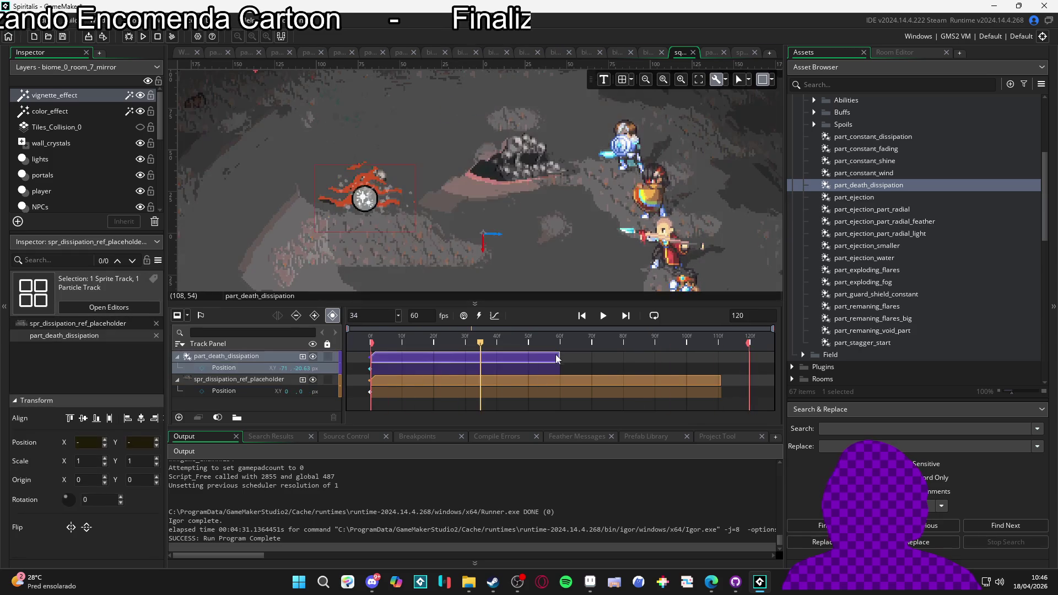
# Step: Stretch the particle track to about frame 109, then raise the particle at frame 10
pyautogui.moveTo(558, 355); pyautogui.dragTo(718, 355)
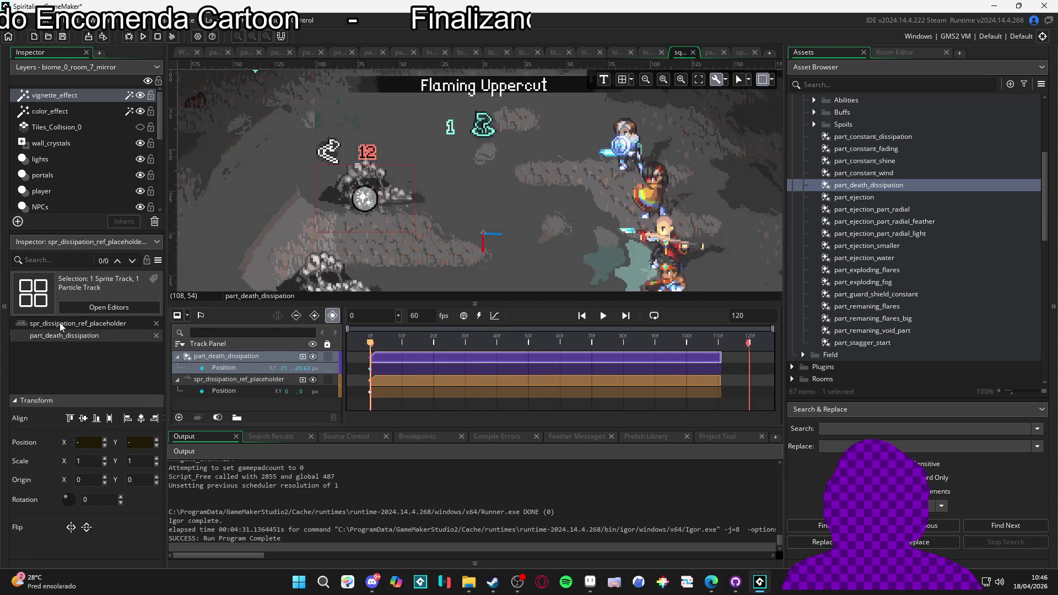
pyautogui.press('space')
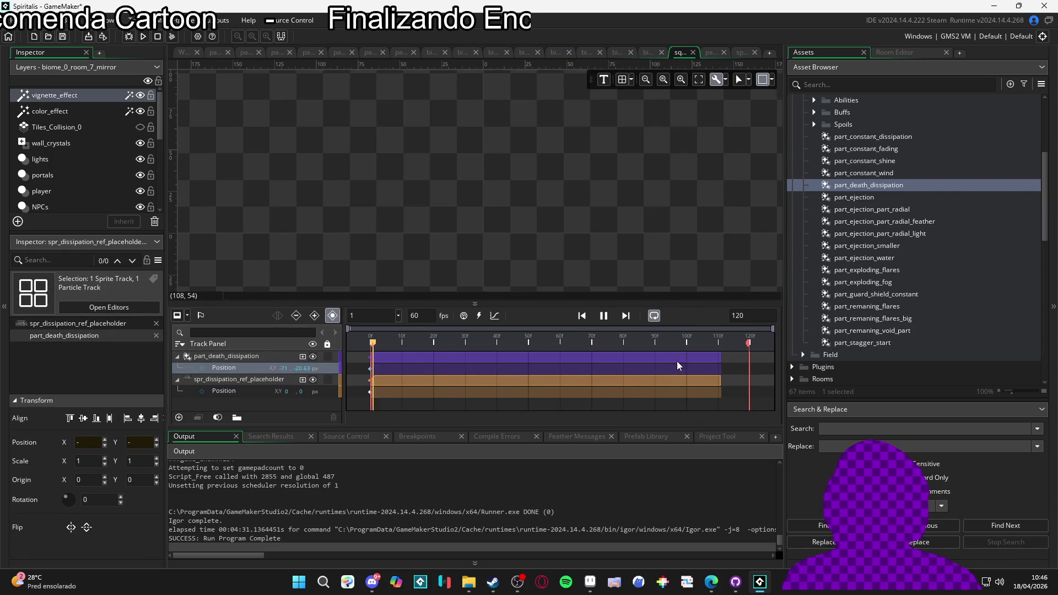
pyautogui.press('space')
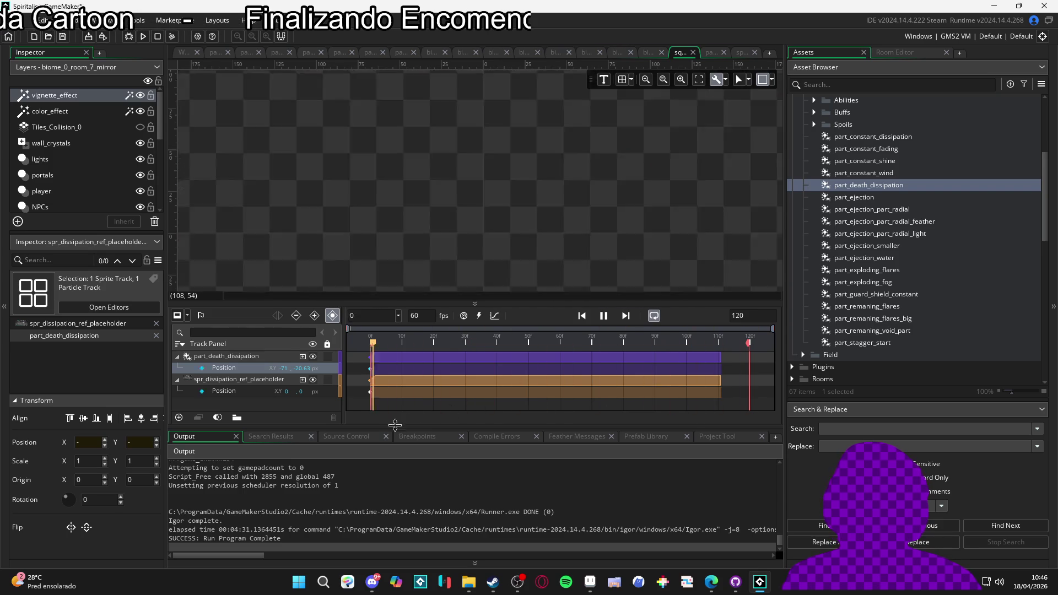
pyautogui.press('space')
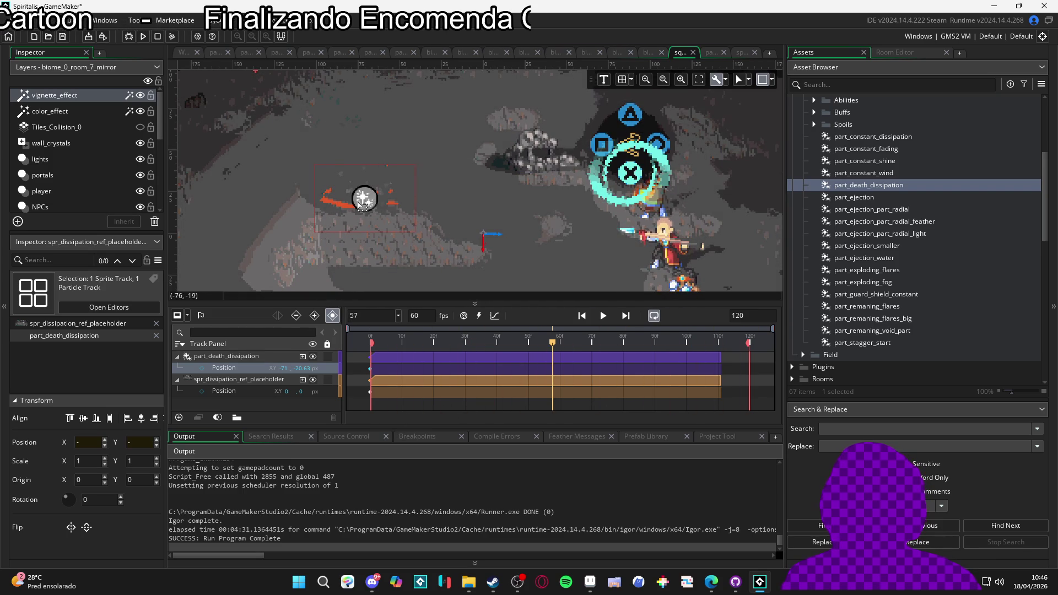
pyautogui.click(401, 341)
pyautogui.moveTo(364, 199); pyautogui.dragTo(369, 181)
pyautogui.click(281, 360)
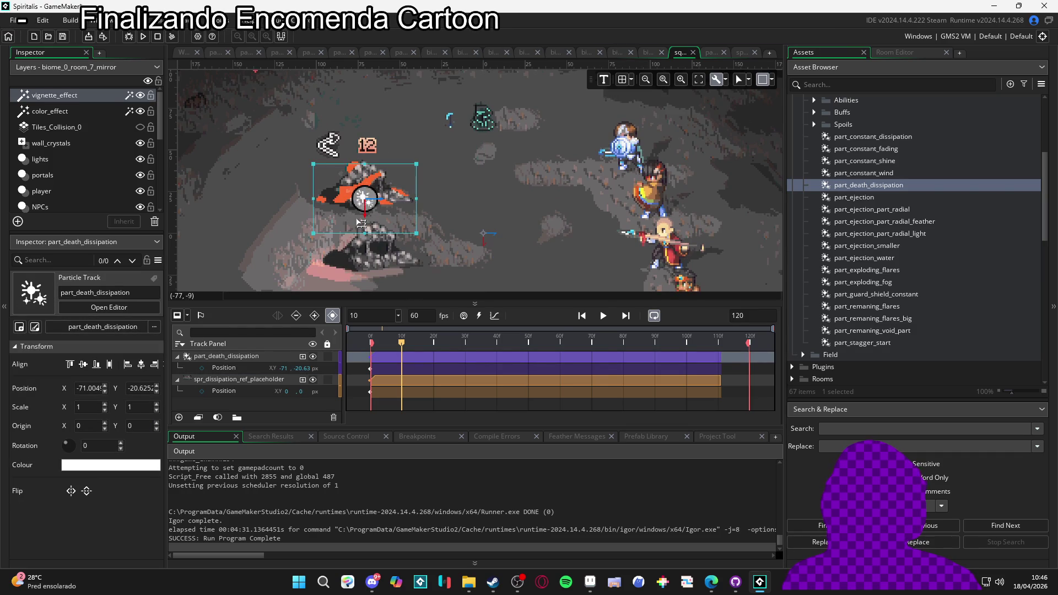
# Step: Raise the particle about 34 pixels with a Position keyframe moved to frame 0
pyautogui.moveTo(370, 215); pyautogui.dragTo(369, 197)
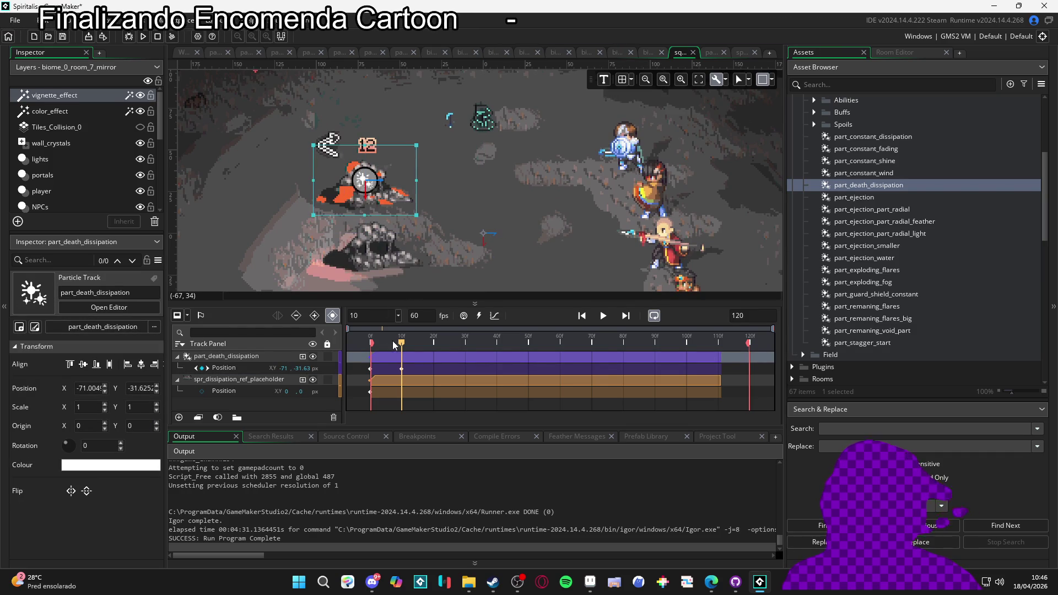
pyautogui.click(369, 370)
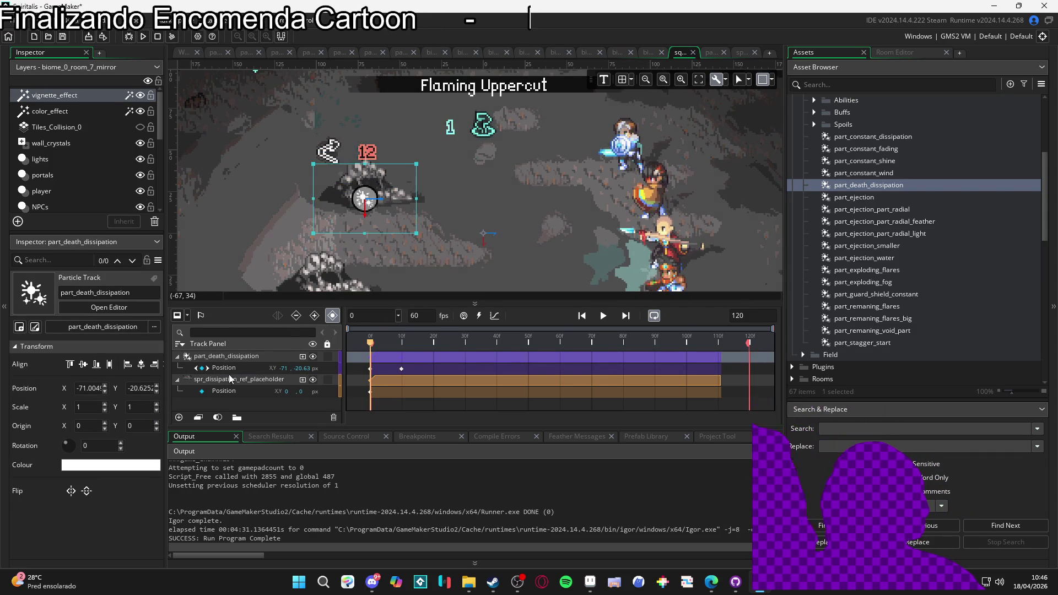
pyautogui.click(292, 369)
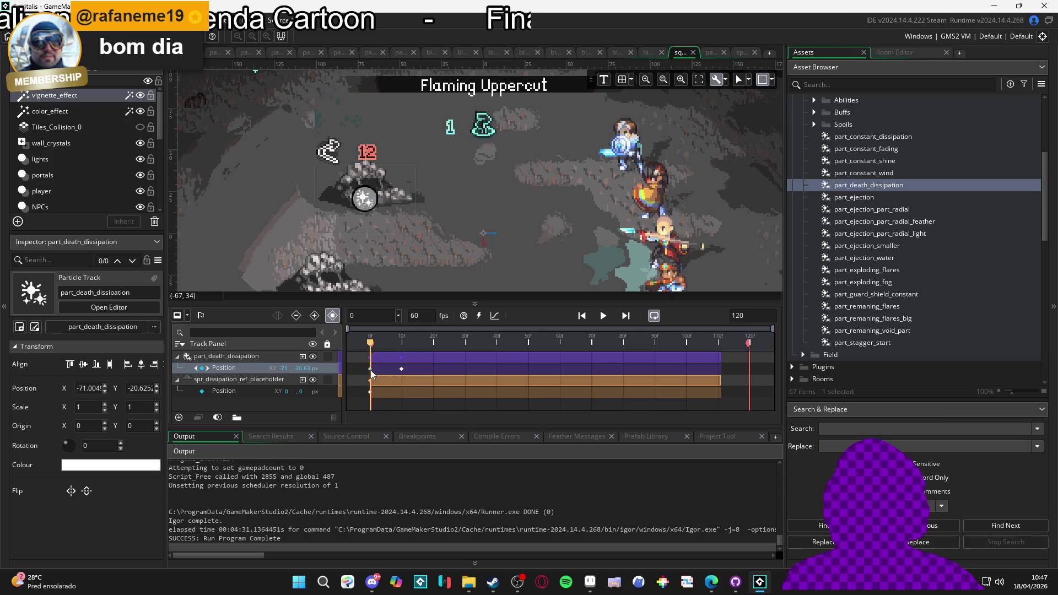
pyautogui.click(403, 368)
pyautogui.moveTo(402, 368); pyautogui.dragTo(370, 368)
pyautogui.press('space')
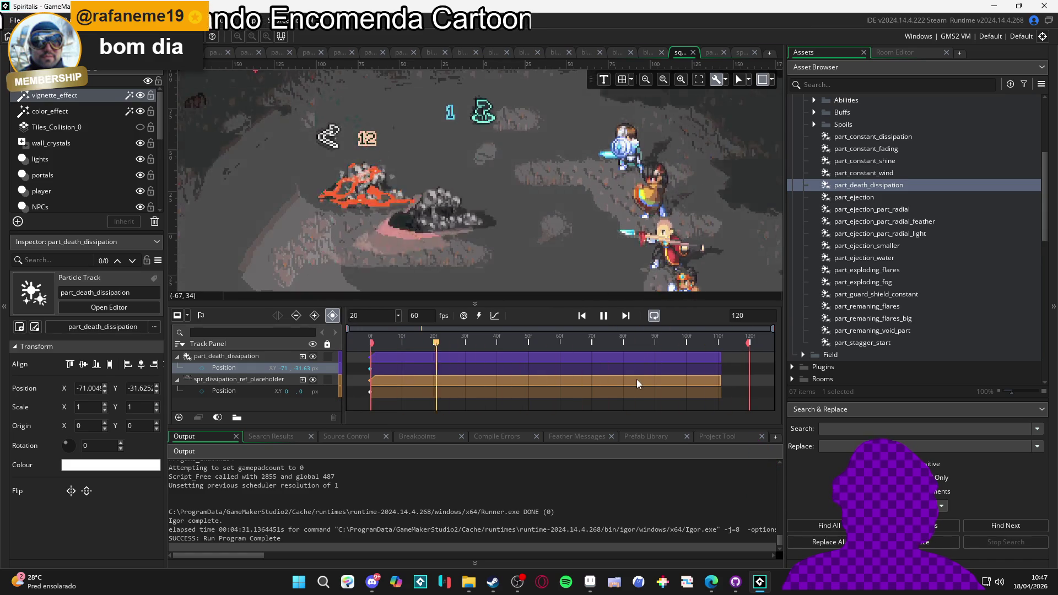
pyautogui.press('space')
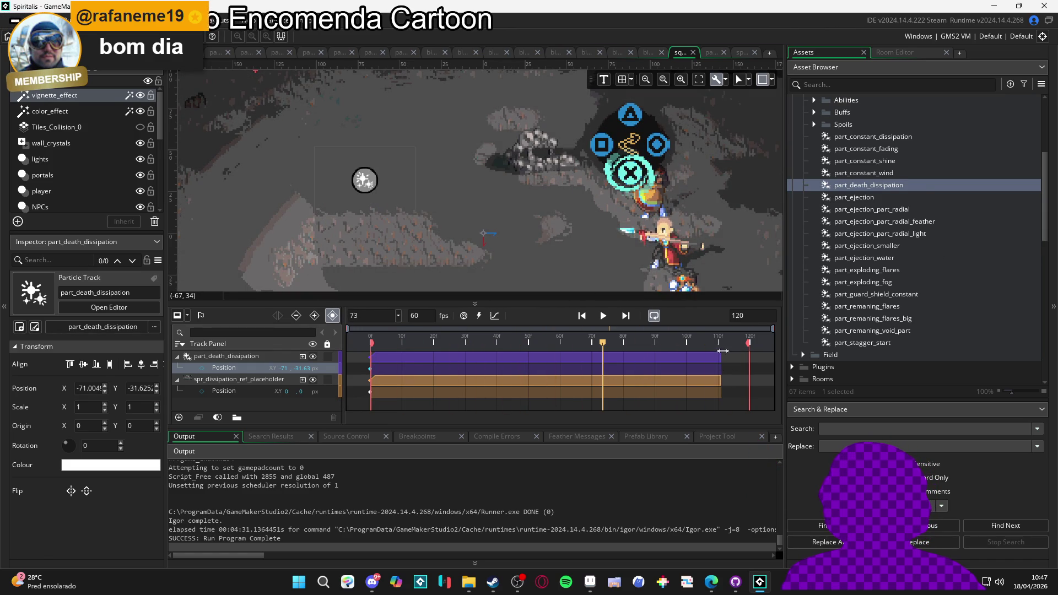
# Step: Change the sequence length from 120 to 260 frames
pyautogui.press('BackSpace')
pyautogui.press('BackSpace')
pyautogui.press('BackSpace')
pyautogui.write('260')
pyautogui.press('Return')
# Step: Stretch both the particle and reference sprite clips to the sequence end
pyautogui.moveTo(531, 357)
pyautogui.mouseDown()
pyautogui.moveTo(760, 384)
pyautogui.moveTo(750, 388)
pyautogui.mouseUp()
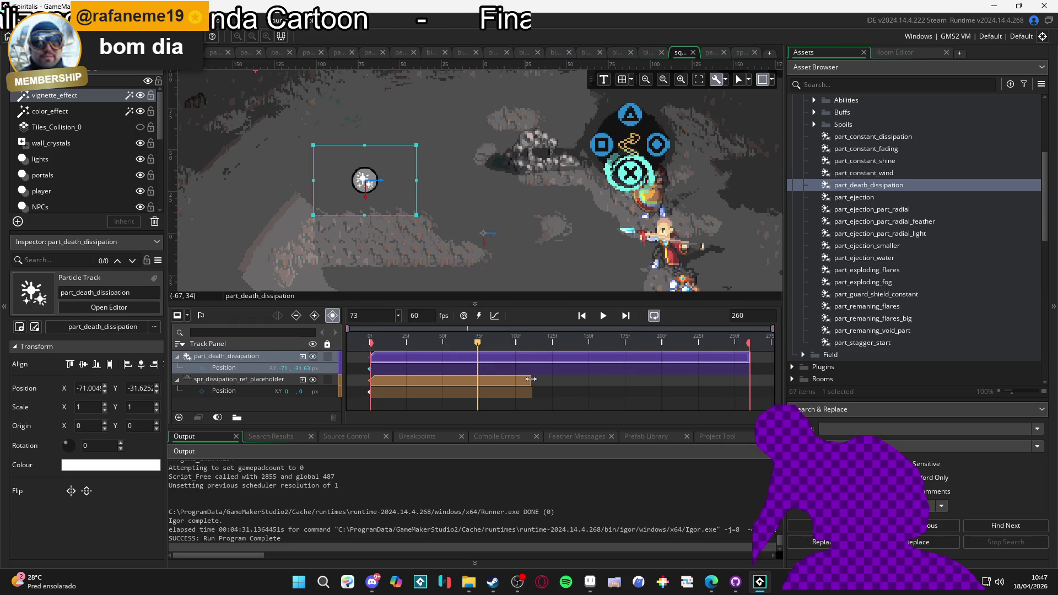
pyautogui.moveTo(531, 379); pyautogui.dragTo(750, 380)
pyautogui.moveTo(477, 343)
pyautogui.mouseDown()
pyautogui.moveTo(515, 341)
pyautogui.moveTo(504, 342)
pyautogui.mouseUp()
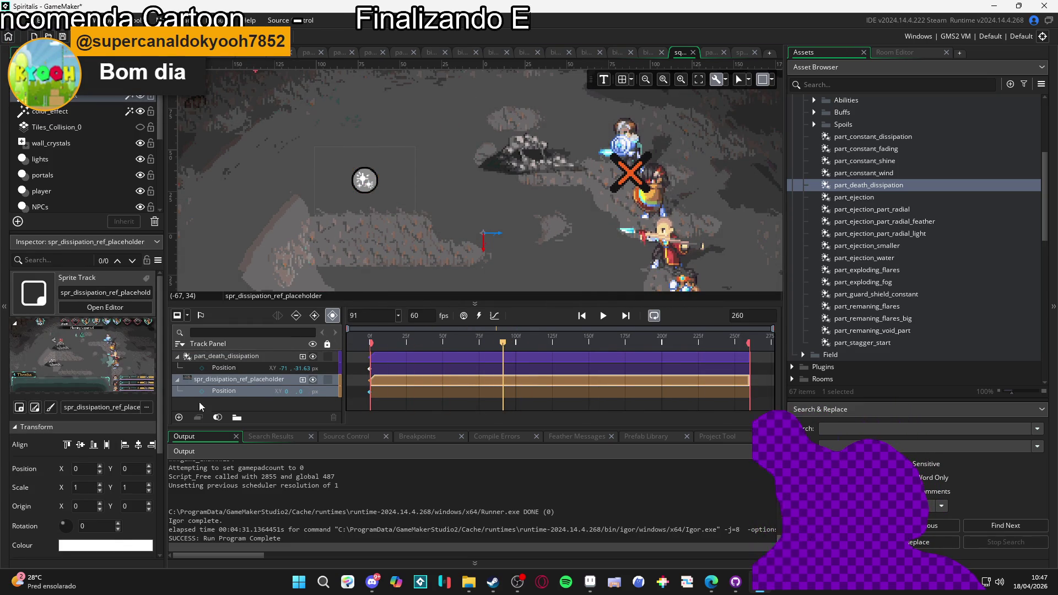
# Step: Add an Image Speed track to the reference sprite with a keyframe at frame 91
pyautogui.click(302, 379)
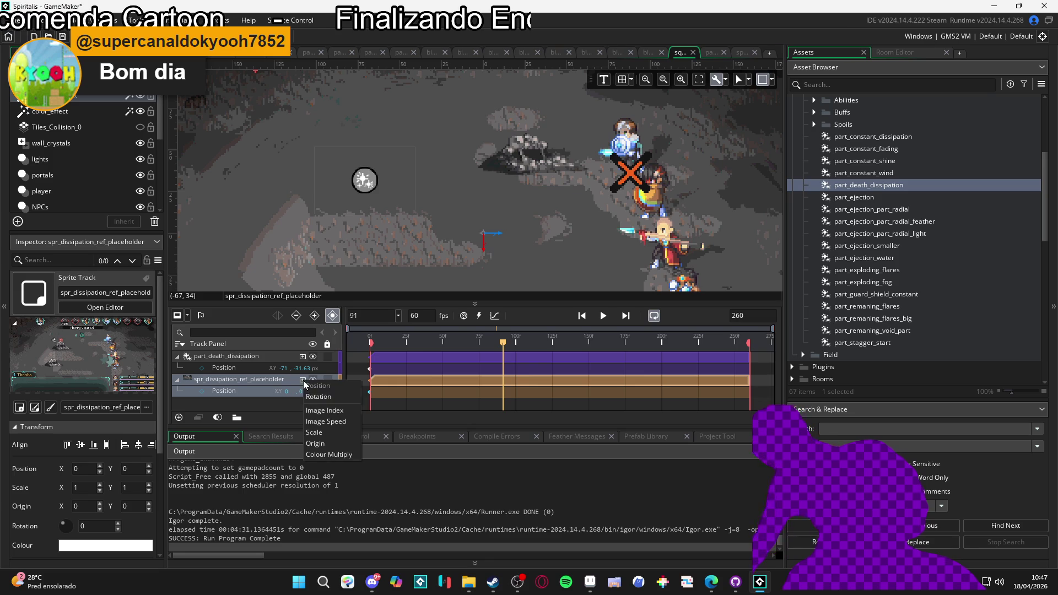
pyautogui.click(343, 420)
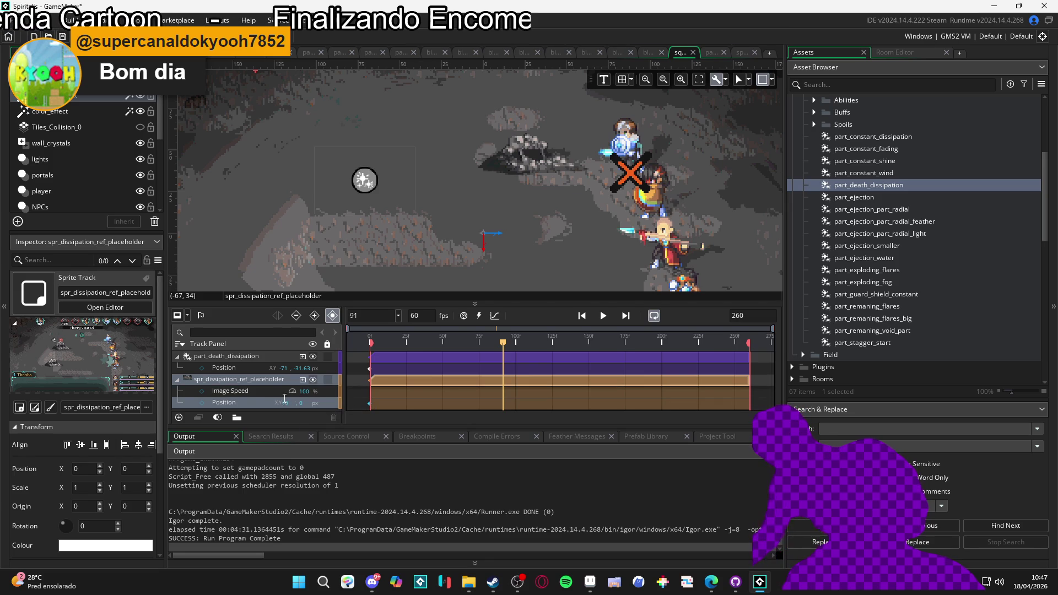
pyautogui.click(282, 393)
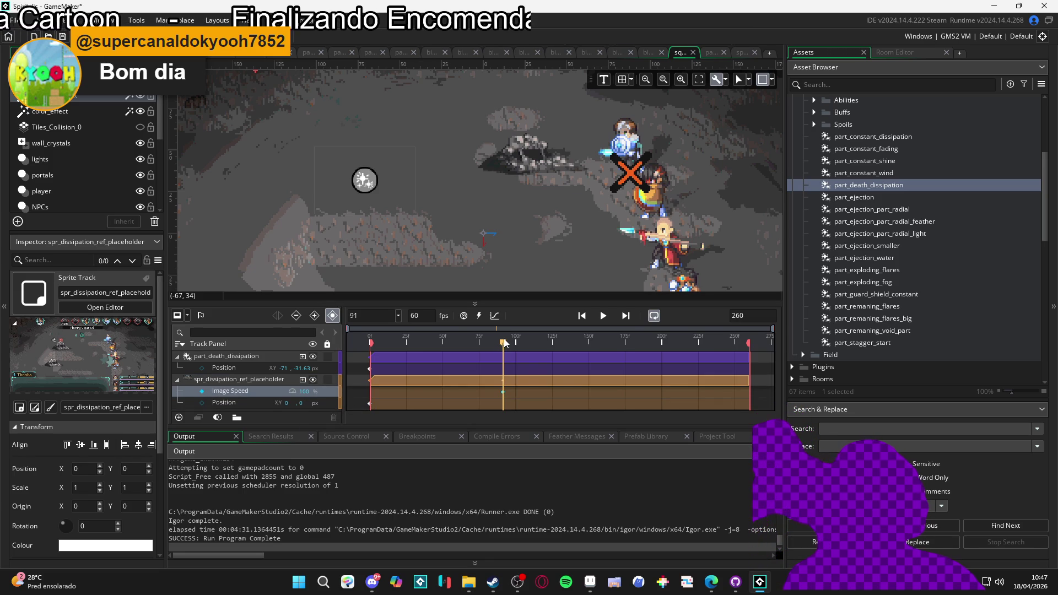
pyautogui.moveTo(503, 345); pyautogui.dragTo(506, 344)
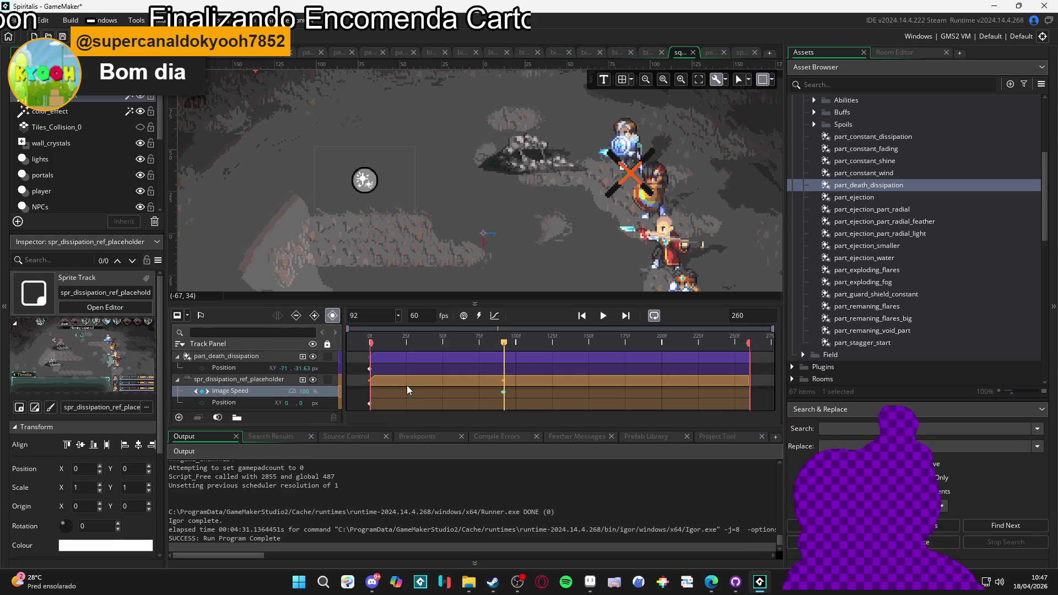
# Step: Freeze the reference sprite with Image Speed 0, shorten the sequence to 200 frames, and replay it
pyautogui.write('0')
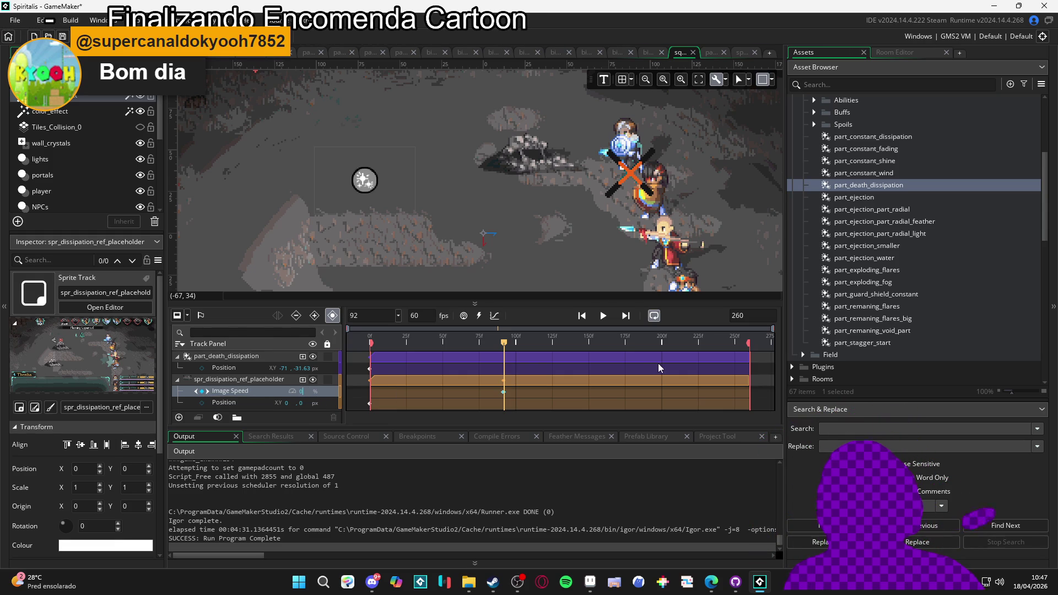
pyautogui.press('Return')
pyautogui.press('space')
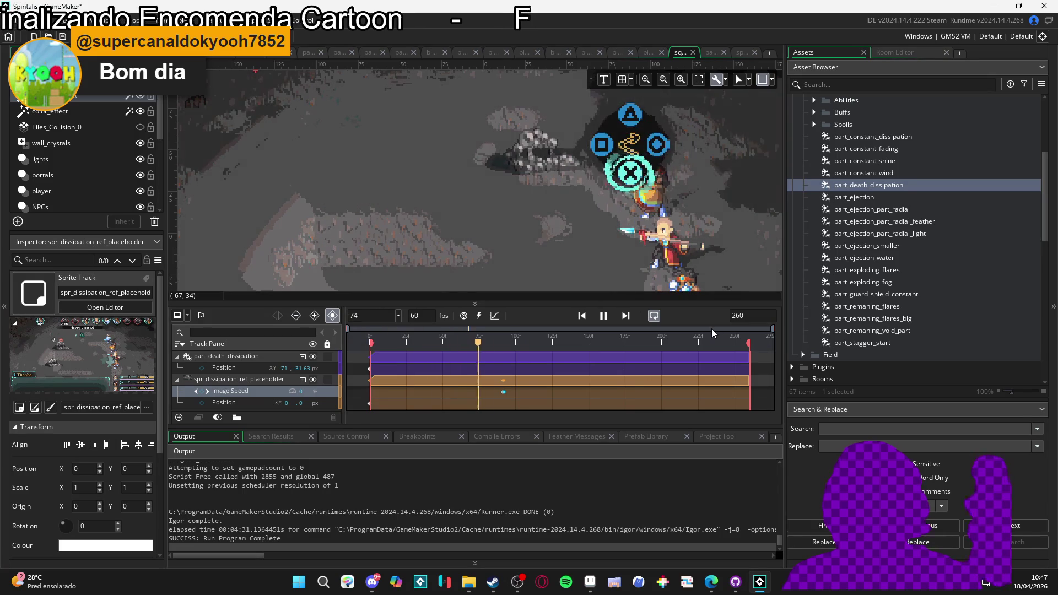
pyautogui.press('space')
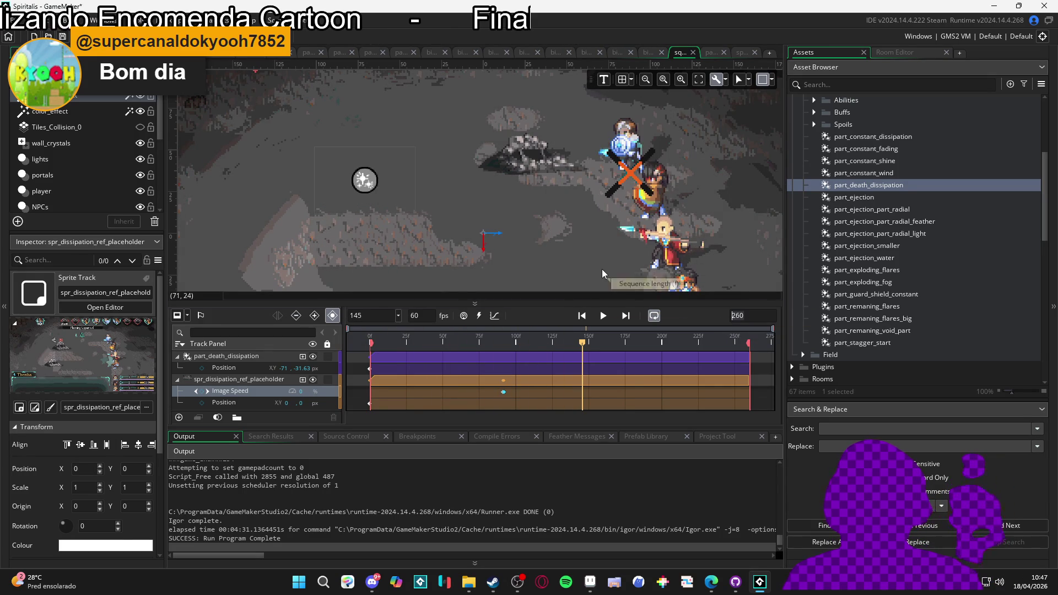
pyautogui.write('200')
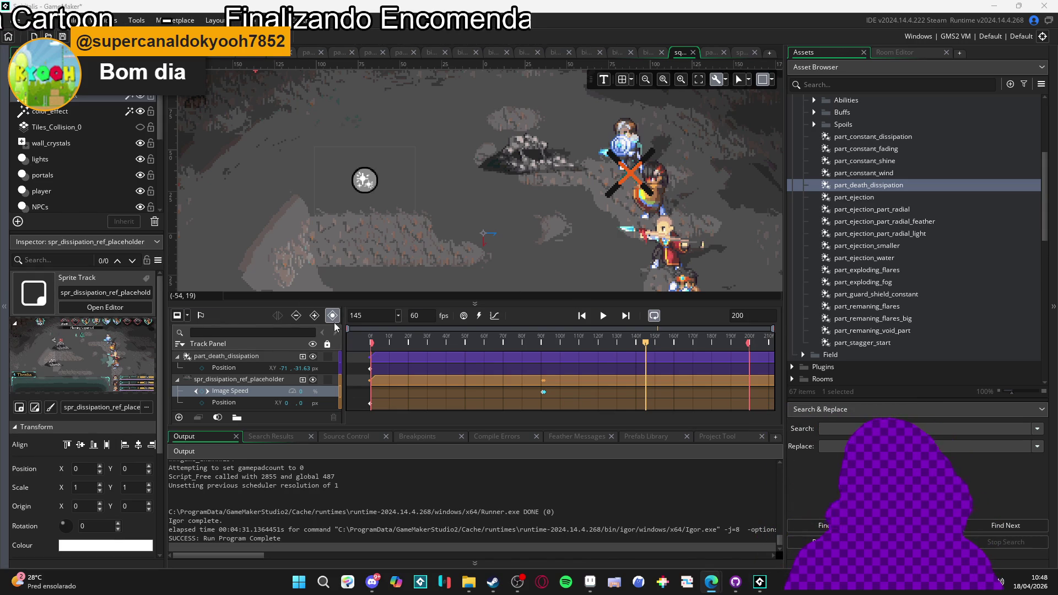
pyautogui.click(604, 320)
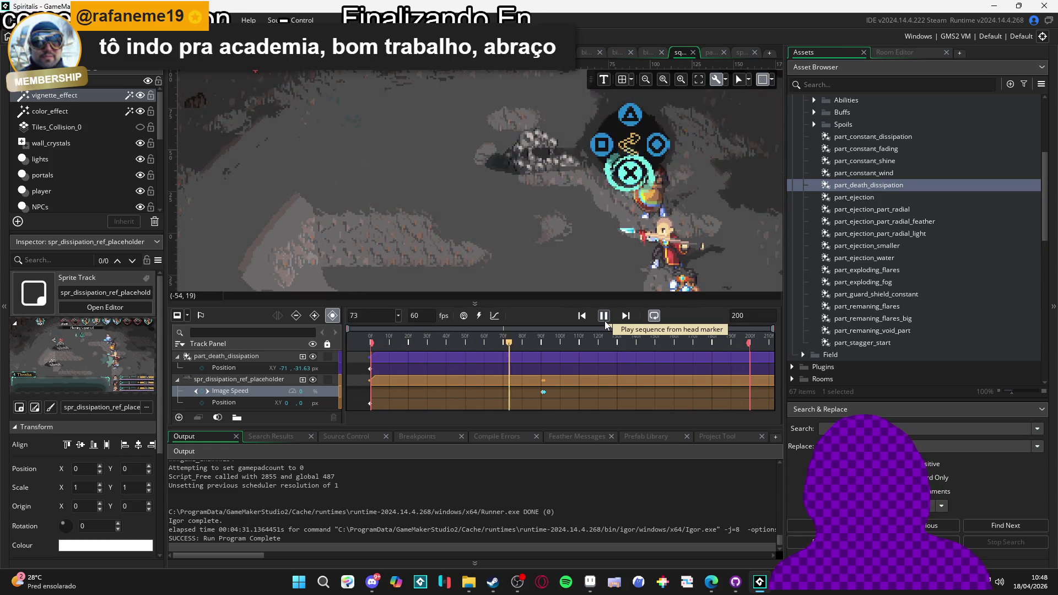
pyautogui.click(603, 317)
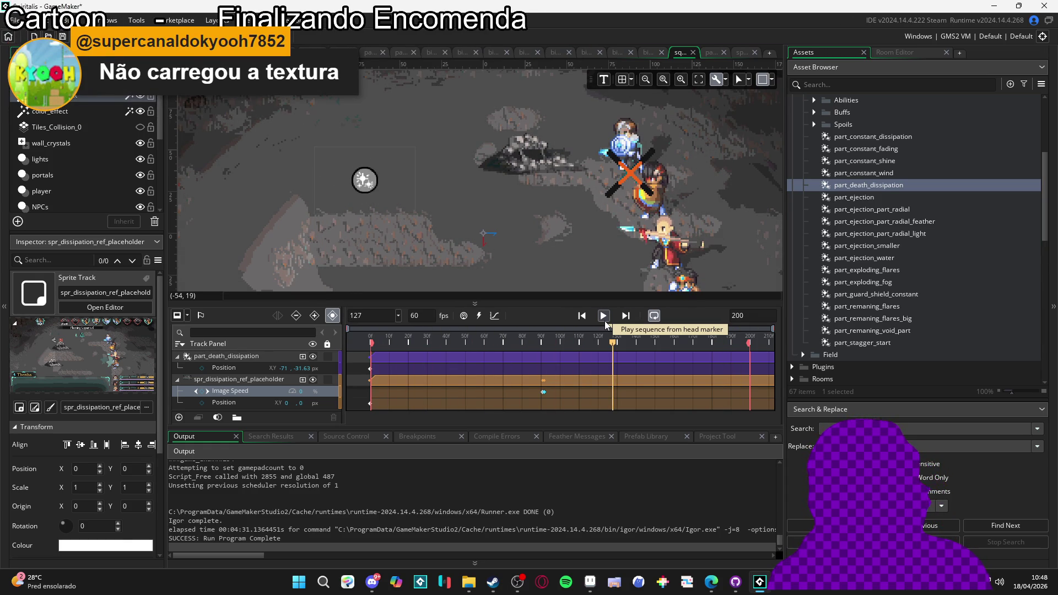
pyautogui.press('Home')
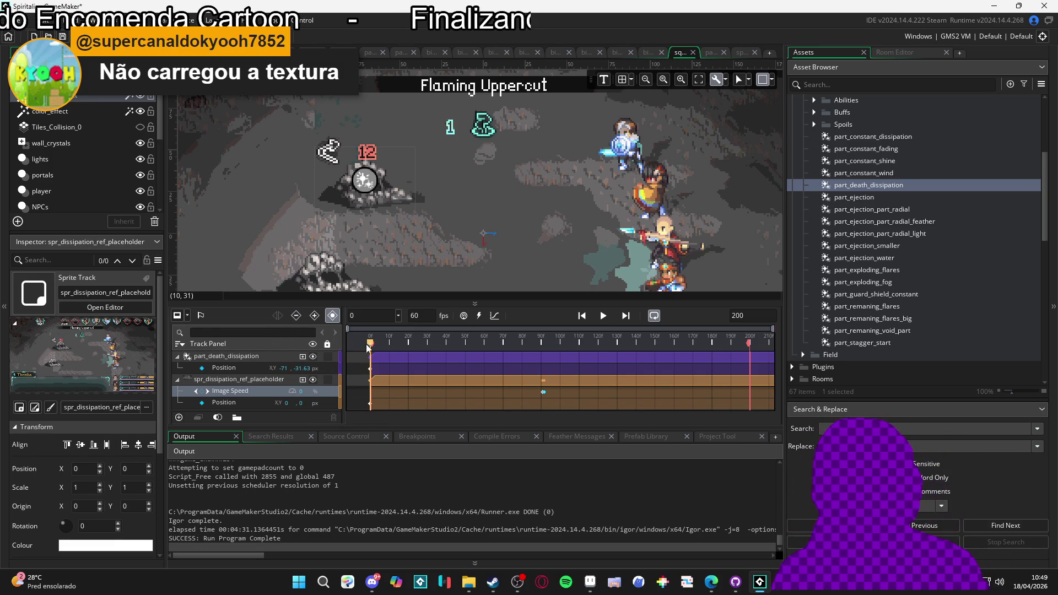
pyautogui.click(258, 367)
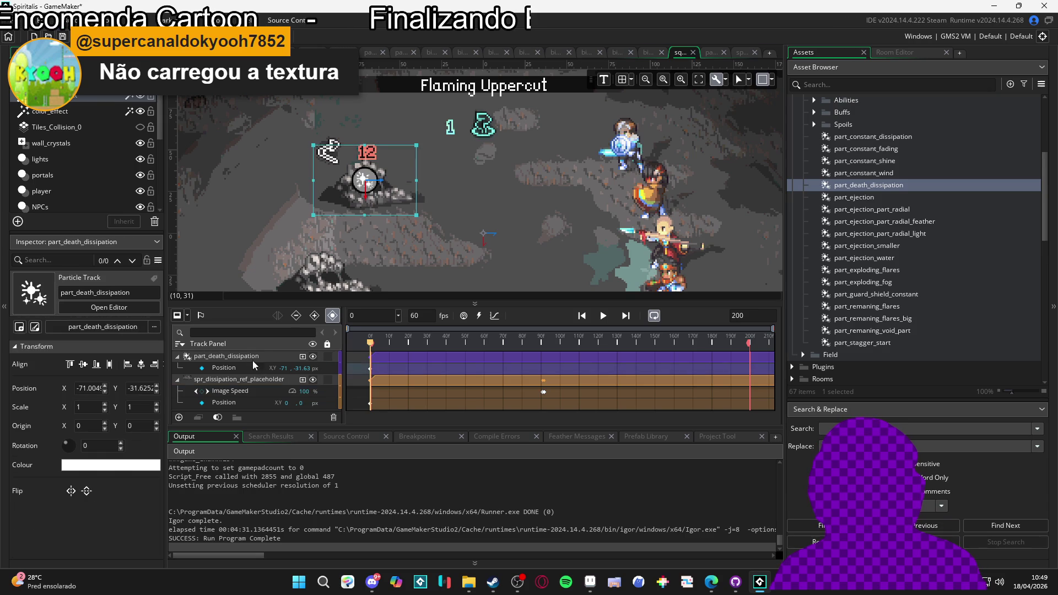
# Step: Add a Colour Multiply track to part_death_dissipation, undoing an accidental Scale track, then switch to Aseprite
pyautogui.click(304, 357)
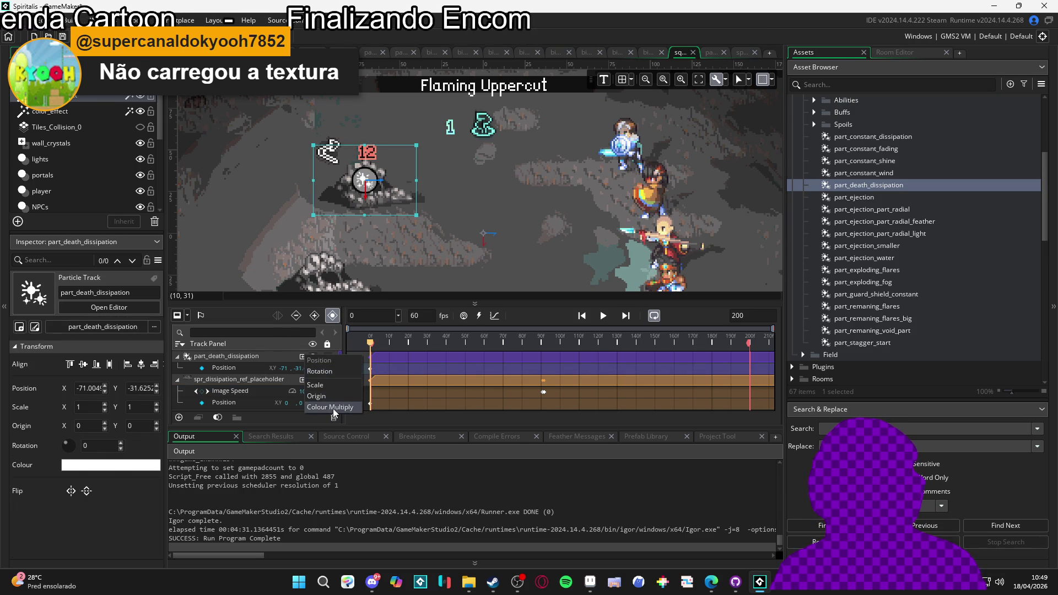
pyautogui.click(338, 385)
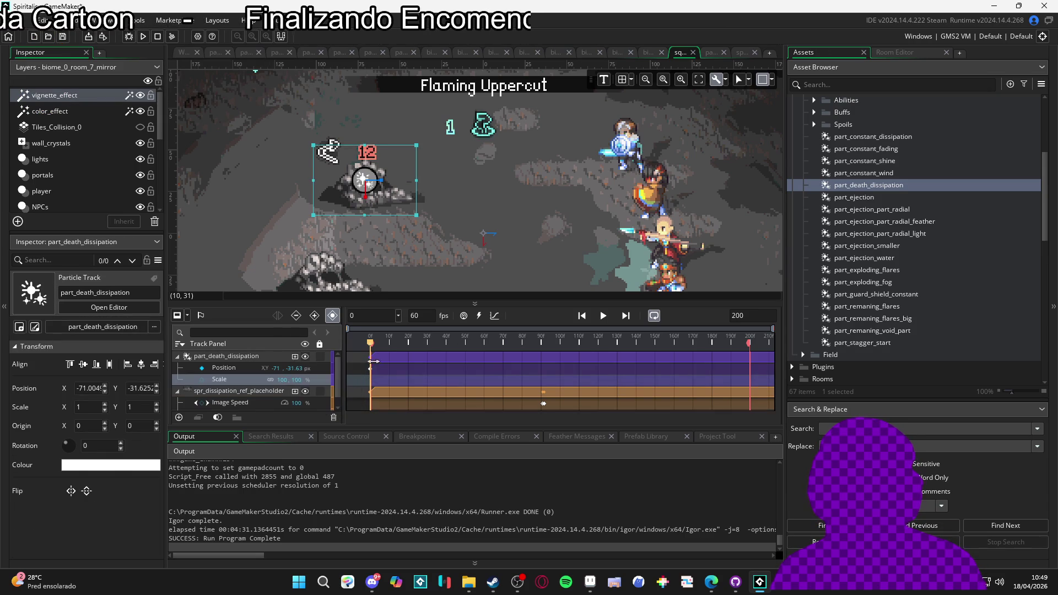
pyautogui.hotkey('ctrl', 'z')
pyautogui.click(303, 357)
pyautogui.click(328, 412)
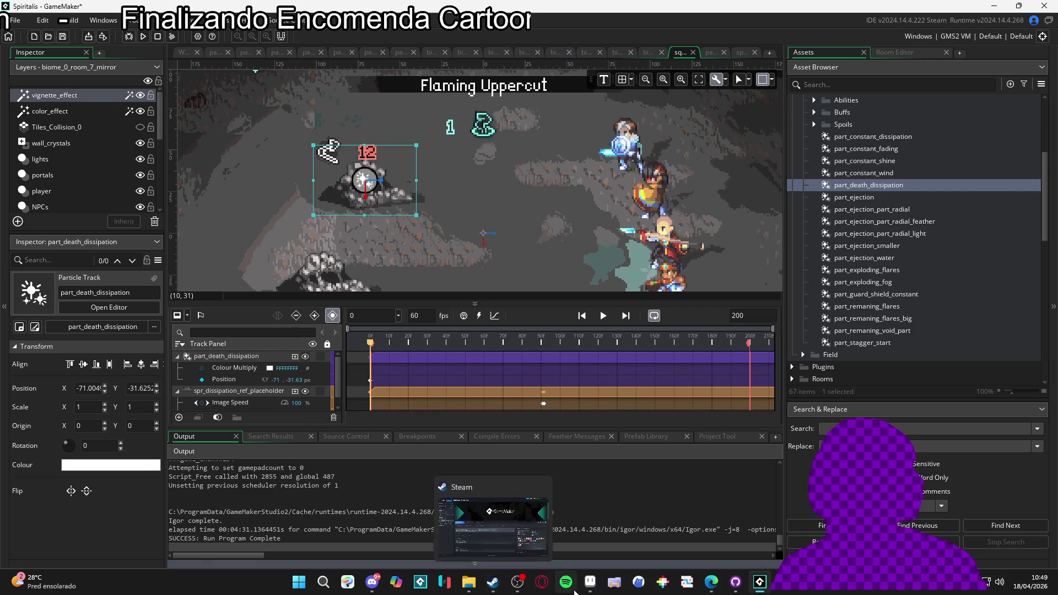
pyautogui.click(493, 520)
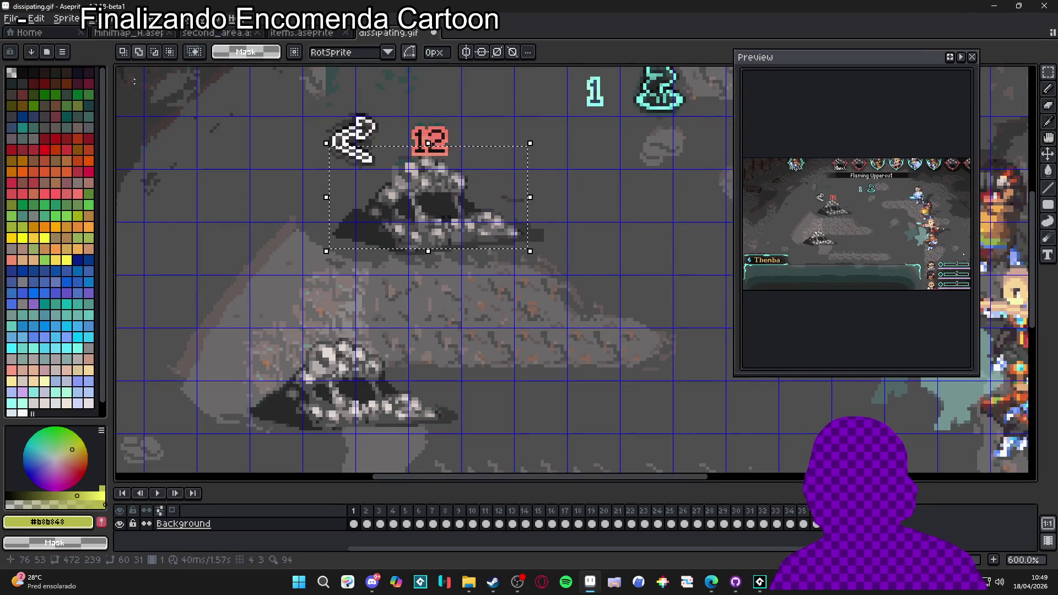
# Step: Load the AAP-Splendor128 palette, read its orange swatch as F1641F, and return to GameMaker
pyautogui.click(46, 52)
pyautogui.click(237, 204)
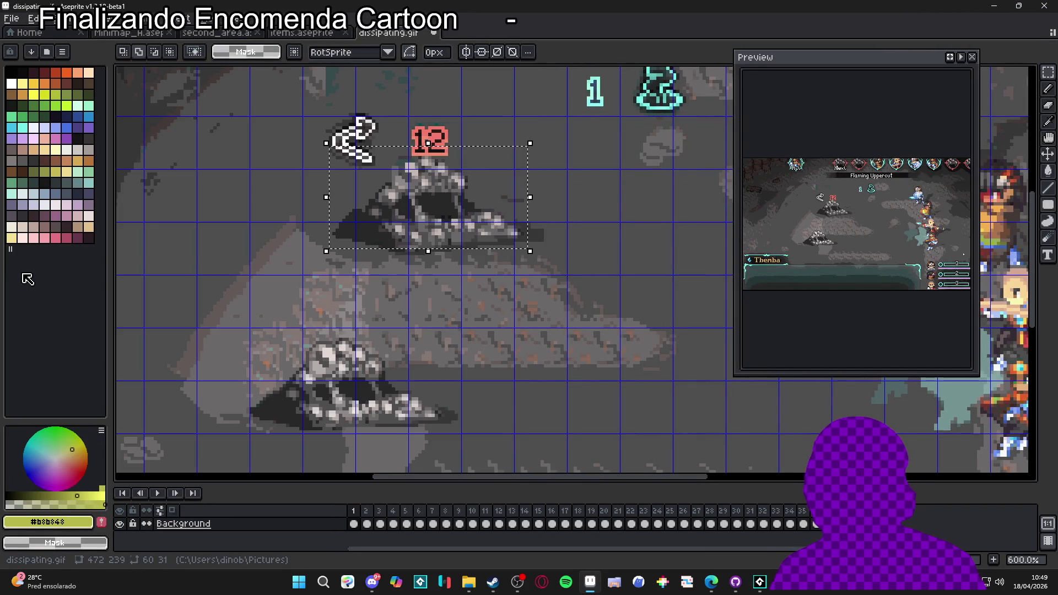
pyautogui.click(72, 75)
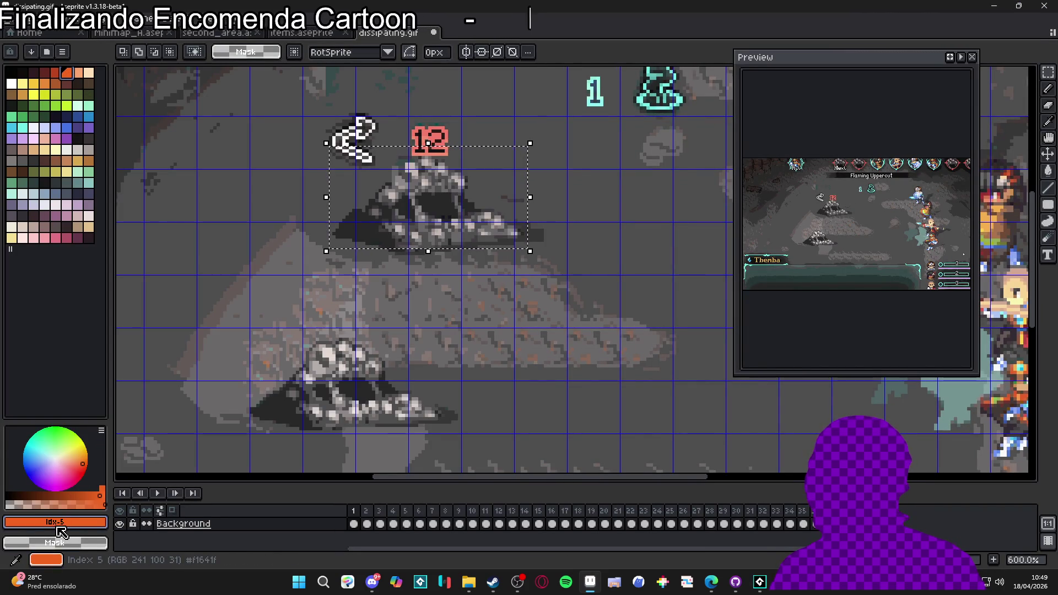
pyautogui.click(55, 522)
pyautogui.press('Escape')
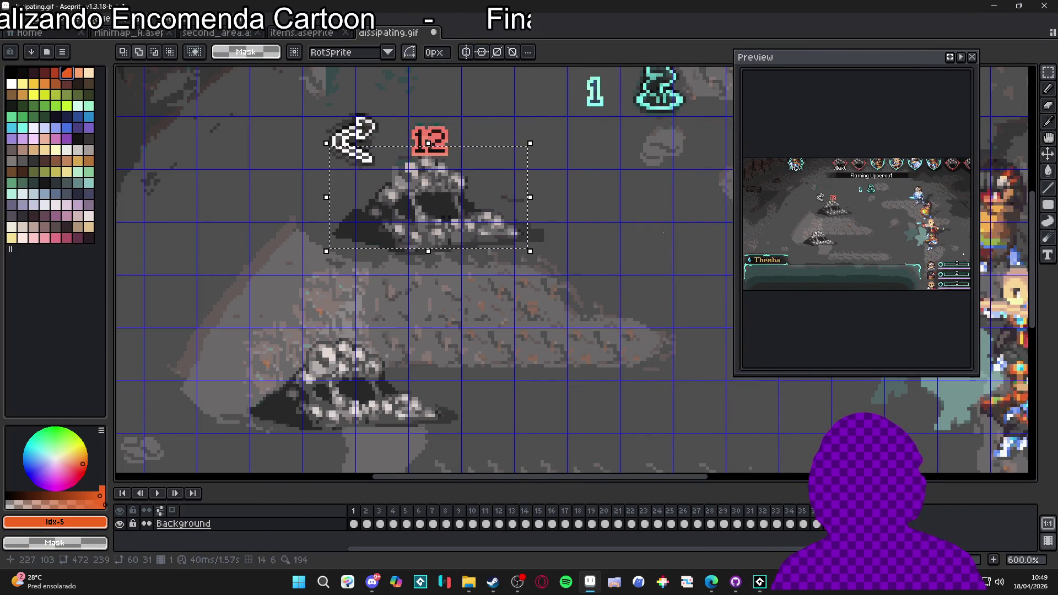
pyautogui.hotkey('alt', 'Tab')
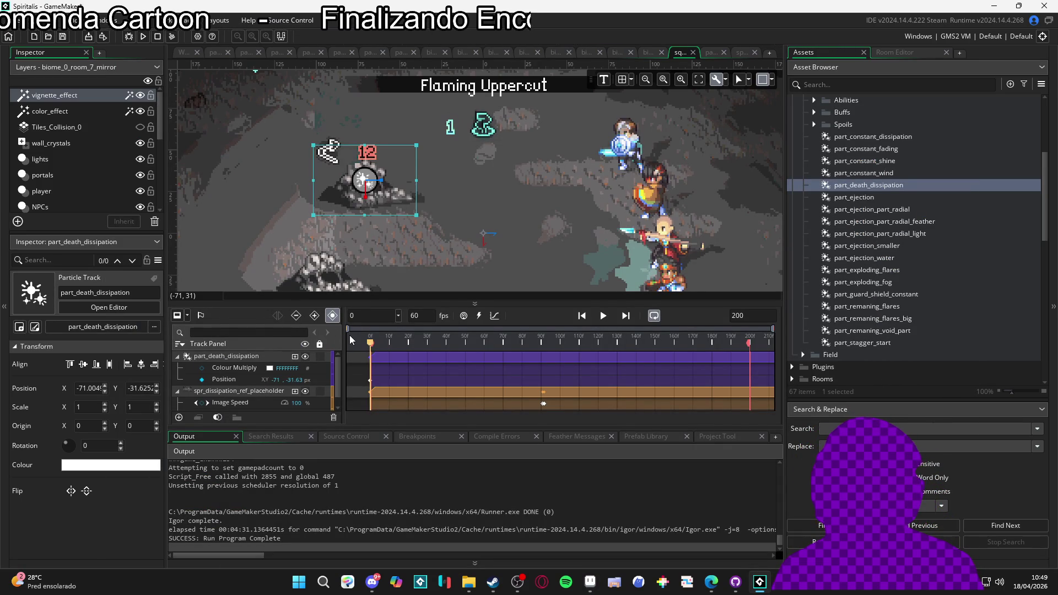
# Step: Set the particle's starting Colour Multiply to orange F1641F and preview the tint
pyautogui.click(269, 368)
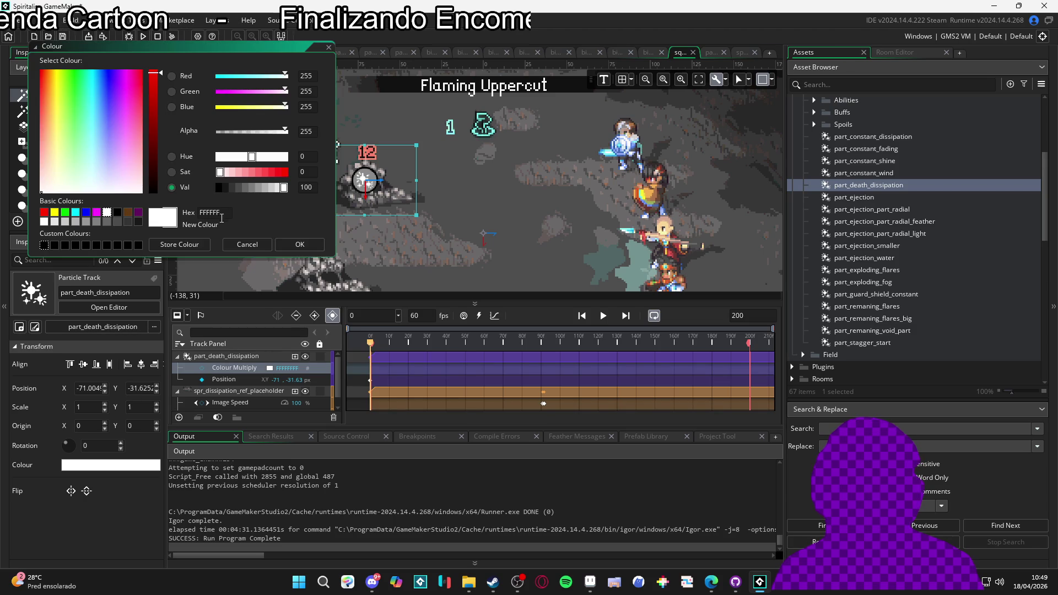
pyautogui.write('F1641F')
pyautogui.click(307, 247)
pyautogui.moveTo(370, 343)
pyautogui.mouseDown()
pyautogui.moveTo(523, 362)
pyautogui.moveTo(450, 357)
pyautogui.mouseUp()
pyautogui.press('space')
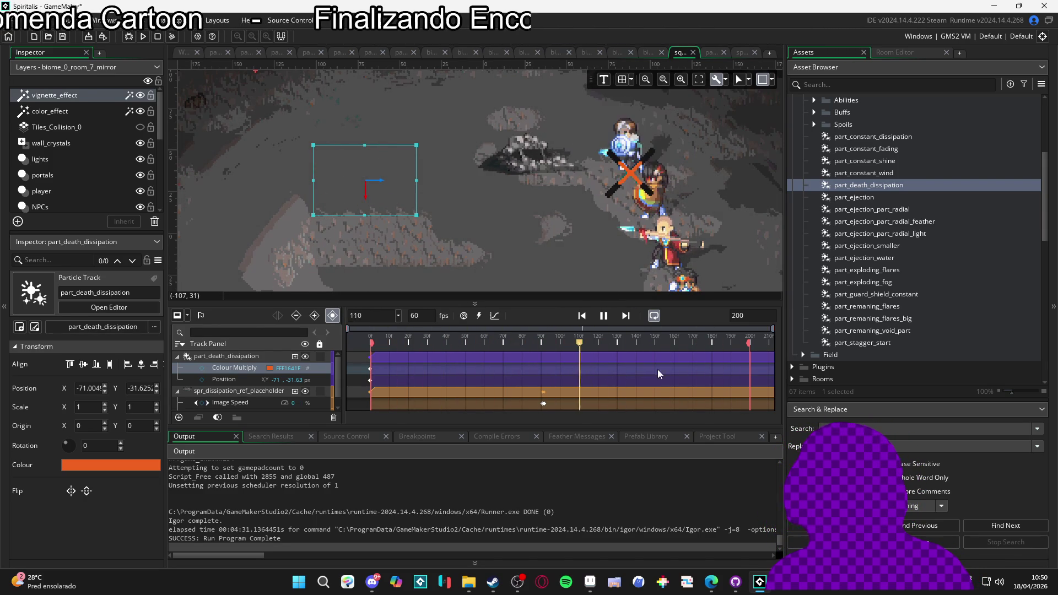
pyautogui.click(613, 317)
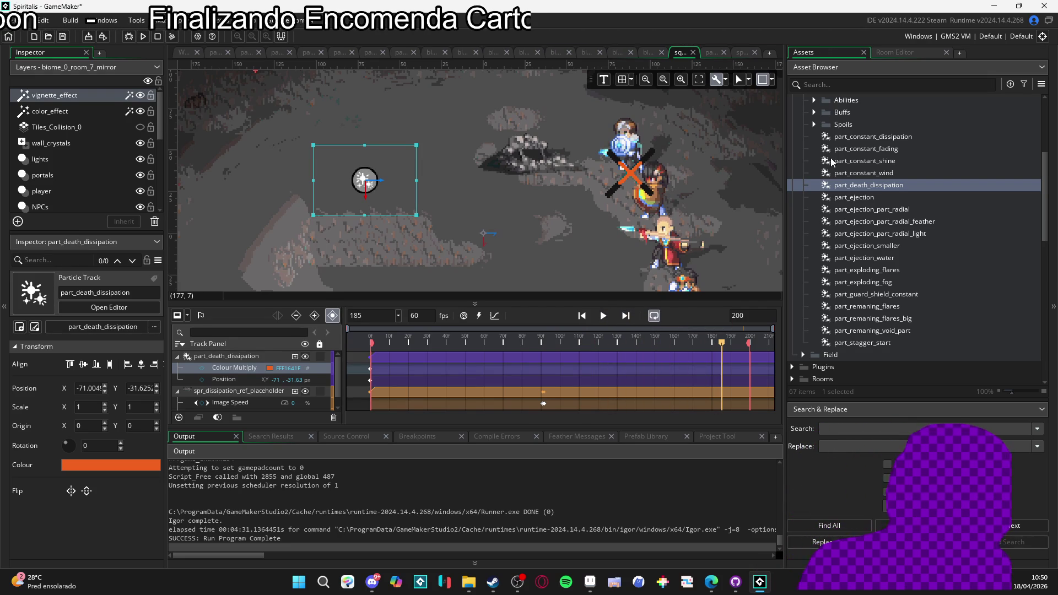
# Step: Add a black Colour Multiply keyframe around frame 90 and replay the sequence
pyautogui.click(449, 344)
pyautogui.moveTo(448, 344)
pyautogui.mouseDown()
pyautogui.moveTo(428, 344)
pyautogui.moveTo(507, 345)
pyautogui.moveTo(364, 345)
pyautogui.moveTo(542, 343)
pyautogui.mouseUp()
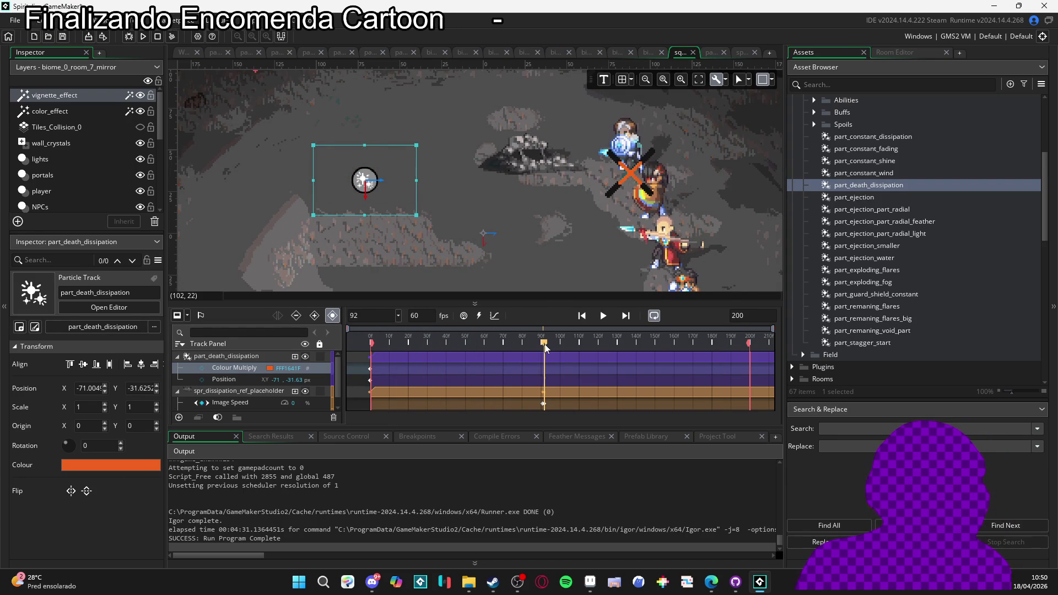
pyautogui.click(269, 369)
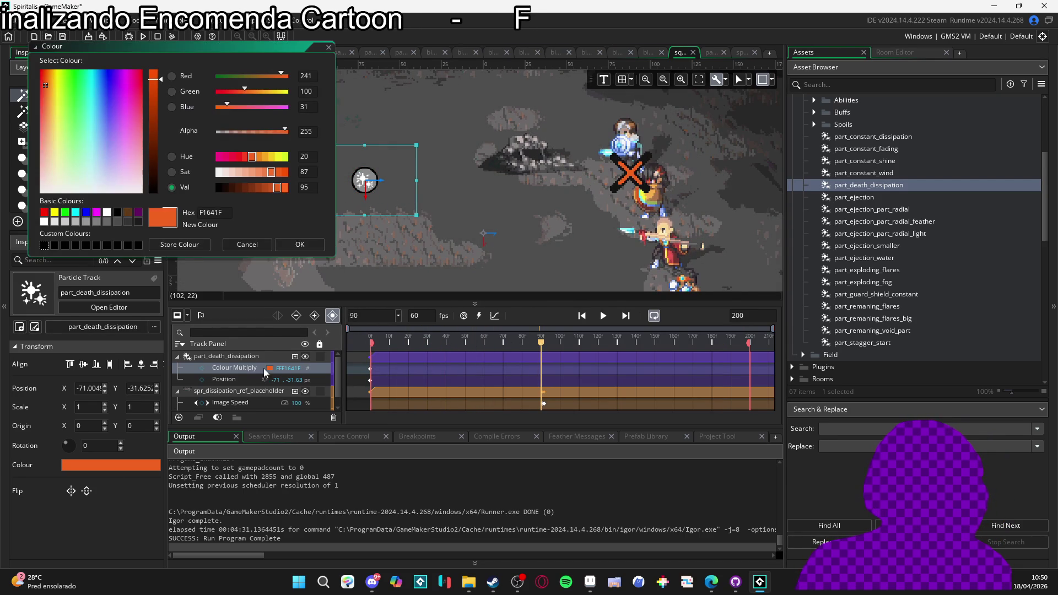
pyautogui.click(219, 187)
pyautogui.click(300, 244)
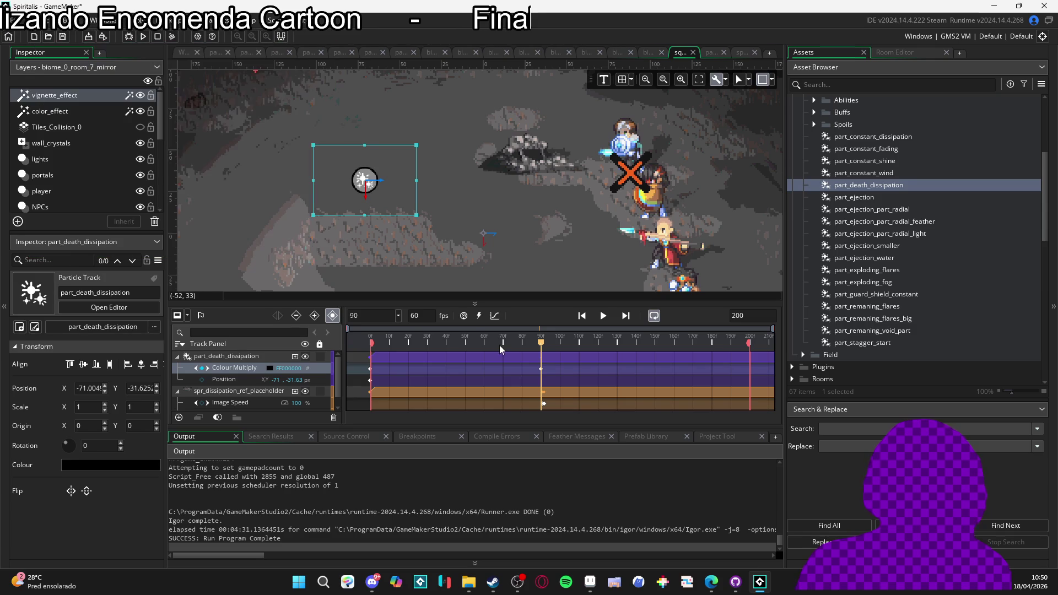
pyautogui.click(605, 318)
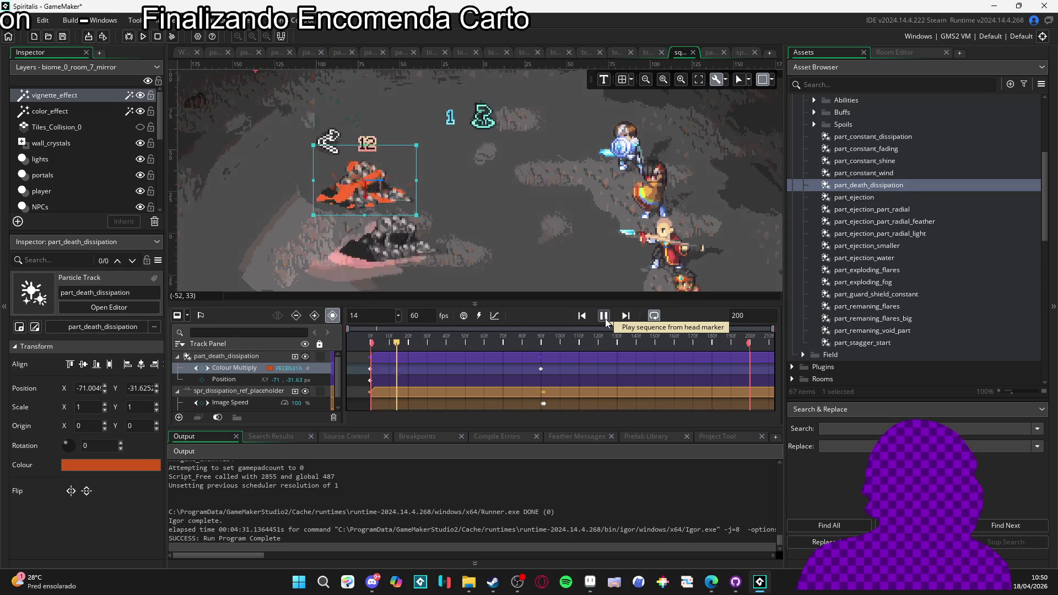
# Step: Replay the dissipation preview, then open part_death_dissipation in the Particle System editor
pyautogui.scroll(-3, 651, 218)
pyautogui.scroll(3, 651, 218)
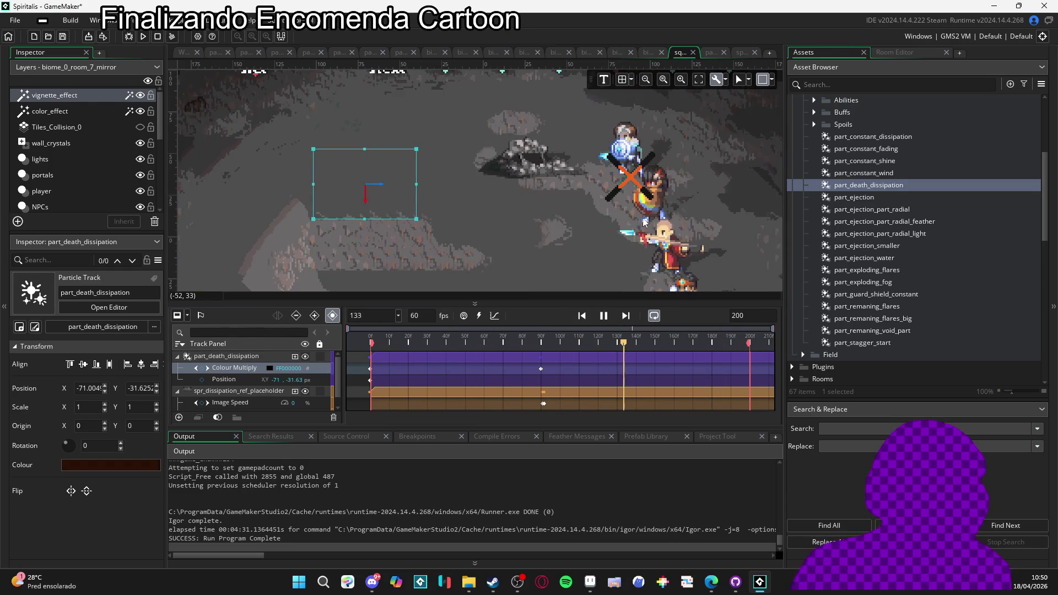
pyautogui.scroll(-2, 545, 199)
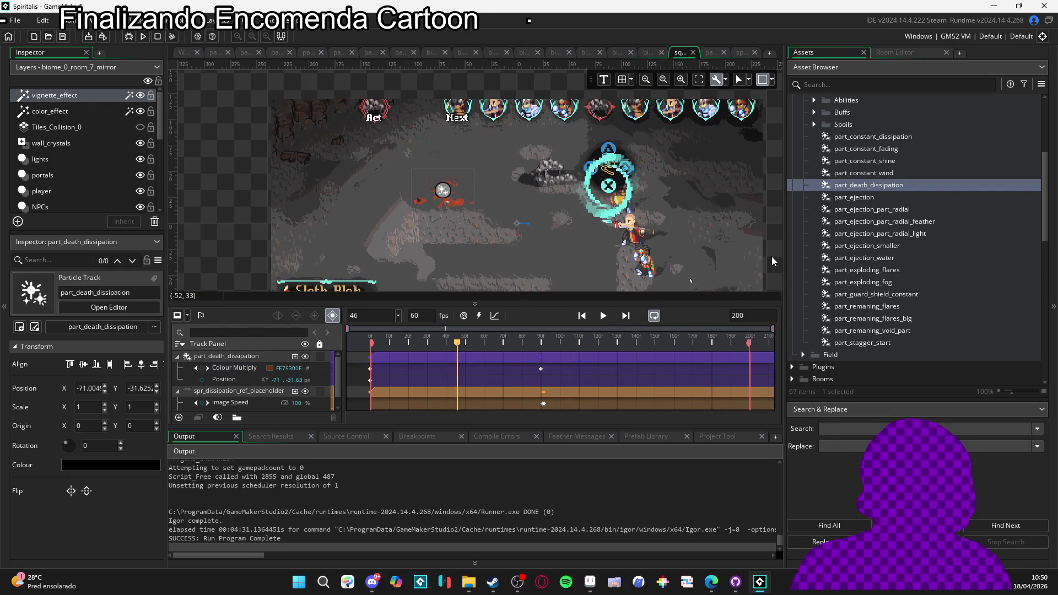
pyautogui.scroll(2, 454, 245)
pyautogui.click(356, 338)
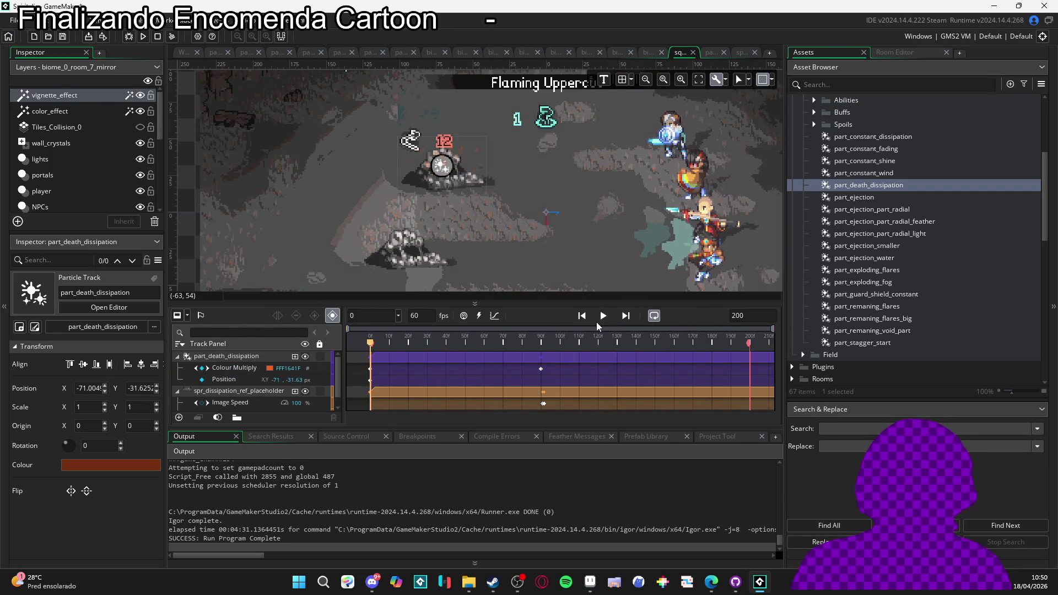
pyautogui.click(602, 316)
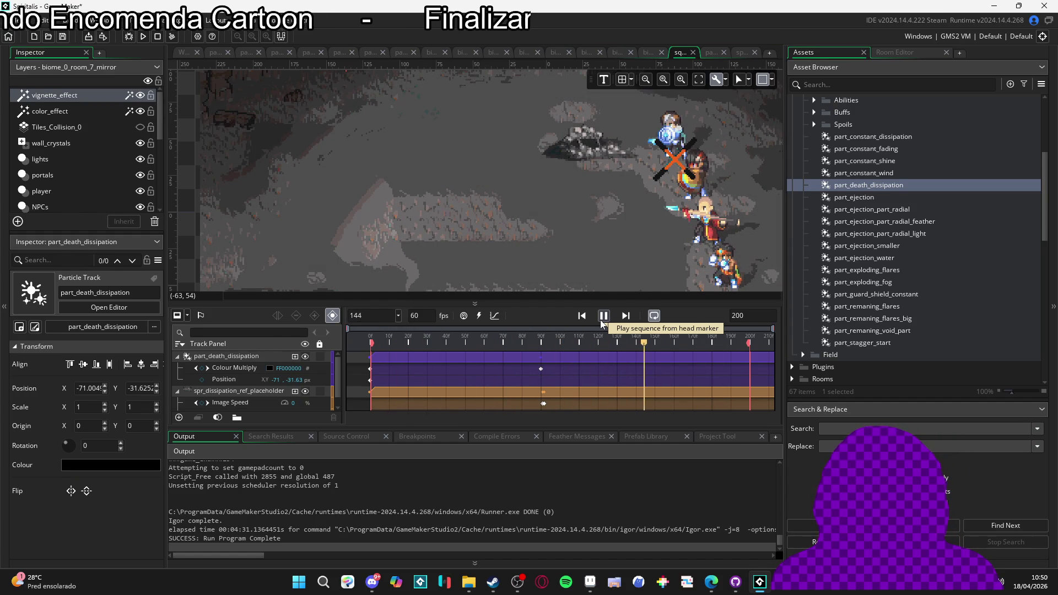
pyautogui.click(603, 316)
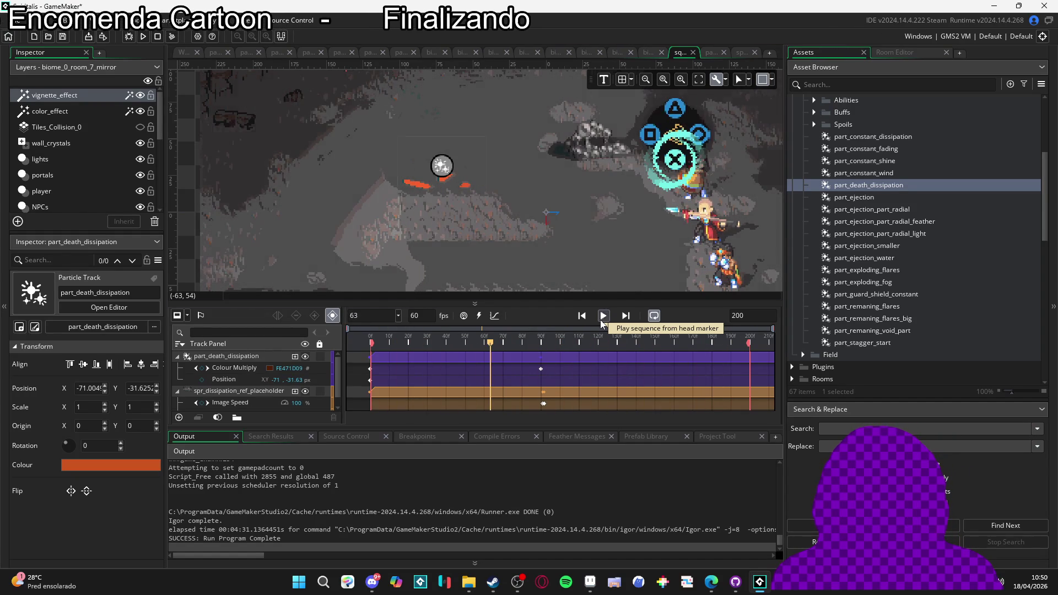
pyautogui.click(912, 196)
pyautogui.doubleClick(912, 185)
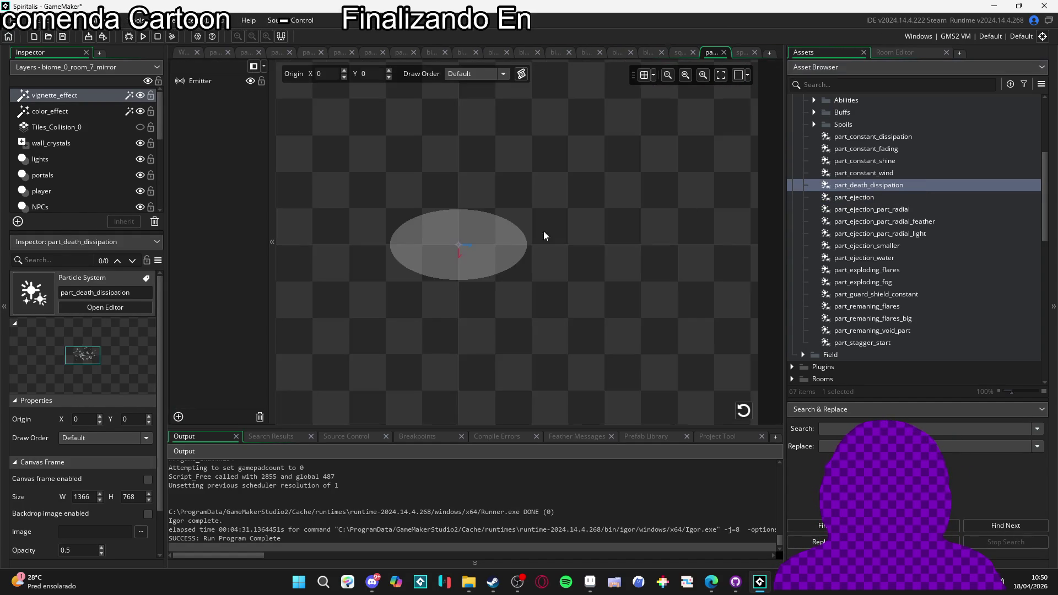
# Step: Enable Additive blending on the part_death_dissipation Emitter and go back to the Flaming Uppercut sequence
pyautogui.click(188, 82)
pyautogui.scroll(-3, 26, 392)
pyautogui.scroll(-4, 27, 392)
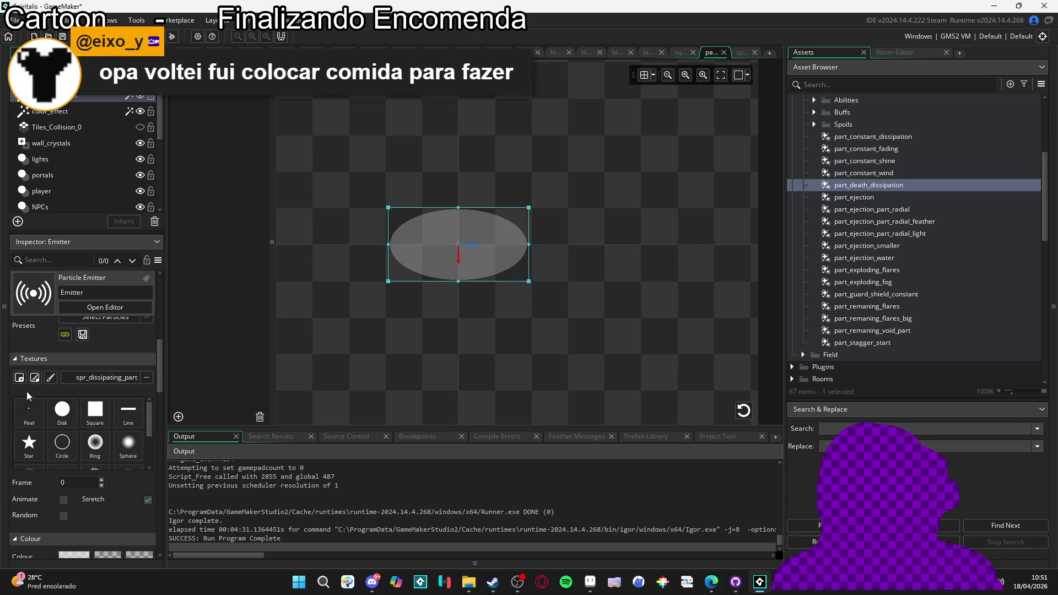
pyautogui.scroll(-5, 26, 391)
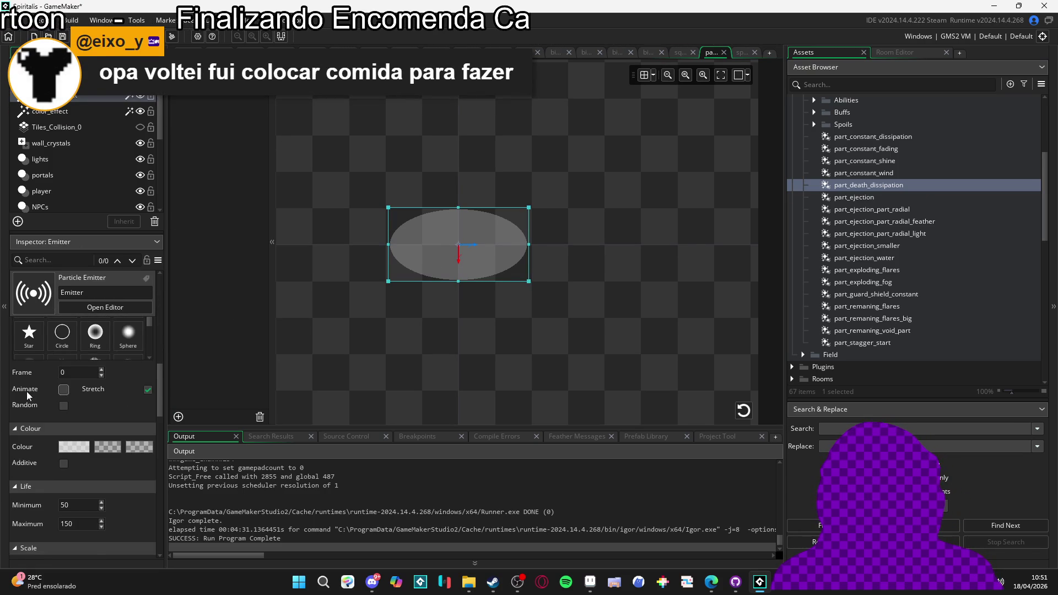
pyautogui.scroll(-2, 26, 391)
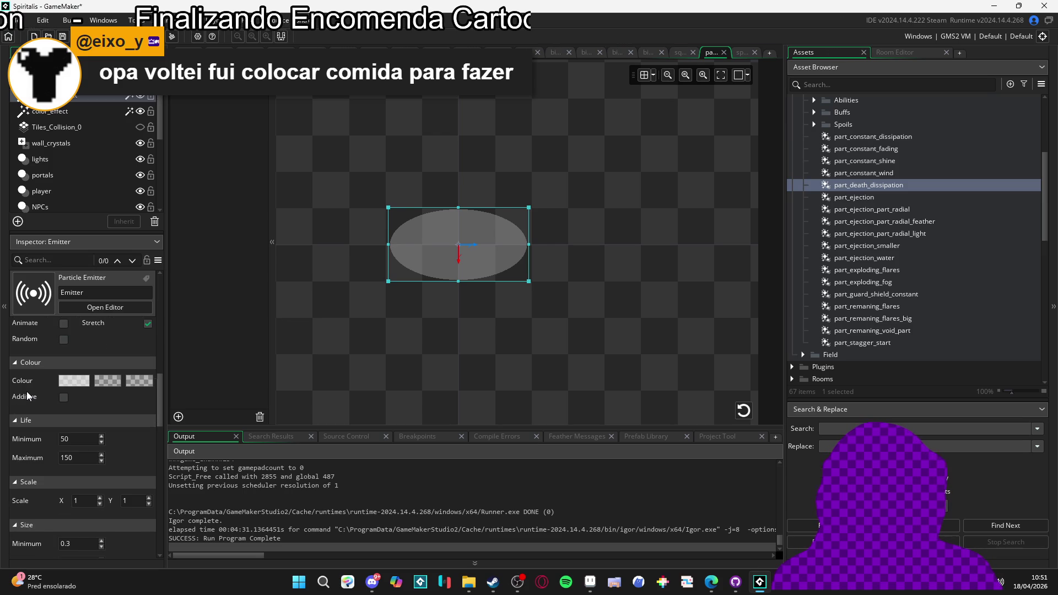
pyautogui.scroll(-2, 26, 391)
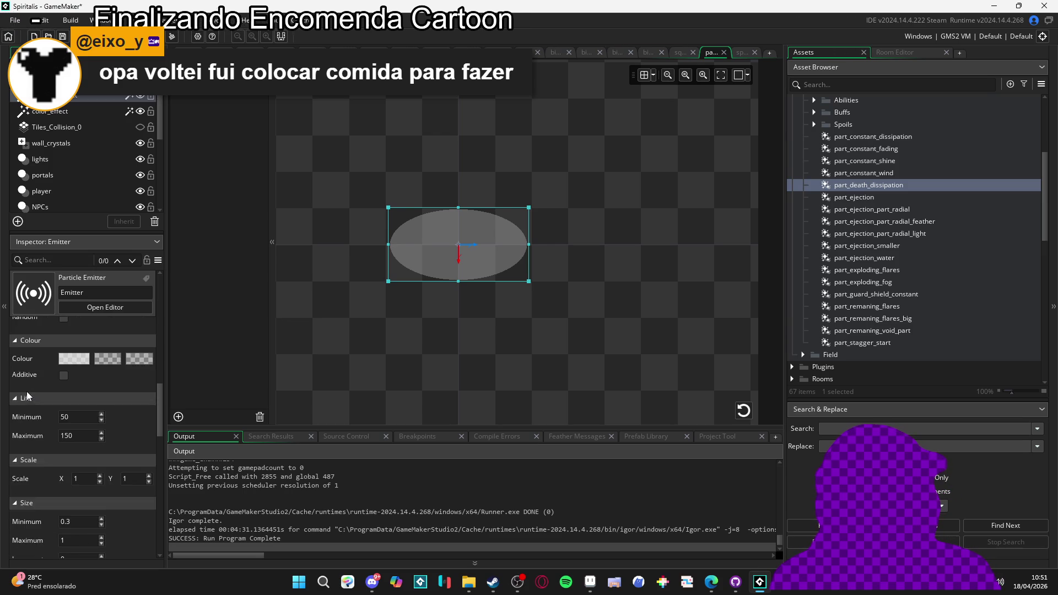
pyautogui.click(63, 353)
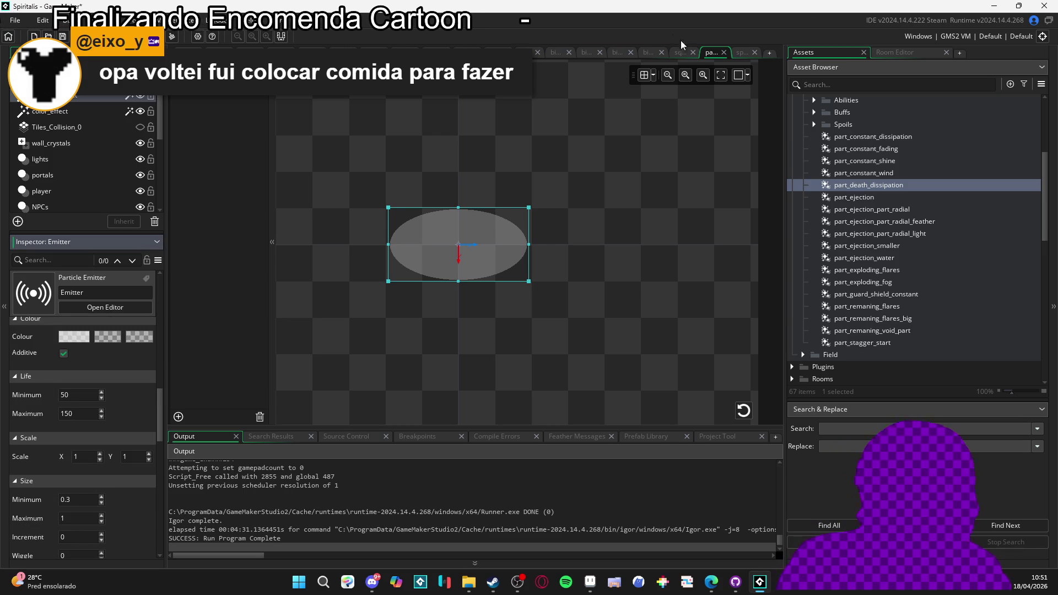
pyautogui.click(686, 54)
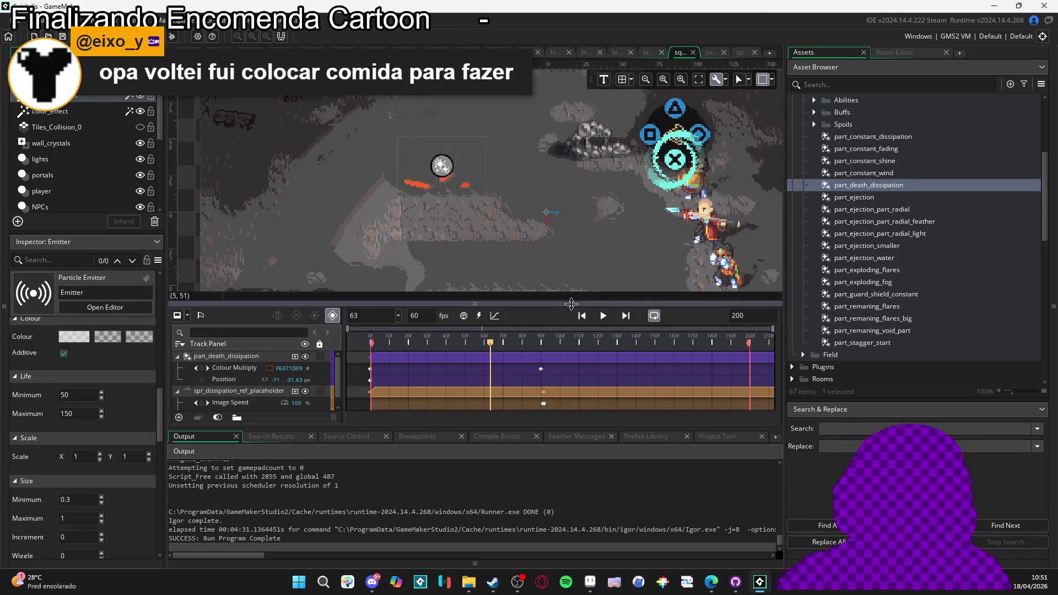
pyautogui.click(600, 316)
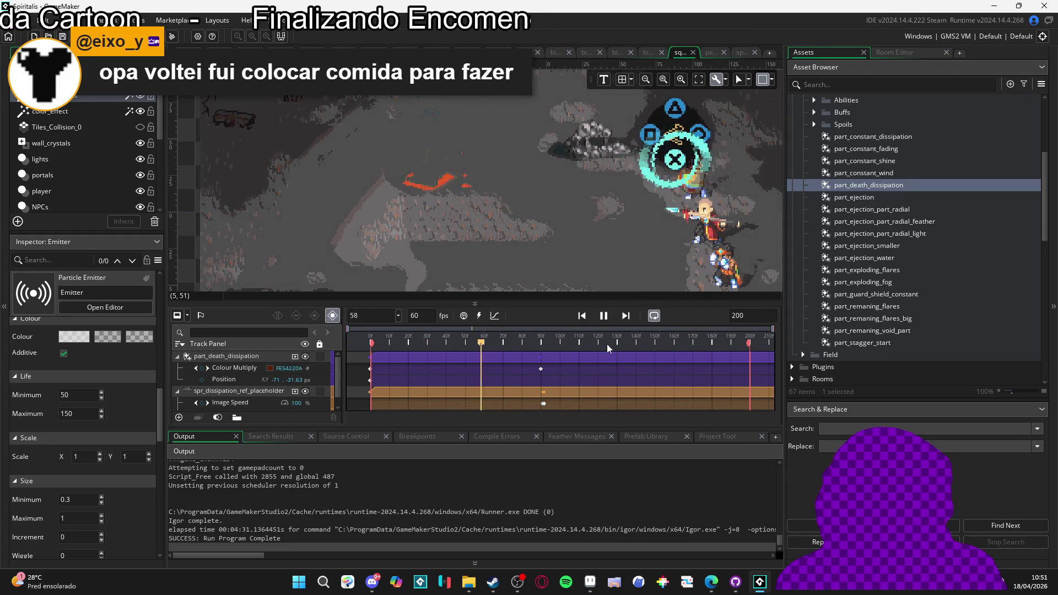
pyautogui.doubleClick(898, 190)
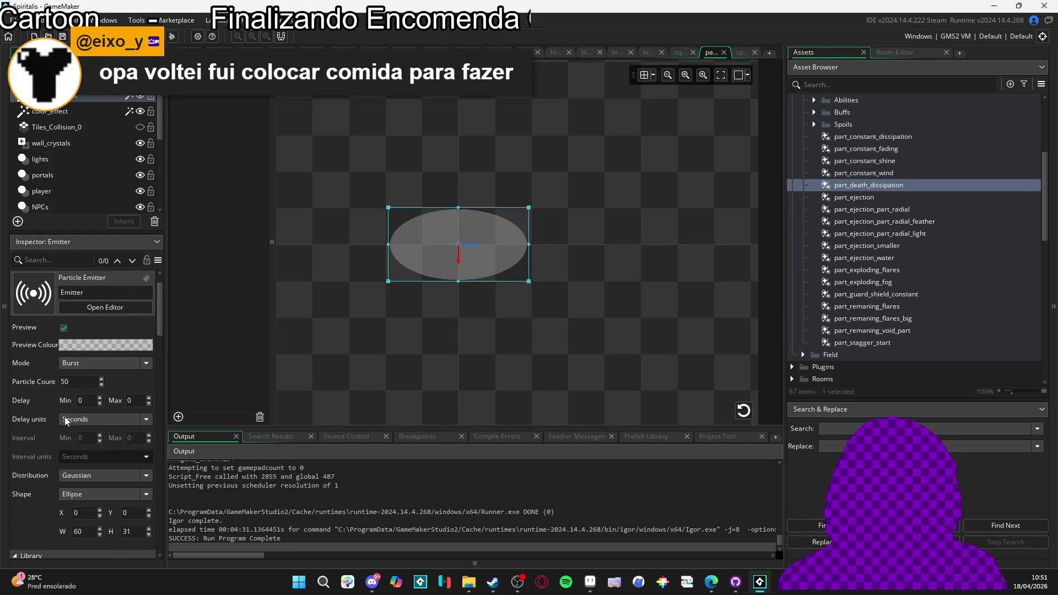
# Step: Set the emitter's maximum particle Size to 2 and return to the sequence preview
pyautogui.scroll(-8, 71, 425)
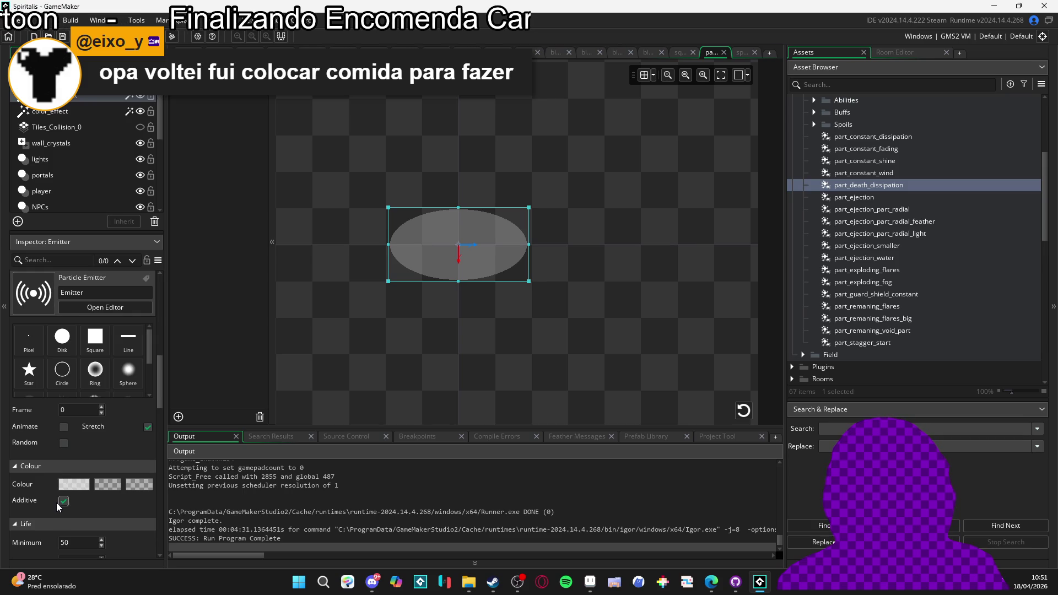
pyautogui.scroll(-5, 31, 483)
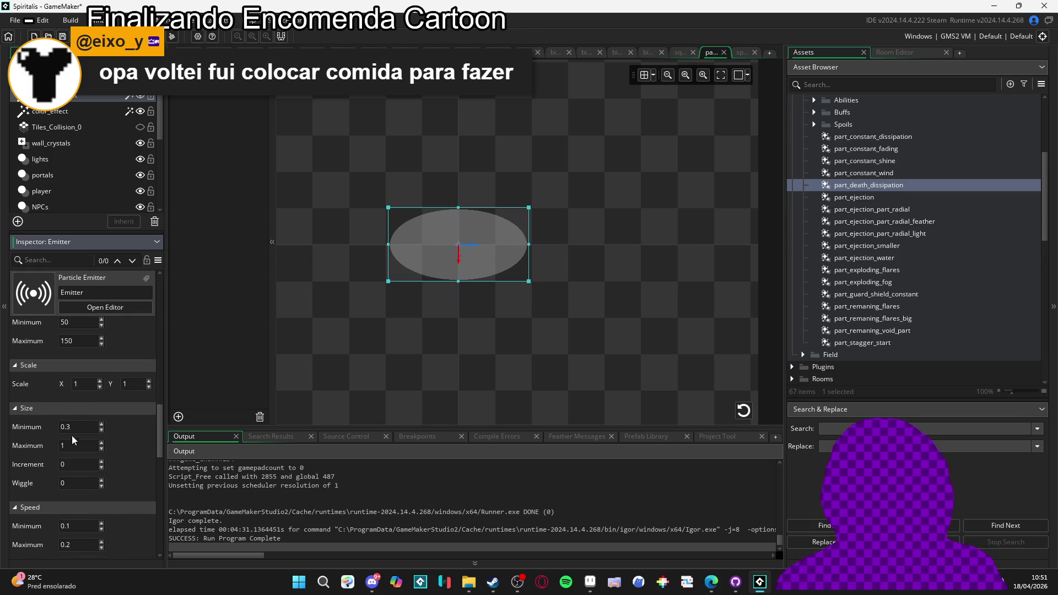
pyautogui.write('2')
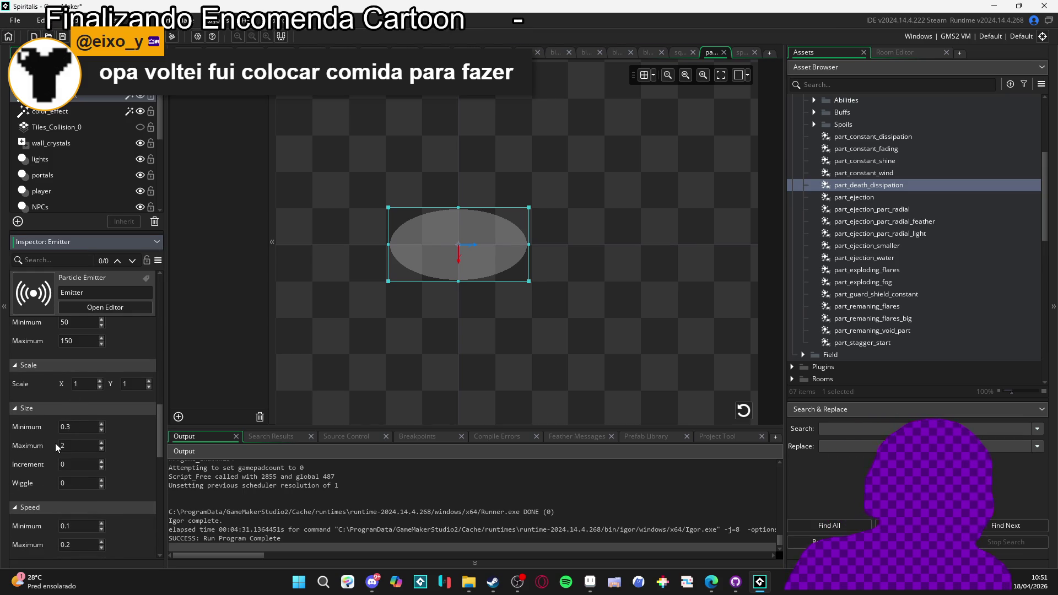
pyautogui.click(678, 53)
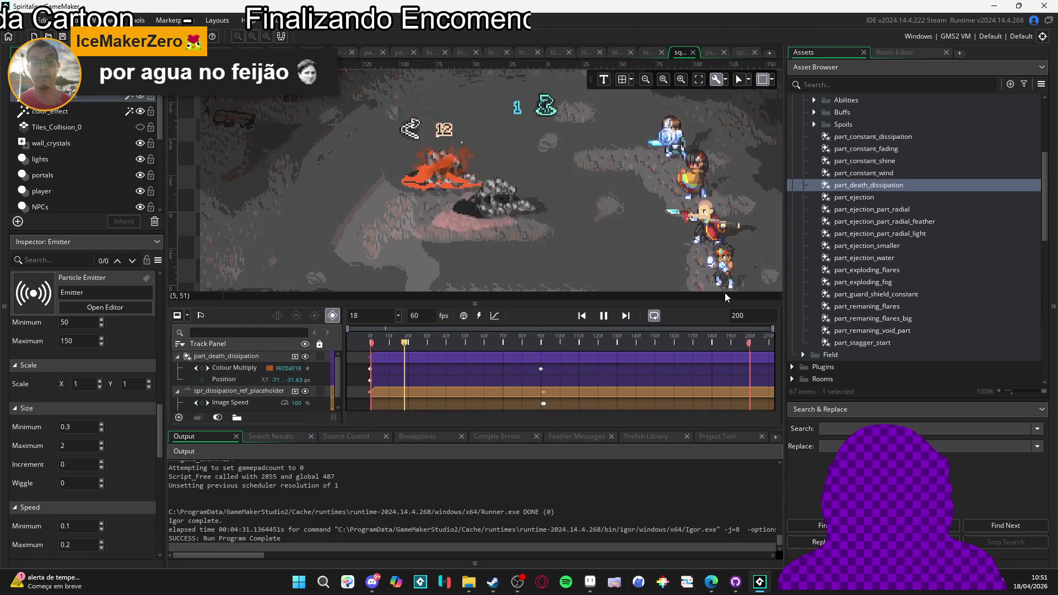
# Step: Check the spr_dissipating_part sprite, then enter a negative Size Increment in the particle editor
pyautogui.doubleClick(884, 186)
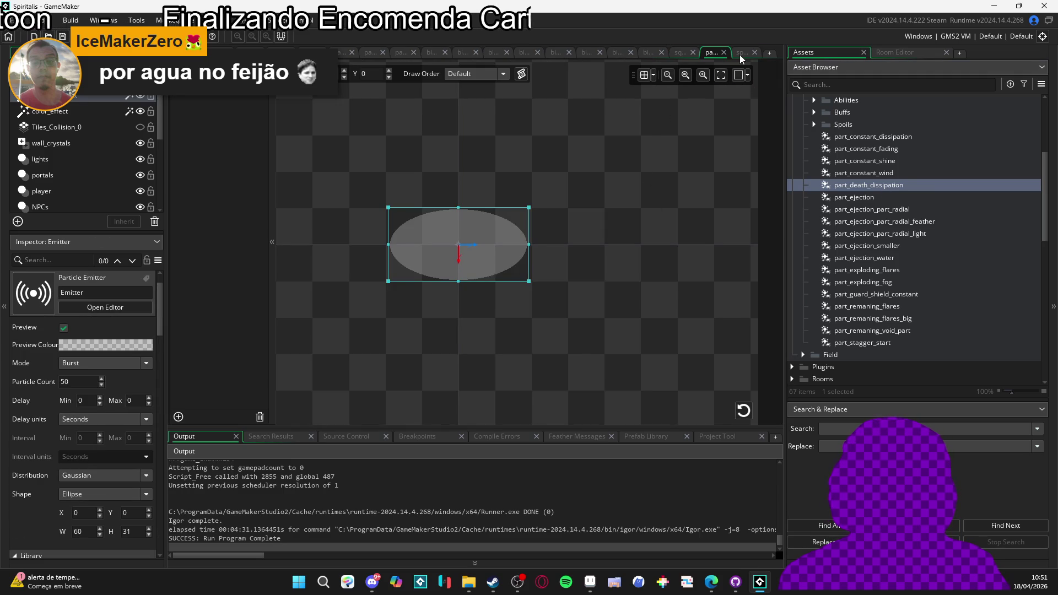
pyautogui.click(741, 56)
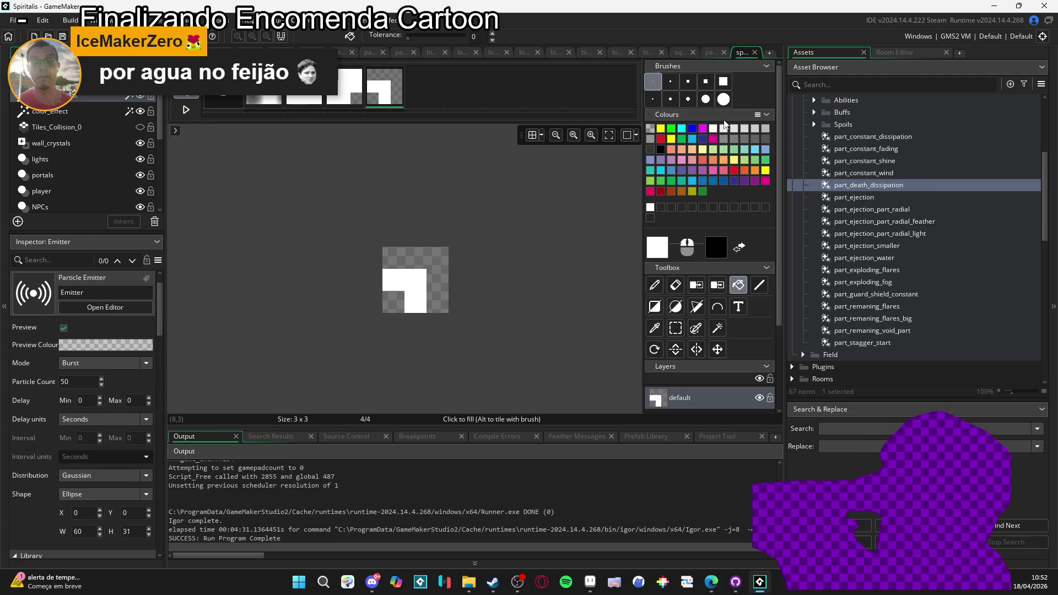
pyautogui.doubleClick(861, 186)
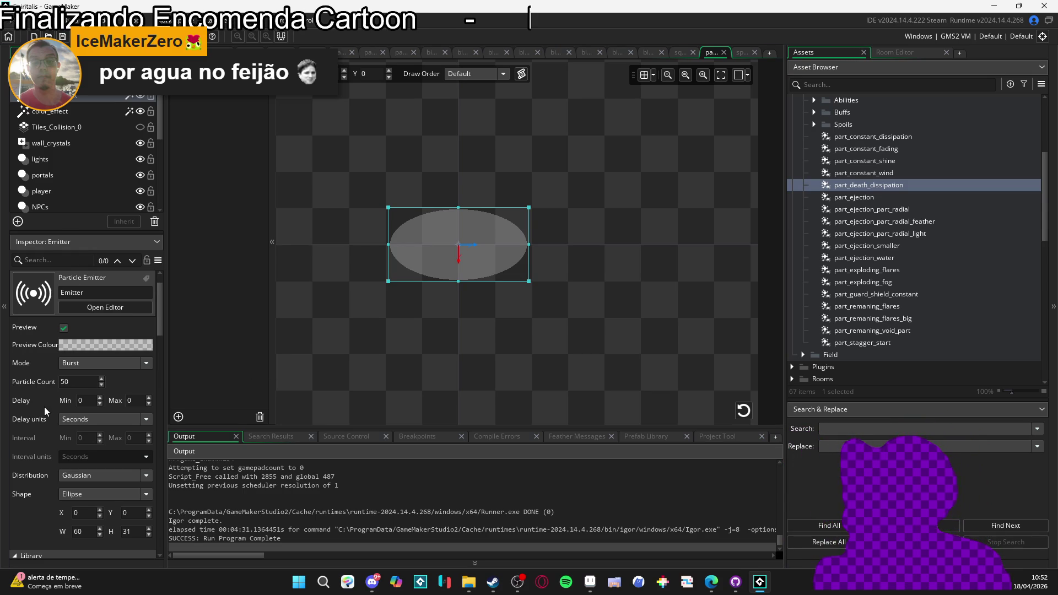
pyautogui.scroll(-5, 42, 406)
pyautogui.scroll(-2, 42, 404)
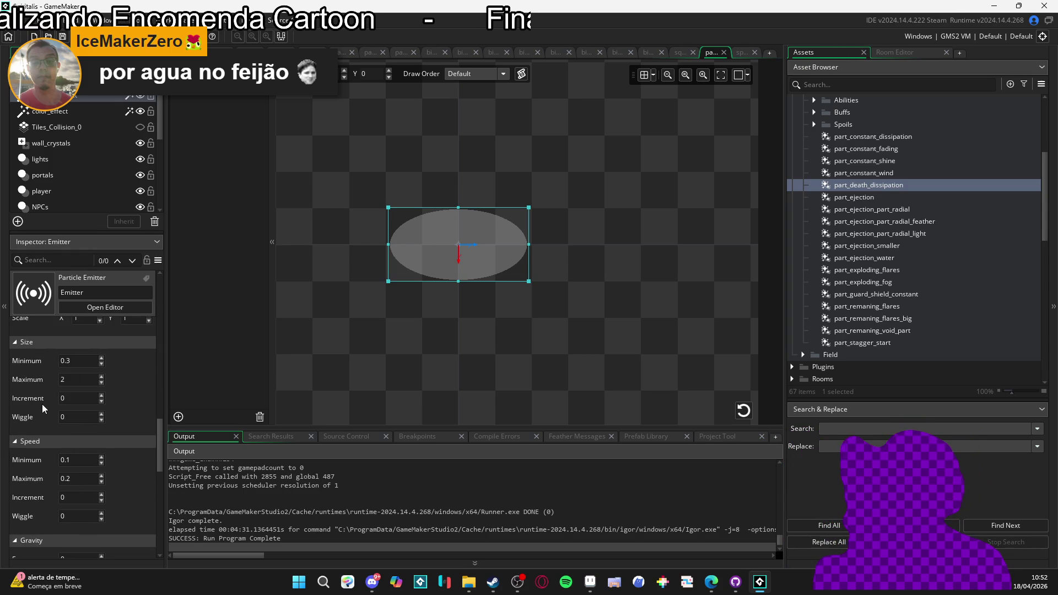
pyautogui.click(23, 397)
pyautogui.write('-0.1')
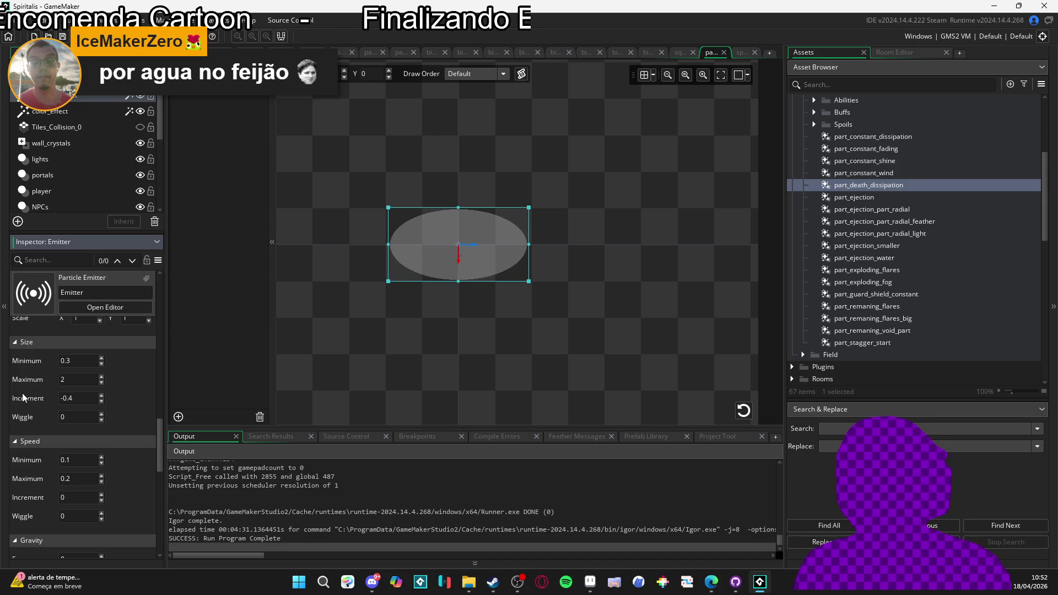
pyautogui.click(736, 416)
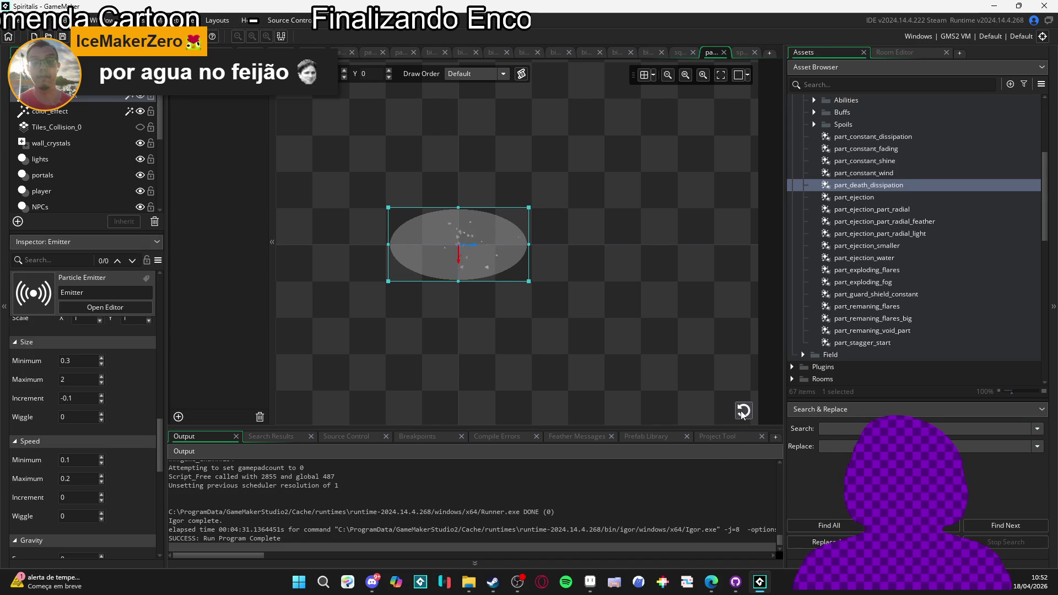
# Step: Confirm the Size Increment of -0.01, keep Speed Minimum at 0.1, and restart the particle preview
pyautogui.click(74, 461)
pyautogui.press('BackSpace')
pyautogui.write('01')
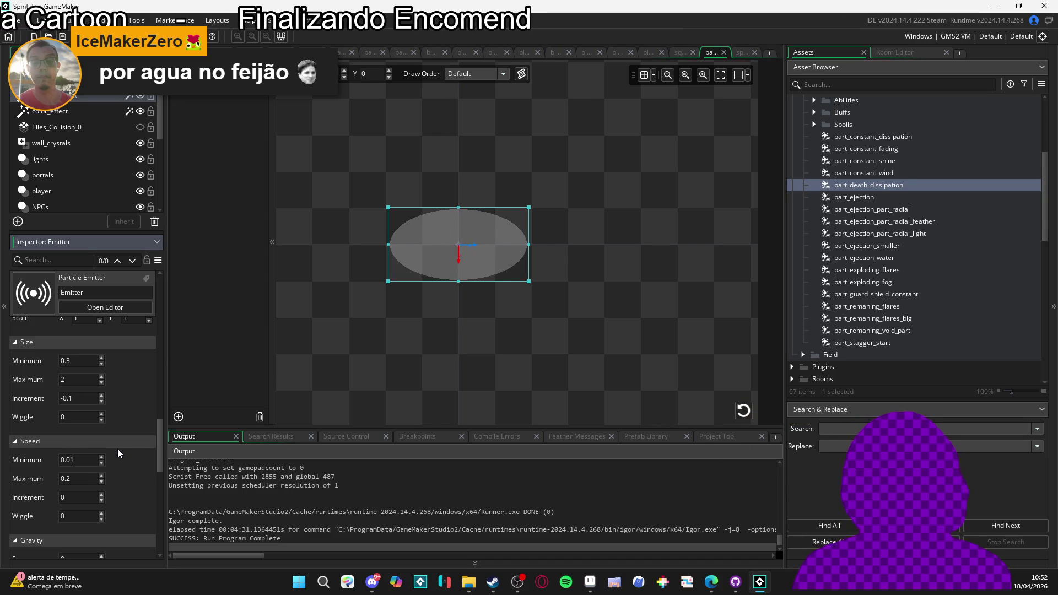
pyautogui.press('BackSpace')
pyautogui.press('BackSpace')
pyautogui.write('1')
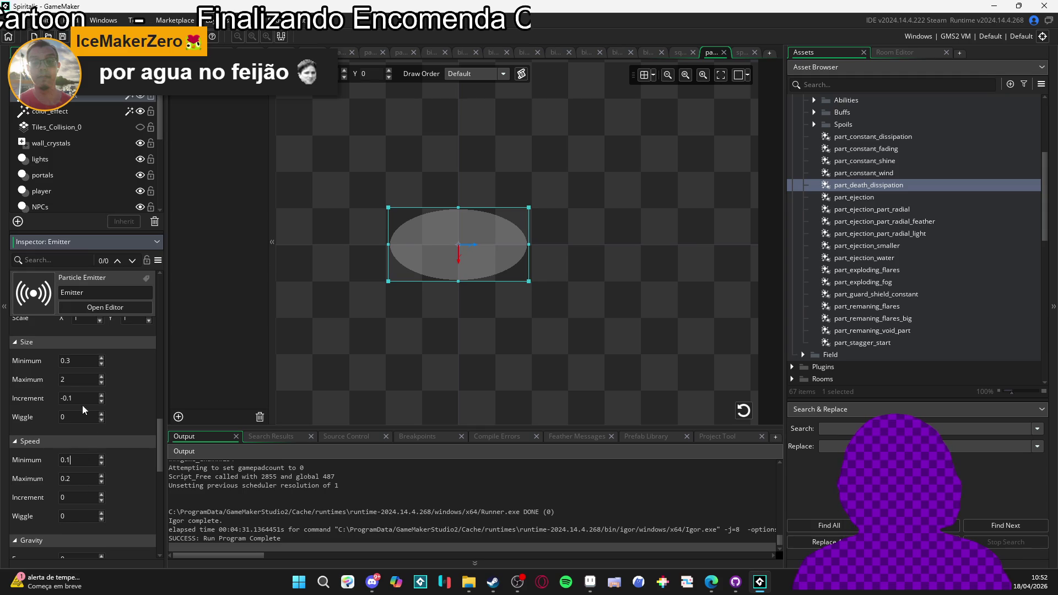
pyautogui.press('Return')
pyautogui.click(742, 411)
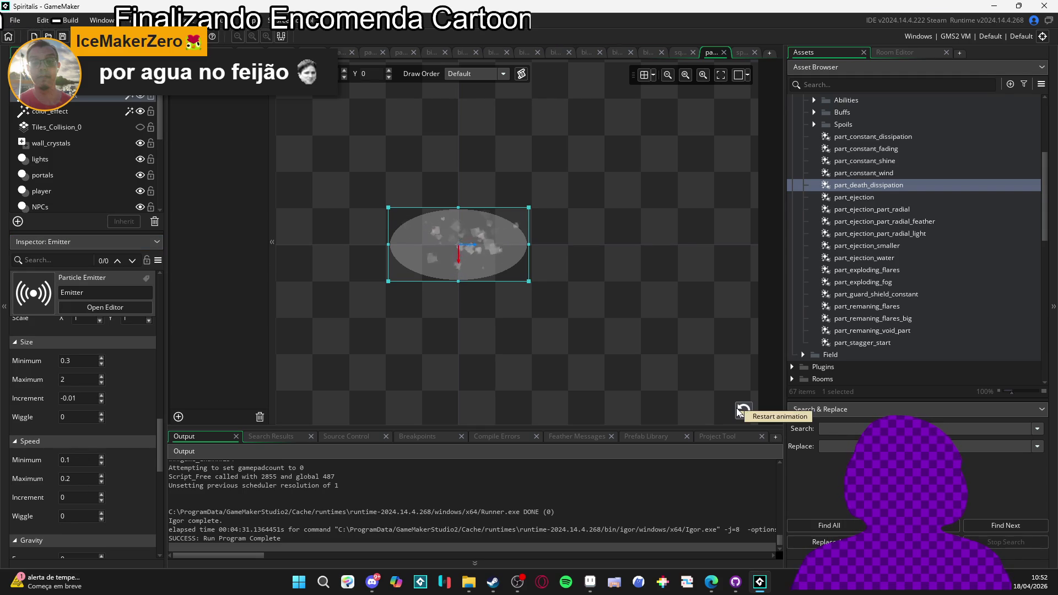
pyautogui.click(739, 412)
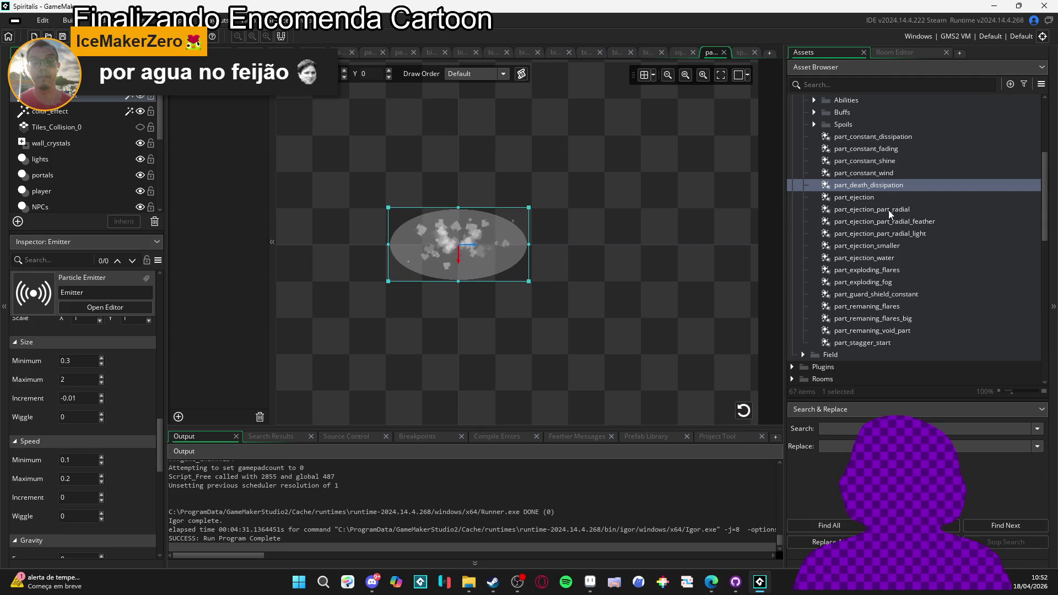
pyautogui.scroll(-10, 891, 322)
pyautogui.scroll(-2, 894, 319)
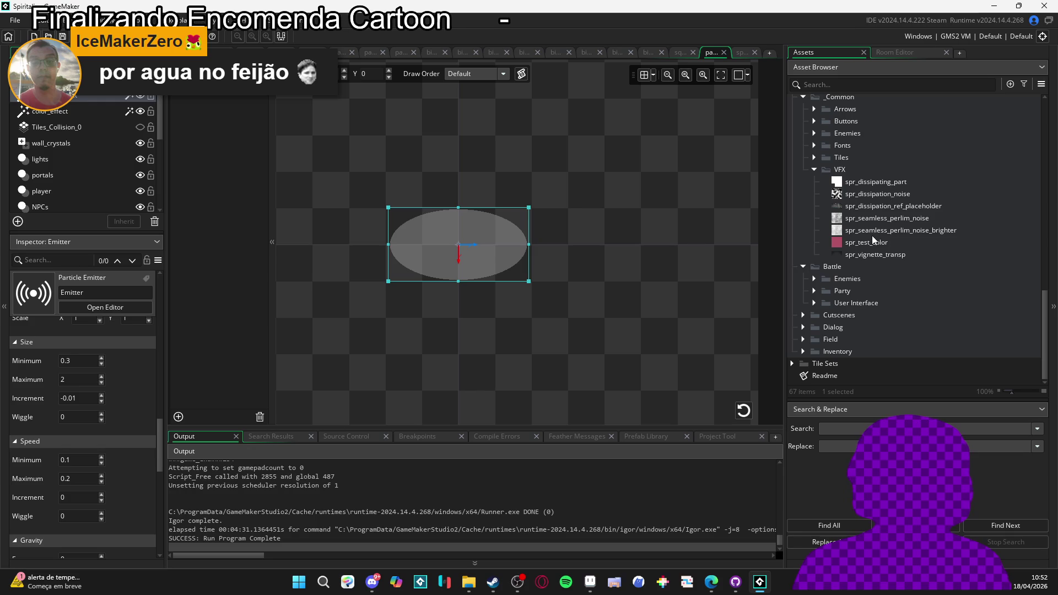
# Step: Review spr_dissipating_part's Collision Mask and Texture Settings, then return to the Flaming Uppercut sequence
pyautogui.doubleClick(858, 181)
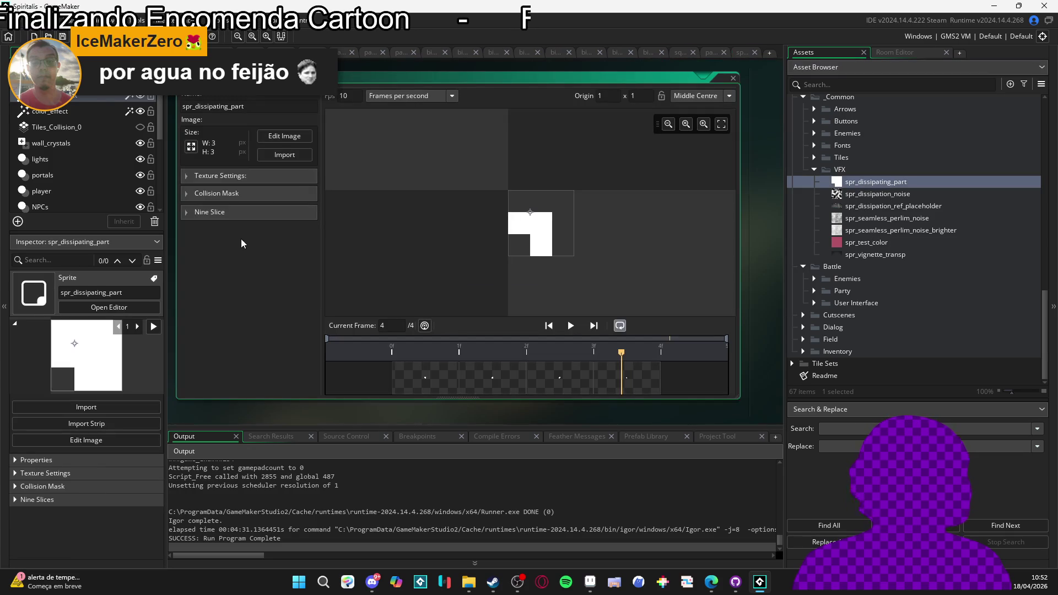
pyautogui.click(241, 194)
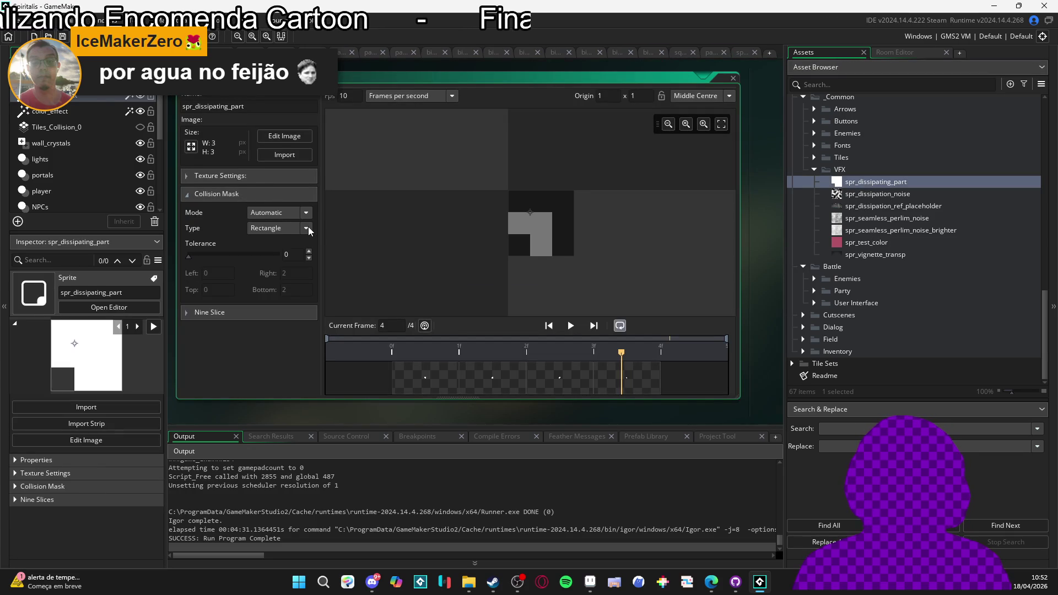
pyautogui.click(265, 176)
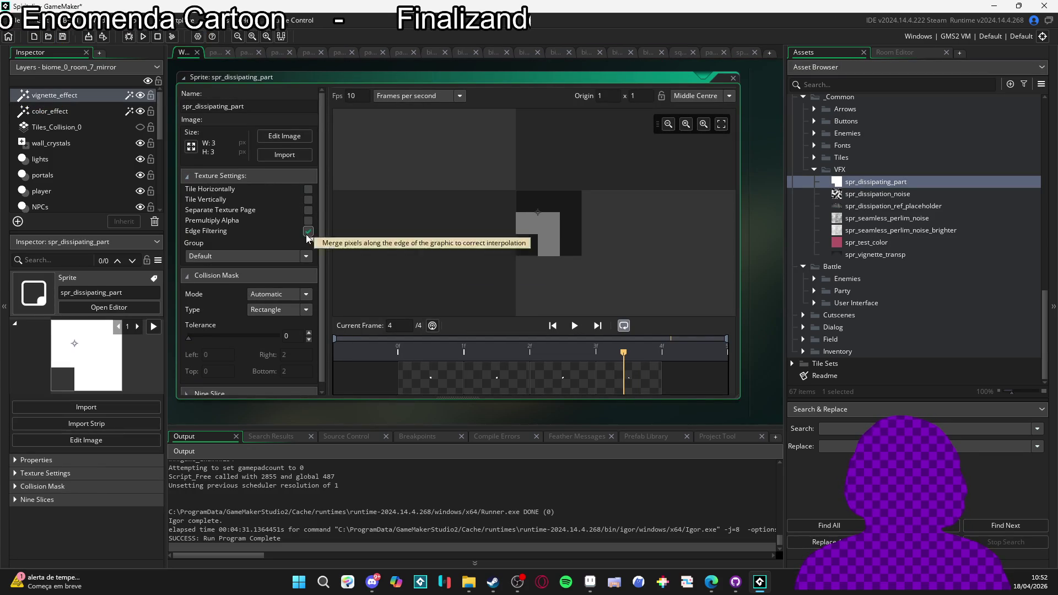
pyautogui.click(681, 55)
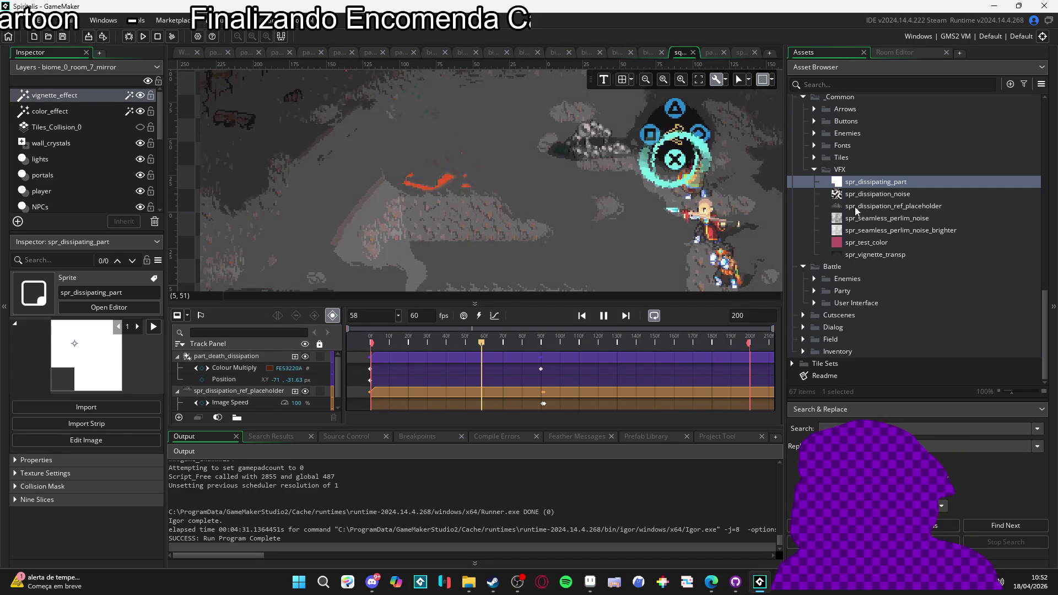
# Step: Select the part_death_dissipation Emitter and preview its particle burst
pyautogui.click(711, 53)
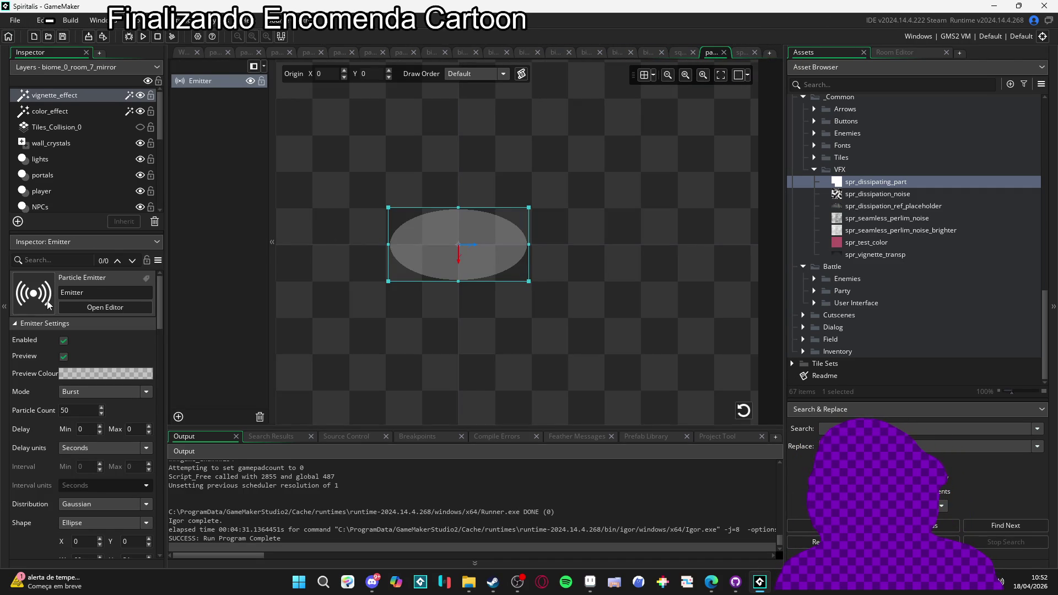
pyautogui.click(203, 86)
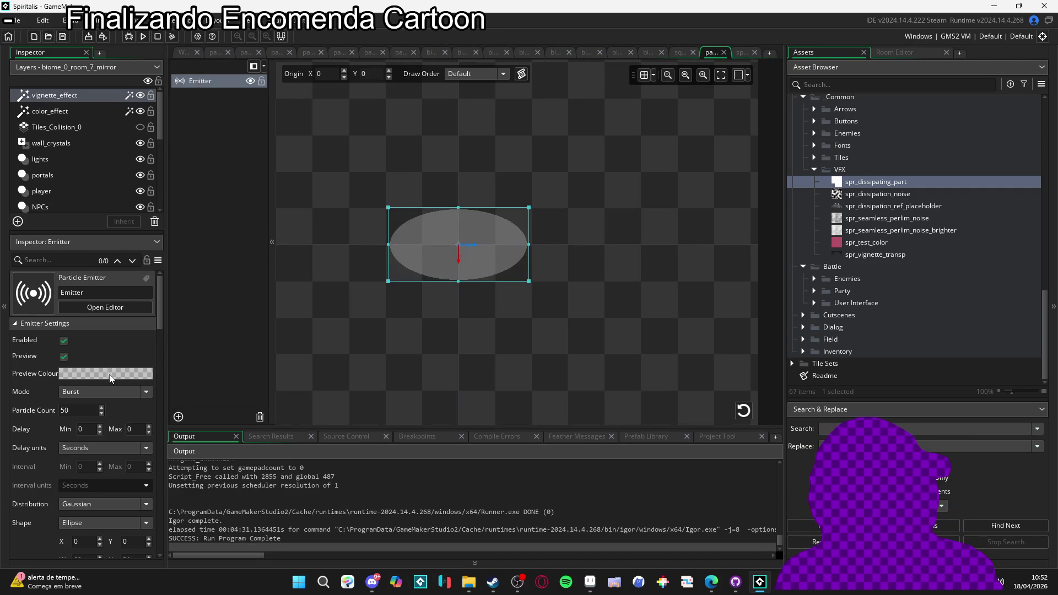
pyautogui.click(743, 411)
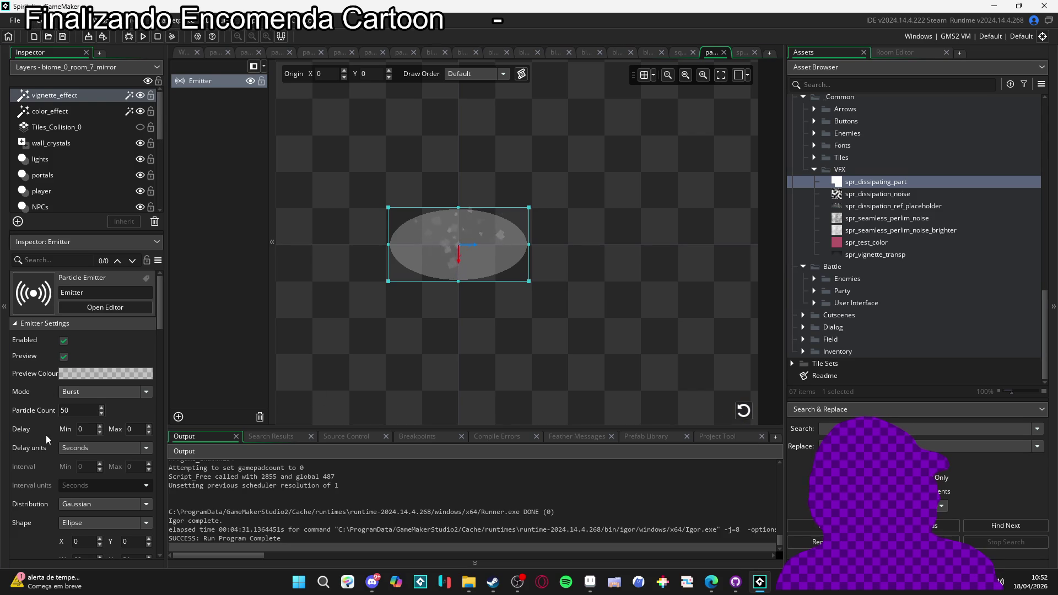
pyautogui.scroll(-10, 44, 438)
pyautogui.scroll(-5, 34, 434)
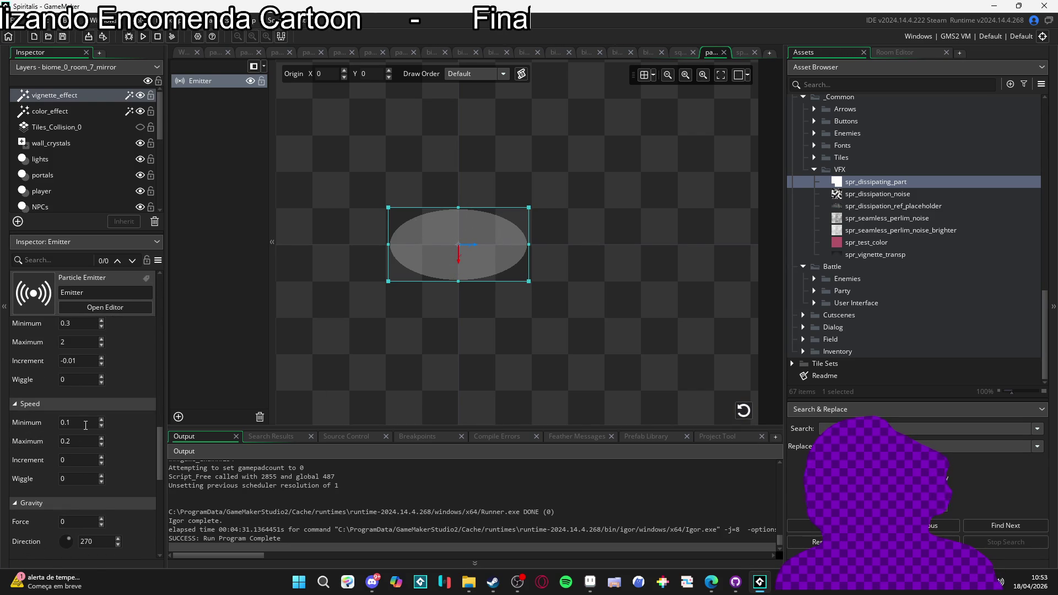
# Step: Set the emitter's particle speed to minimum 0.2 and maximum 0.4, then replay the sequence
pyautogui.click(83, 422)
pyautogui.press('BackSpace')
pyautogui.write('2')
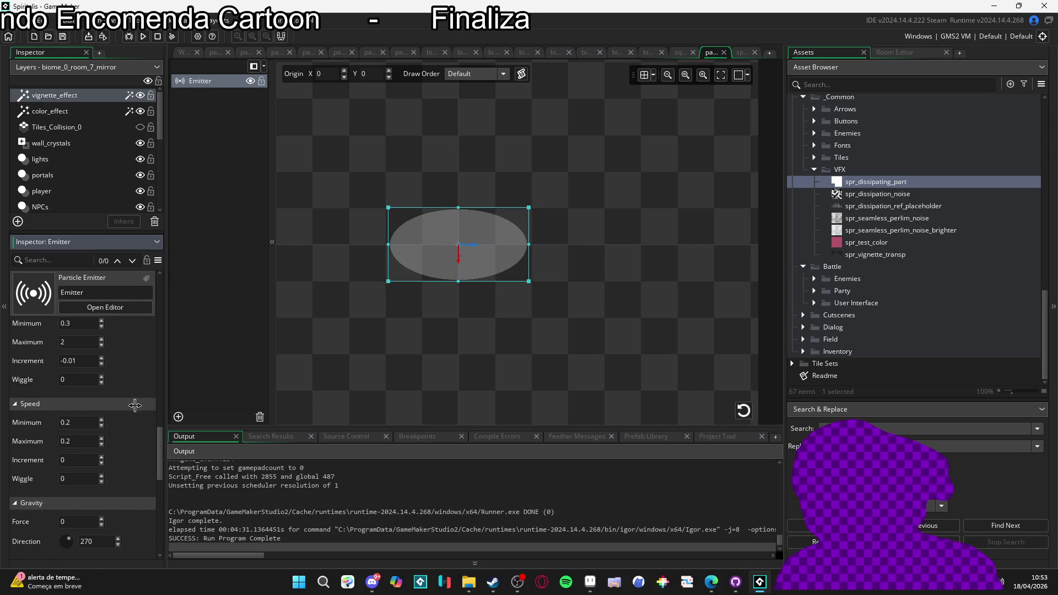
pyautogui.click(76, 441)
pyautogui.press('BackSpace')
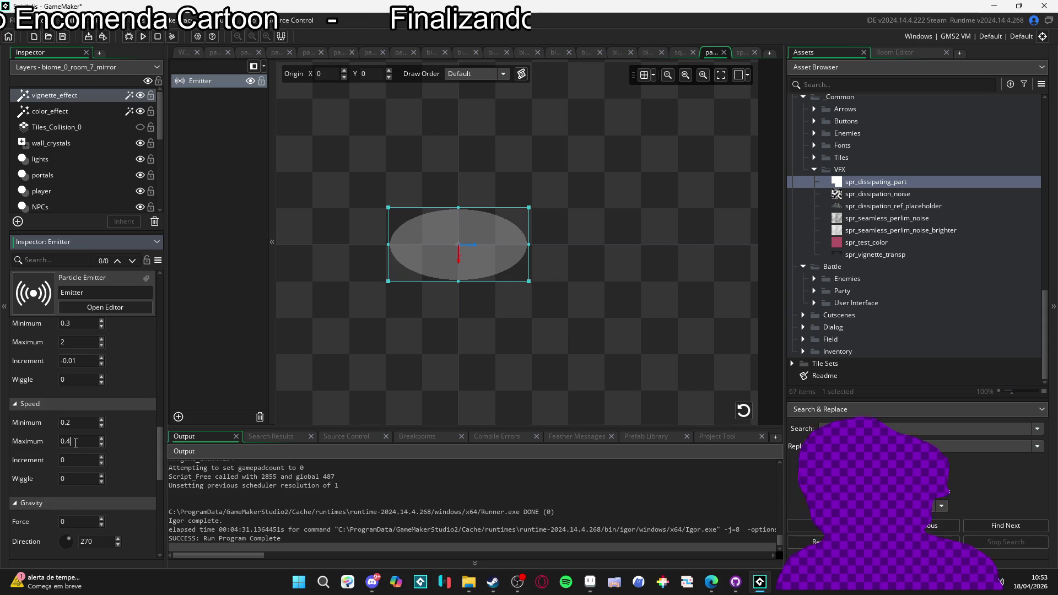
pyautogui.write('4')
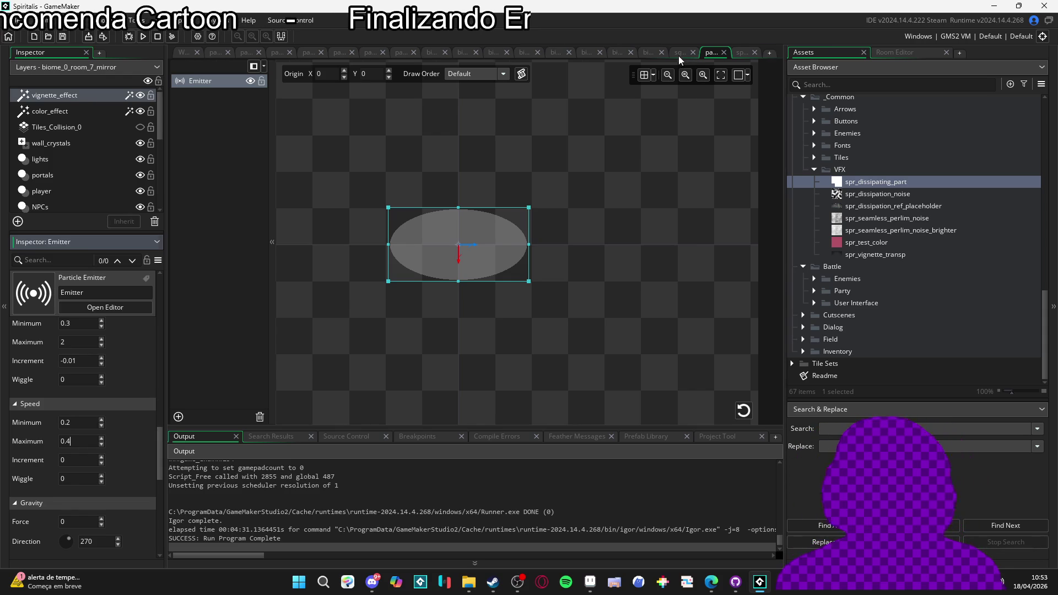
pyautogui.click(681, 53)
pyautogui.click(603, 315)
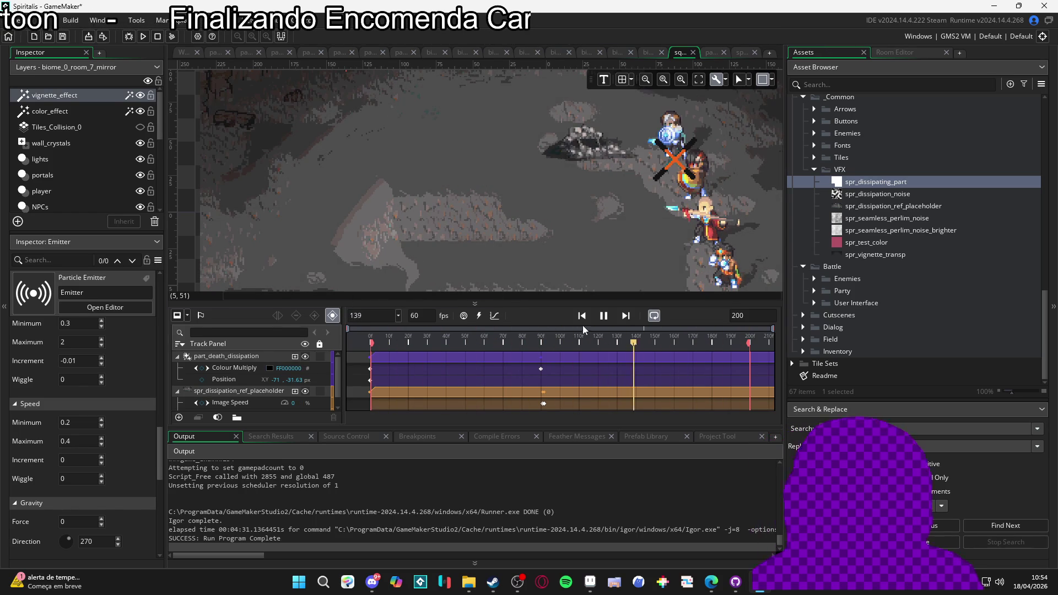
pyautogui.click(602, 316)
# Step: Duplicate the part_death_dissipation track and move the copy's black Colour Multiply key from 90f to frame 0
pyautogui.click(240, 356)
pyautogui.rightClick(239, 355)
pyautogui.click(286, 398)
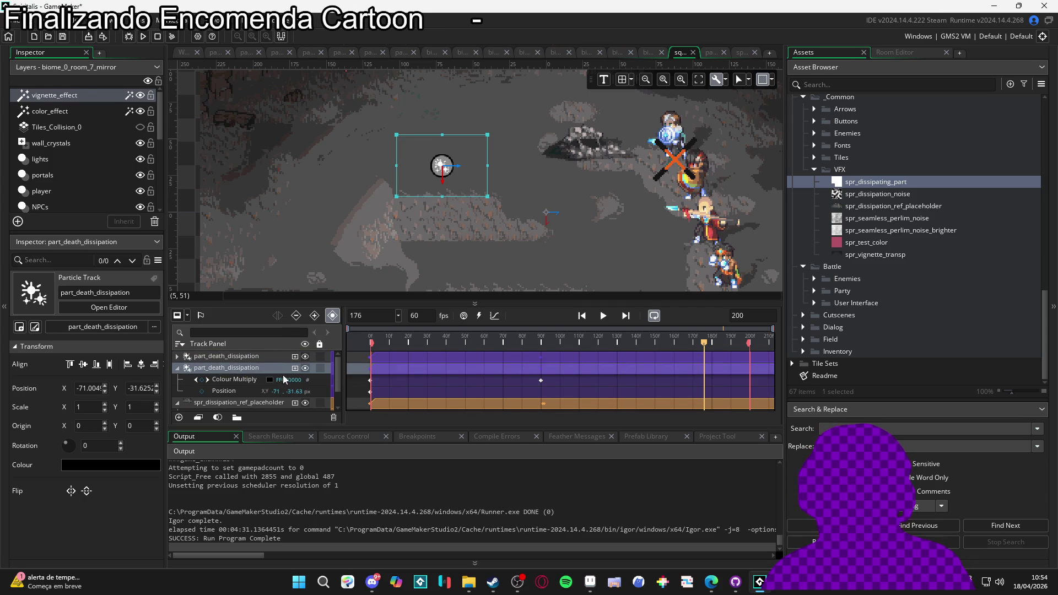
pyautogui.click(370, 381)
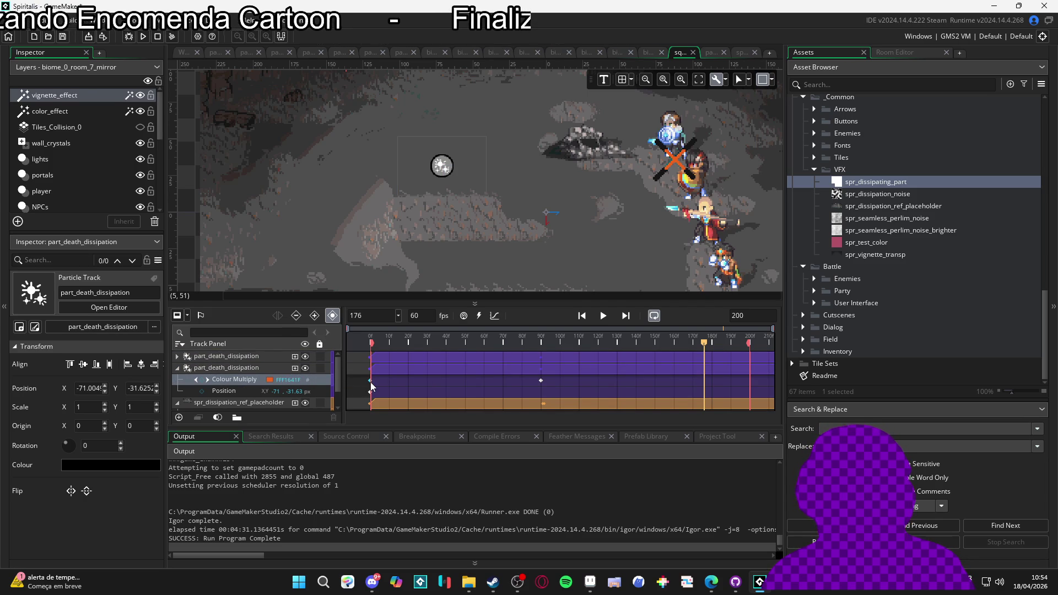
pyautogui.moveTo(541, 380); pyautogui.dragTo(372, 385)
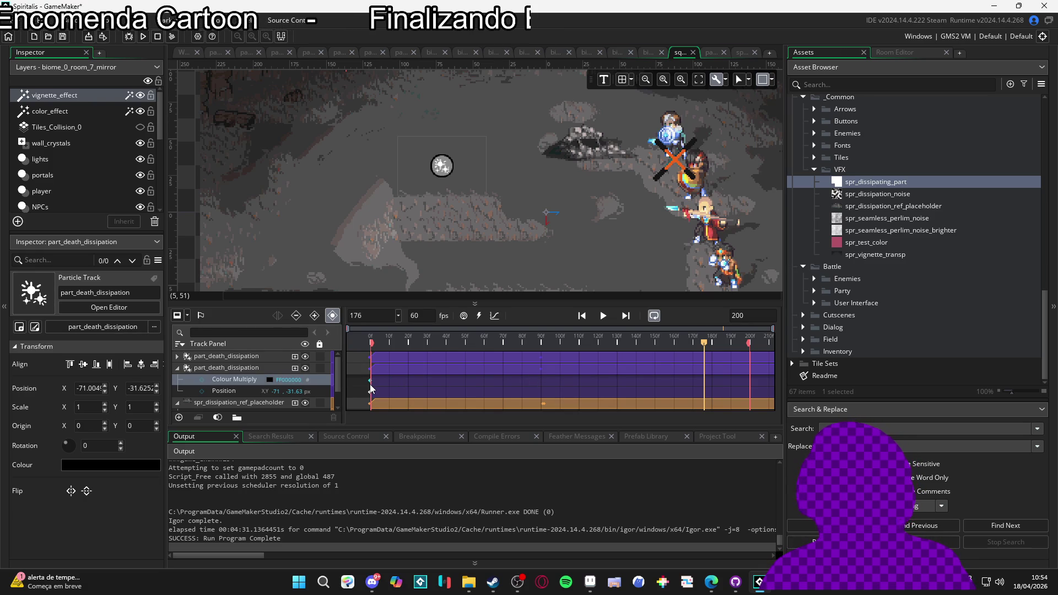
# Step: Play back the two-track sequence, then select the copy's Colour Multiply with the playhead near frame 31
pyautogui.click(178, 368)
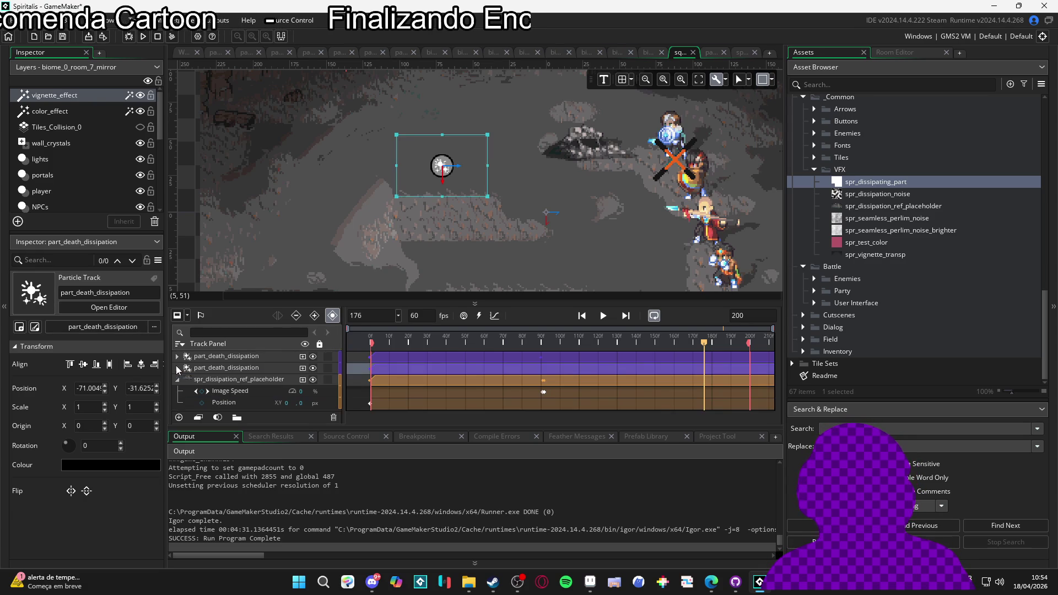
pyautogui.press('space')
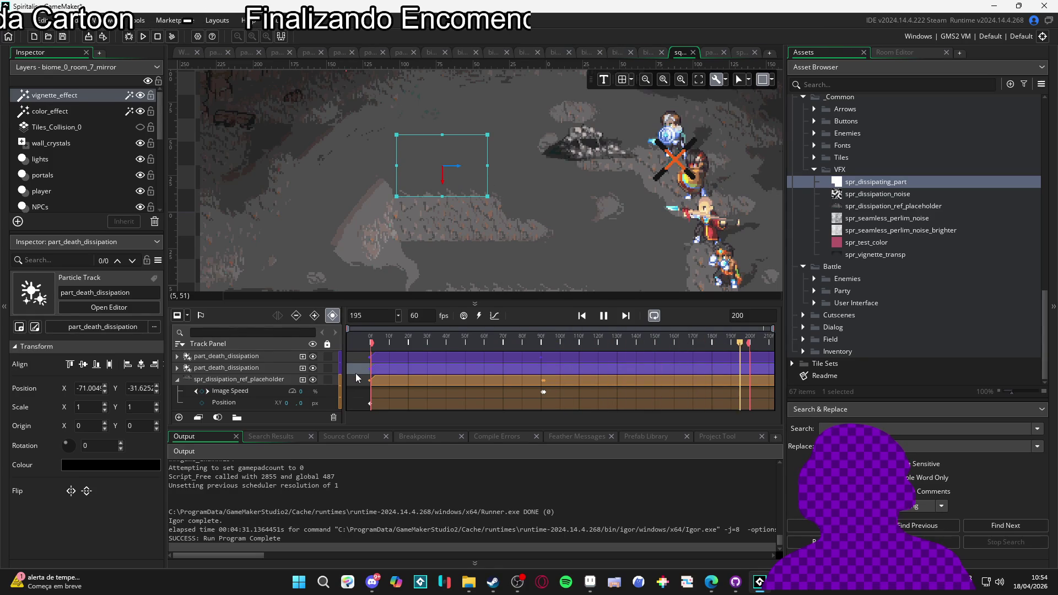
pyautogui.press('space')
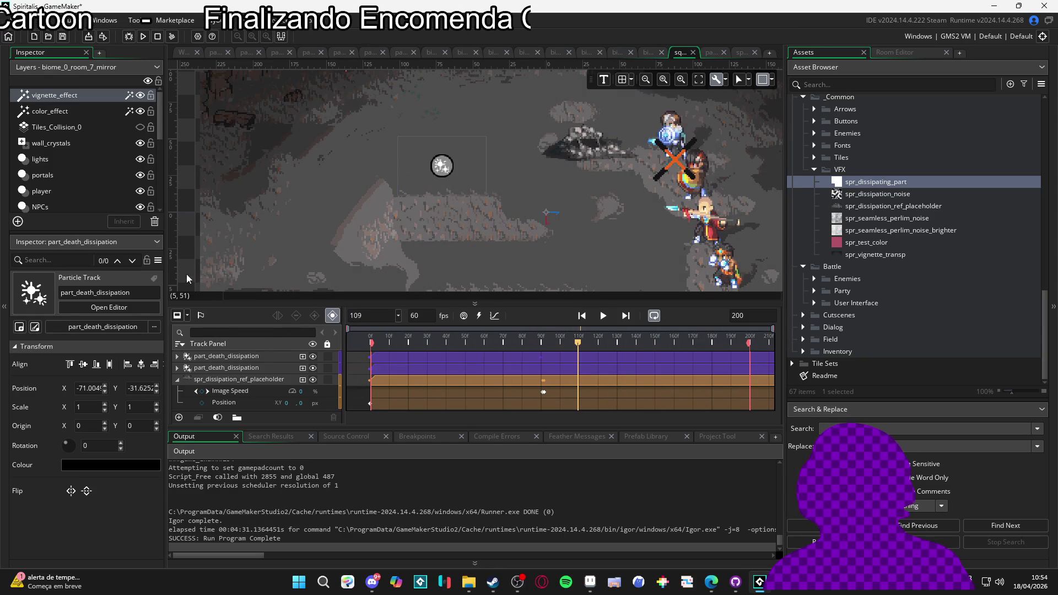
pyautogui.press('space')
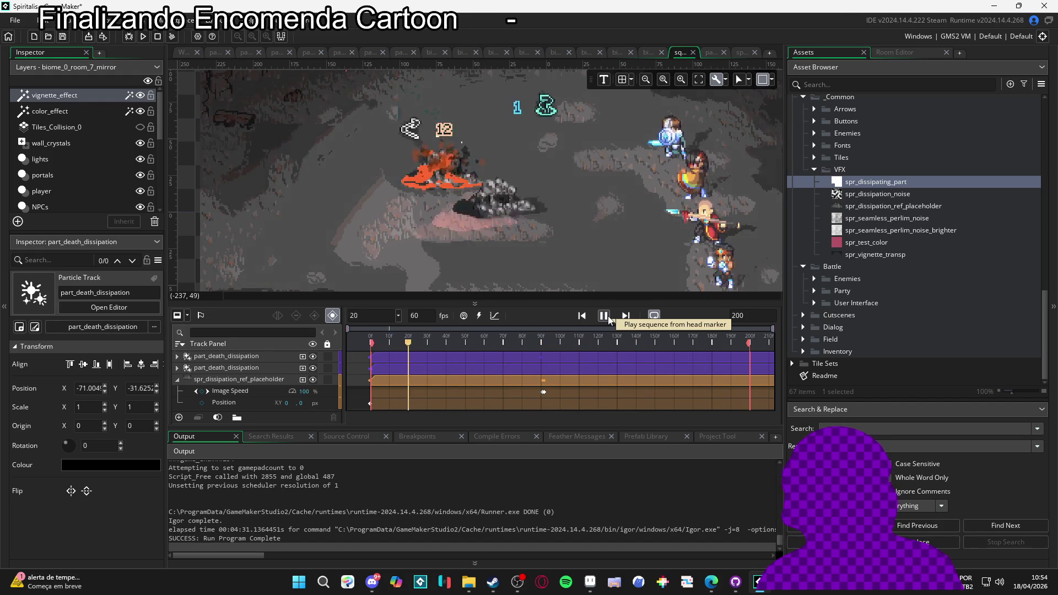
pyautogui.click(607, 315)
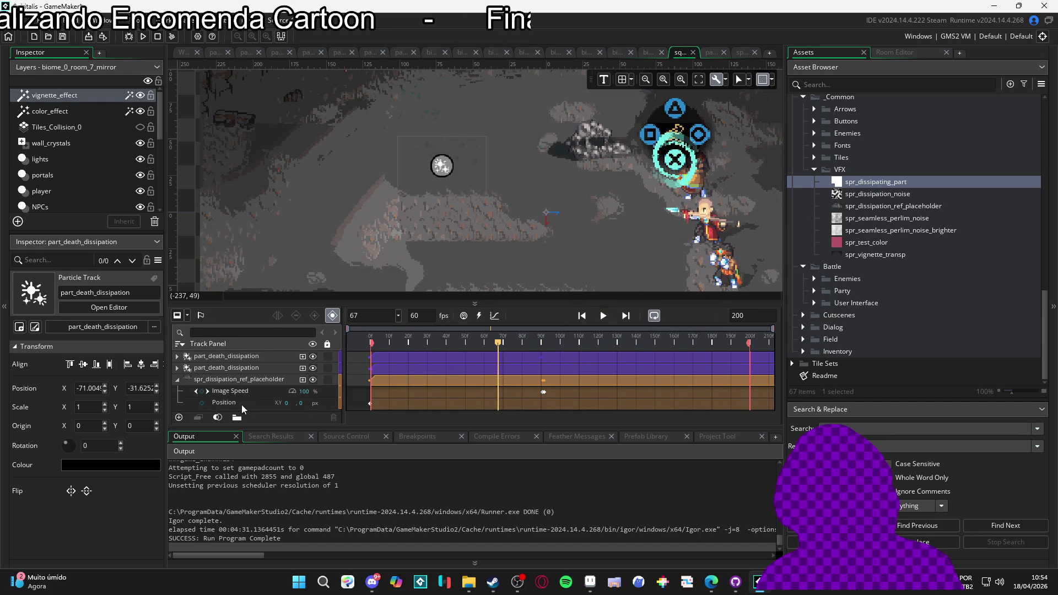
pyautogui.click(186, 371)
pyautogui.click(253, 382)
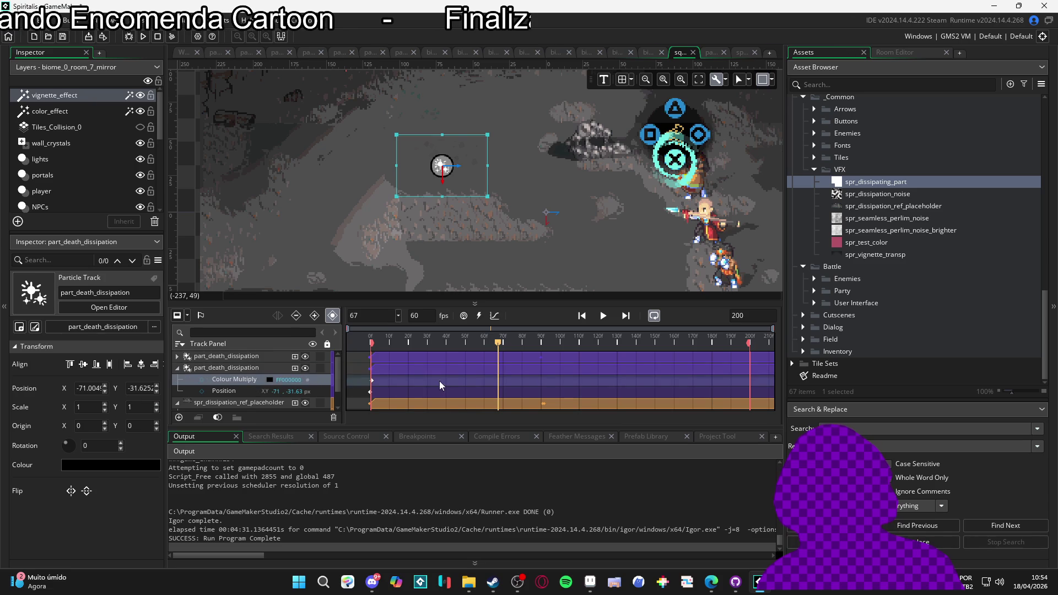
pyautogui.moveTo(441, 343)
pyautogui.mouseDown()
pyautogui.moveTo(422, 345)
pyautogui.moveTo(430, 349)
pyautogui.mouseUp()
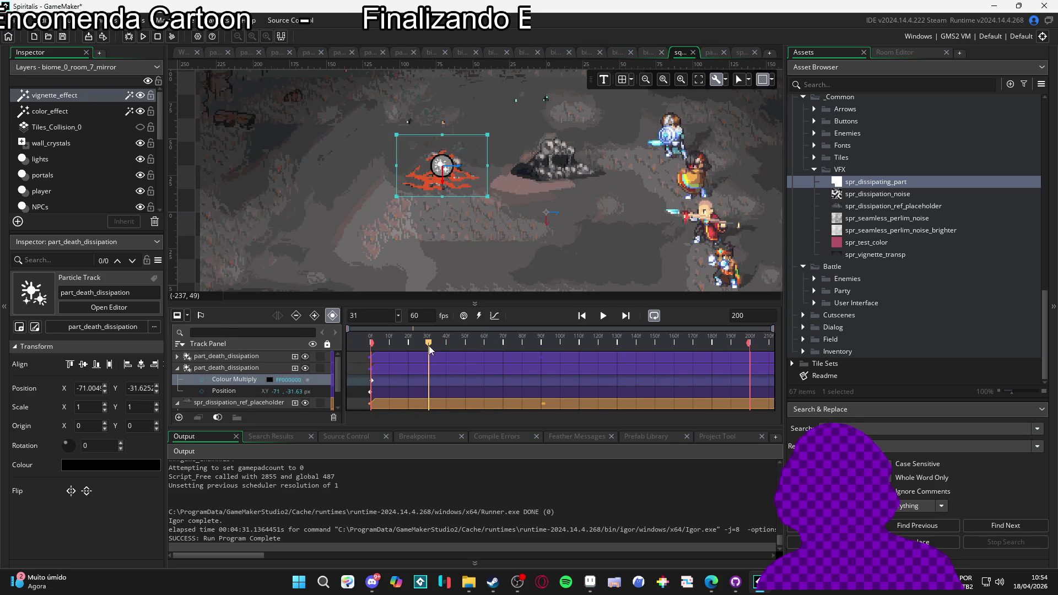
# Step: Add a fully transparent (Alpha 0) Colour Multiply key at frame 30 on the black copy
pyautogui.click(270, 380)
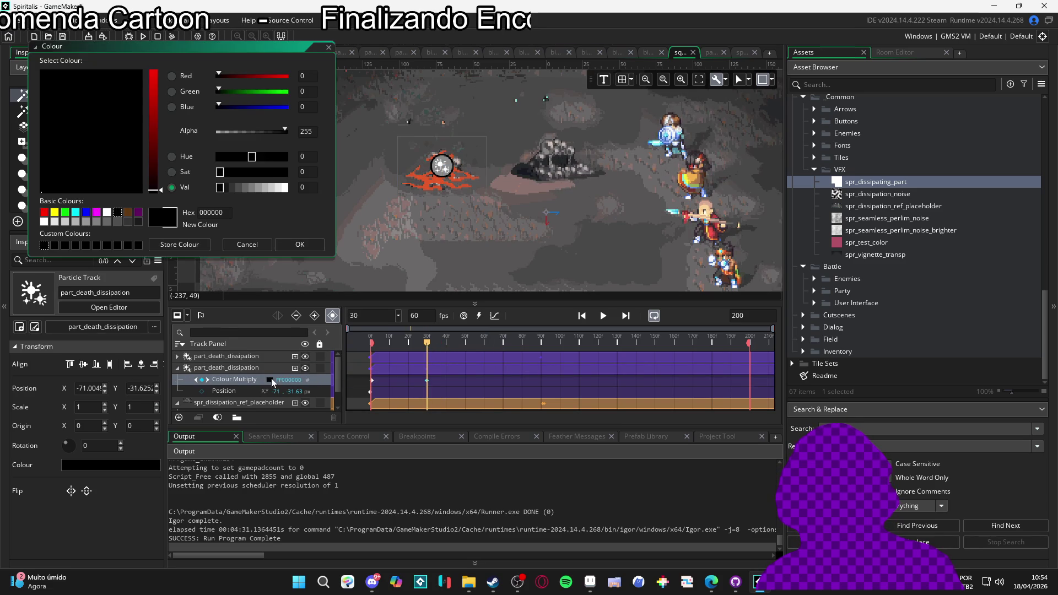
pyautogui.moveTo(243, 132); pyautogui.dragTo(209, 144)
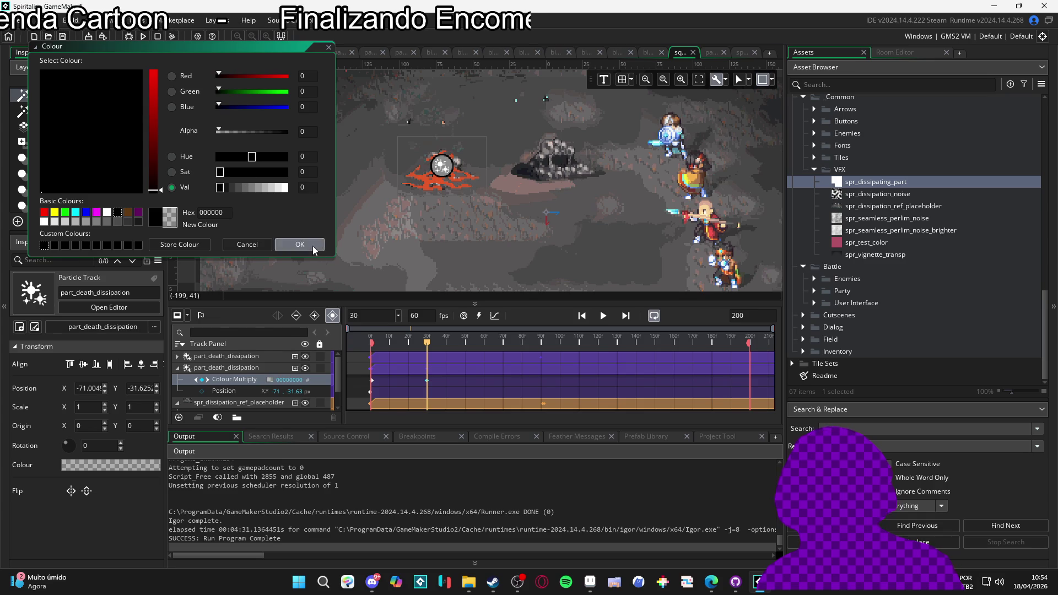
pyautogui.click(313, 249)
# Step: Play the sequence to check the fade, then open the particle emitter editor
pyautogui.click(410, 365)
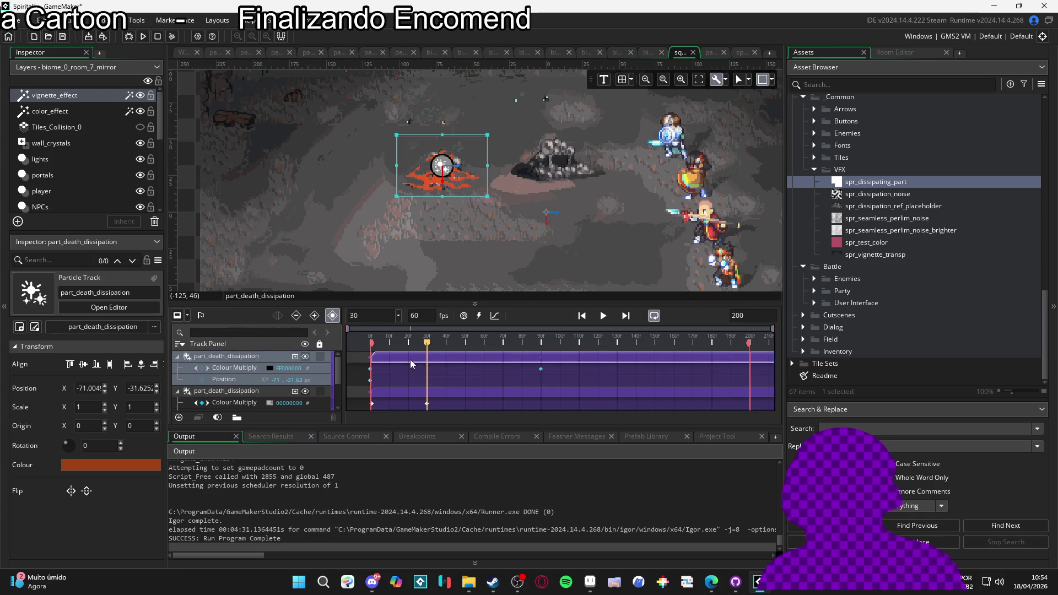
pyautogui.click(601, 316)
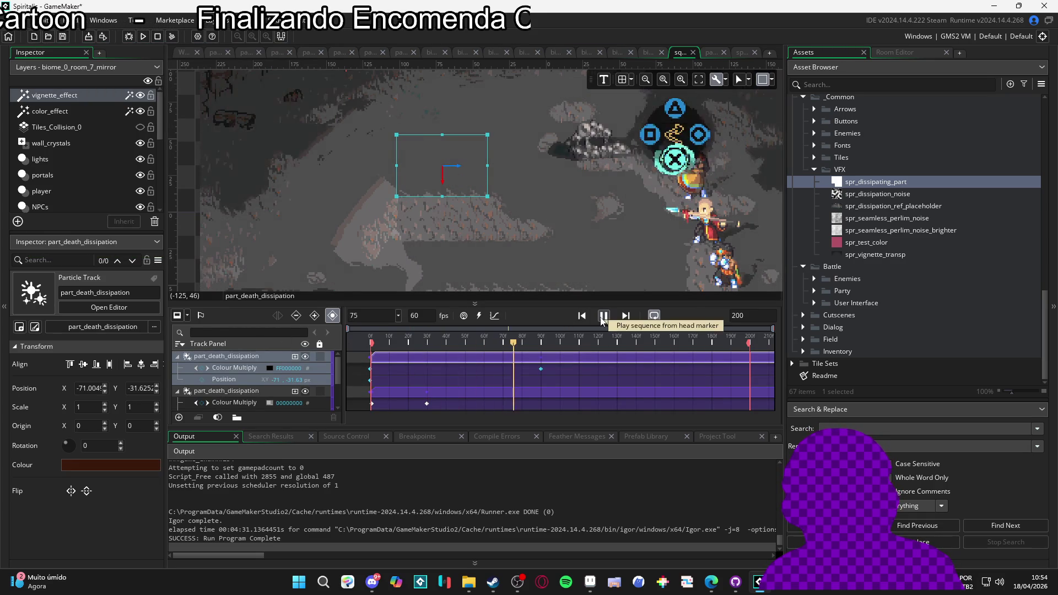
pyautogui.click(188, 258)
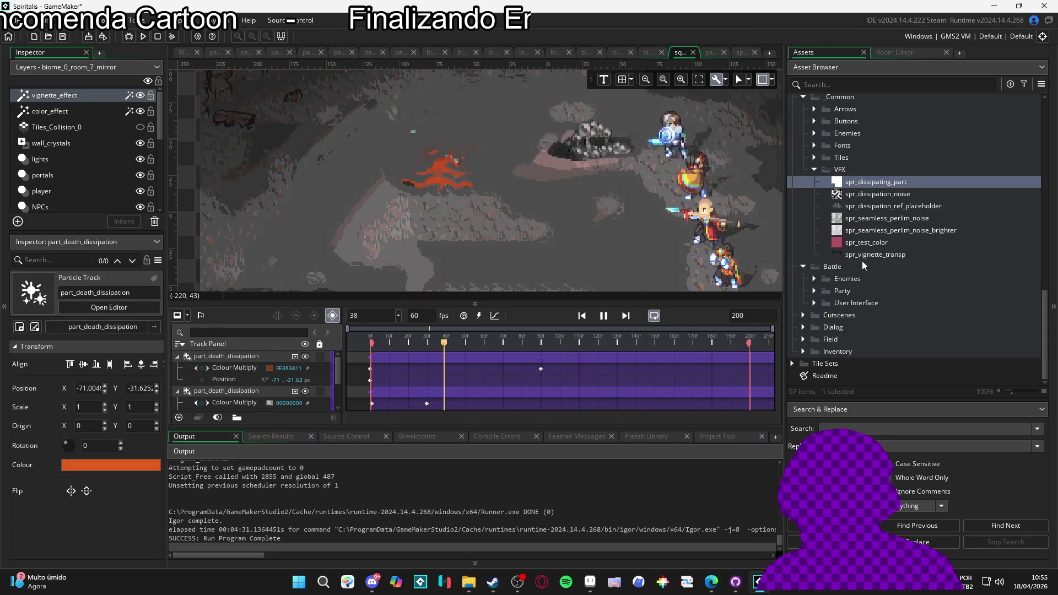
pyautogui.click(709, 54)
# Step: Preview the emitter burst with direction wiggle values 5, 15 and 30
pyautogui.click(744, 410)
pyautogui.scroll(-10, 66, 355)
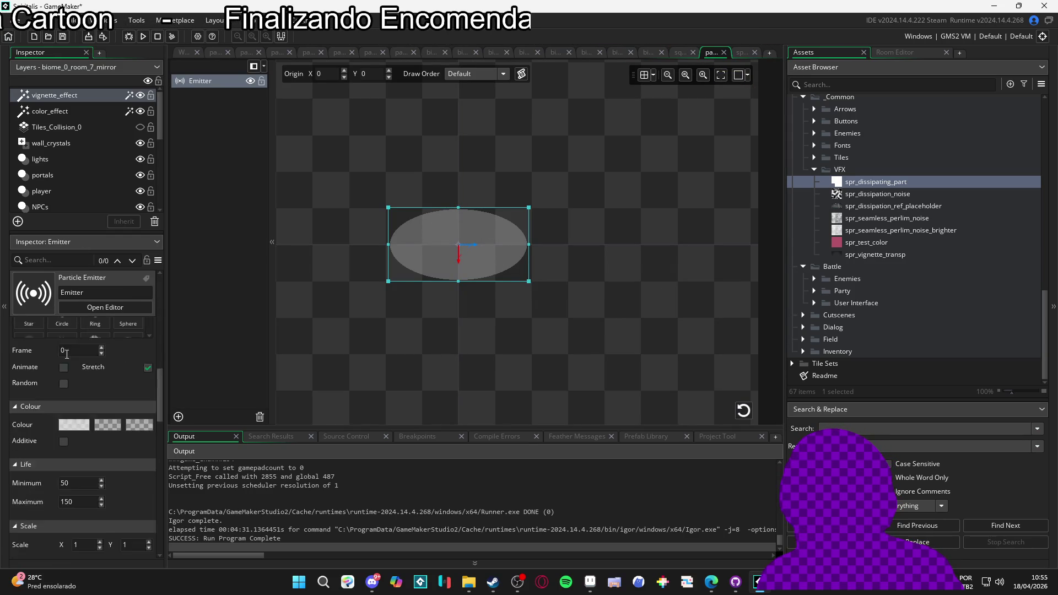
pyautogui.scroll(-10, 67, 354)
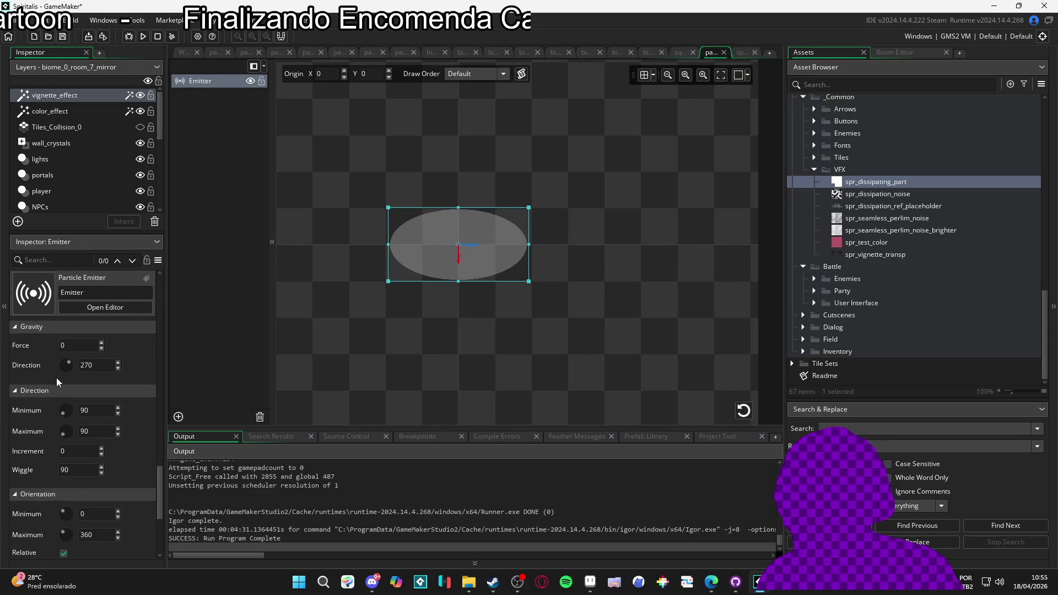
pyautogui.click(78, 469)
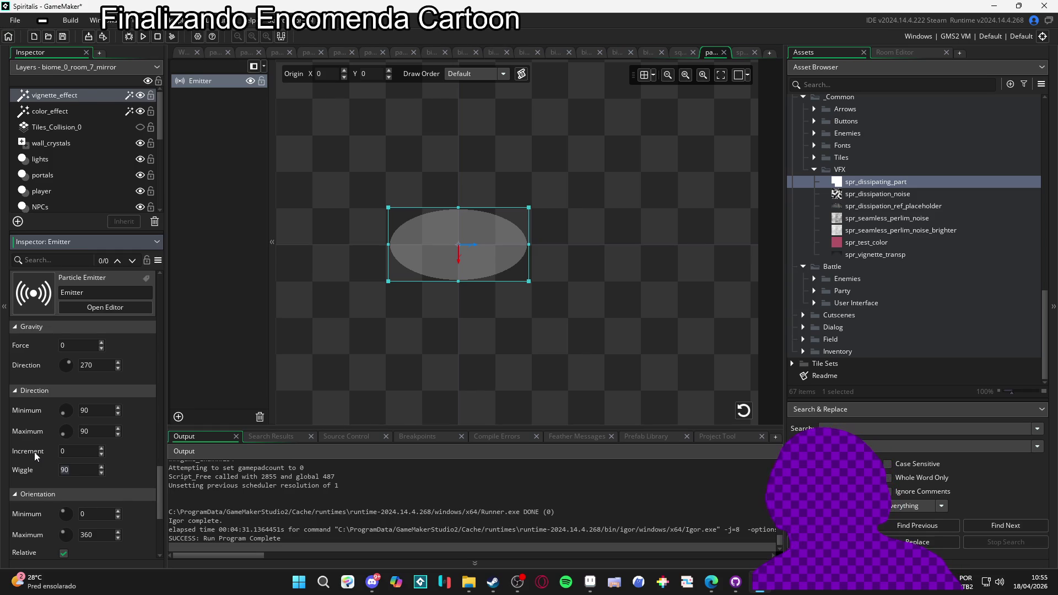
pyautogui.write('5')
pyautogui.click(743, 411)
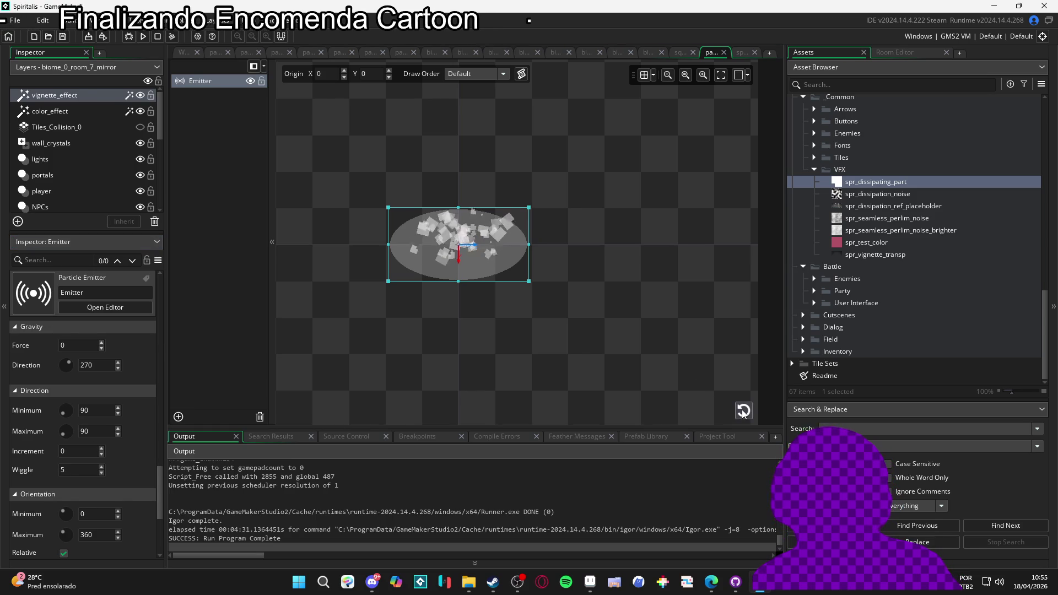
pyautogui.click(63, 472)
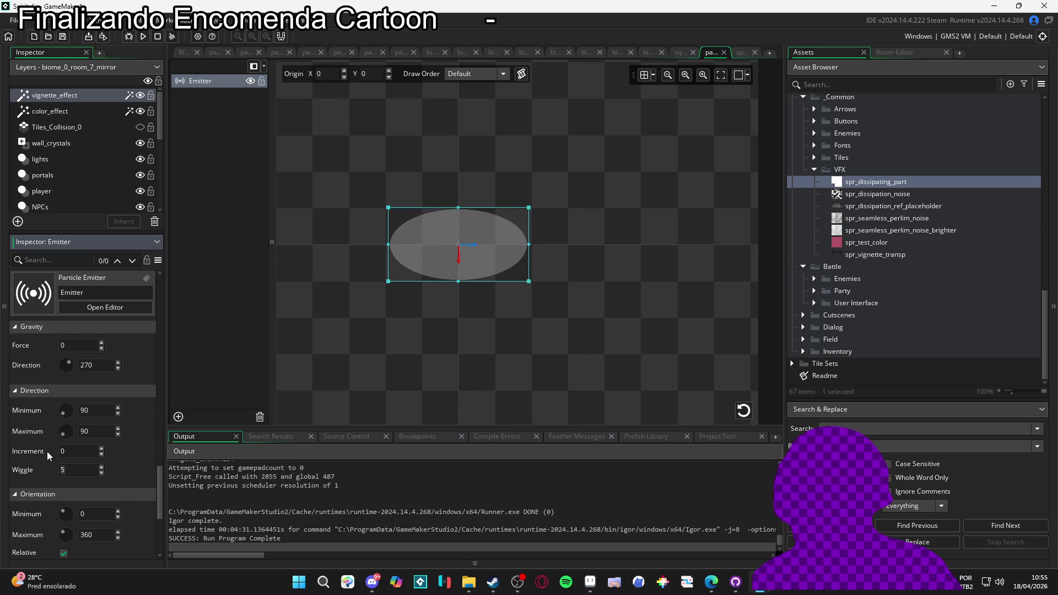
pyautogui.write('15')
pyautogui.click(744, 411)
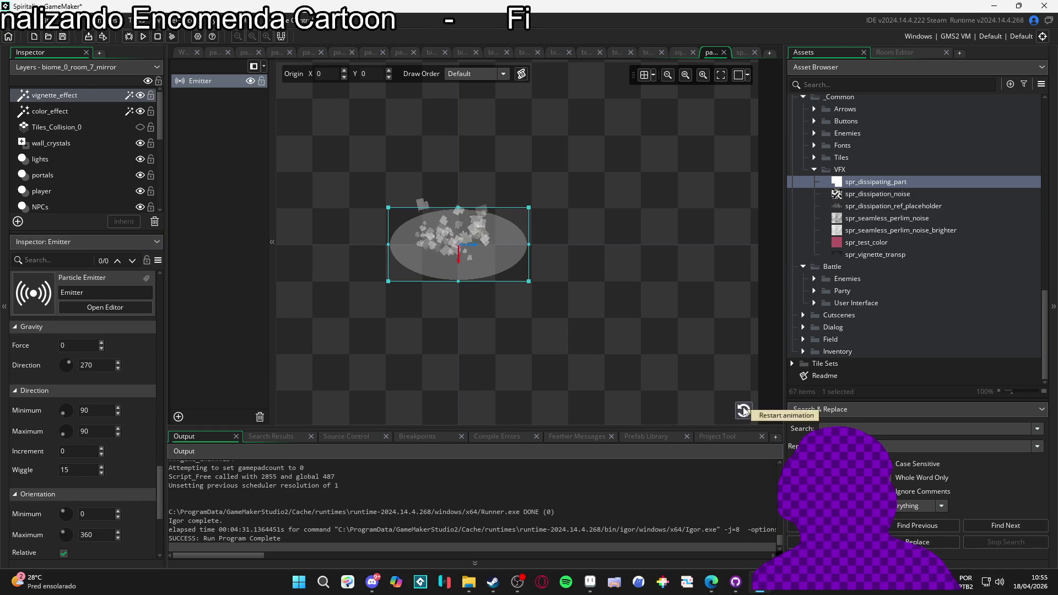
pyautogui.click(71, 475)
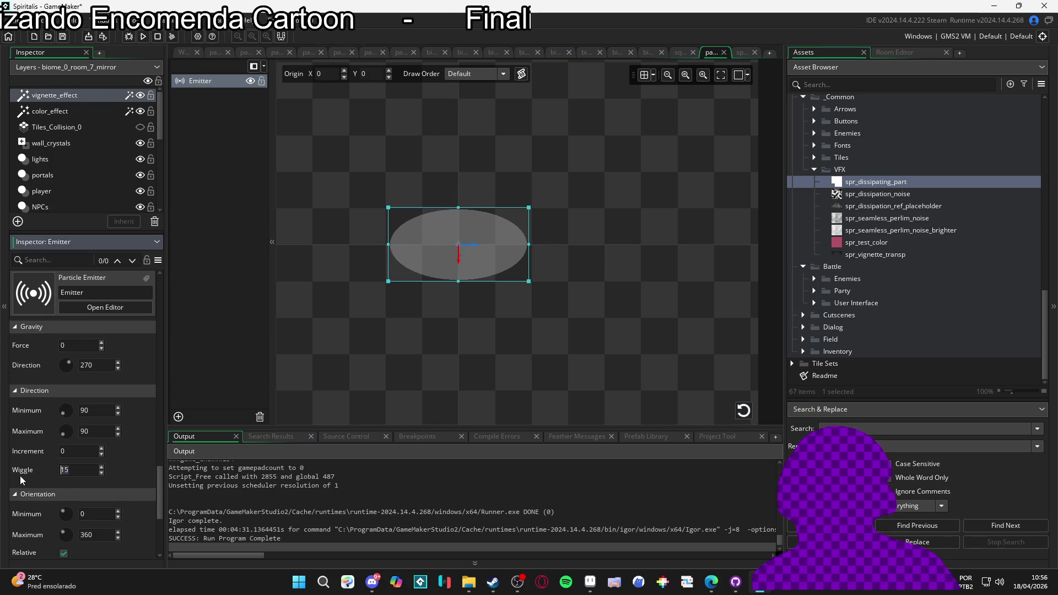
pyautogui.write('30')
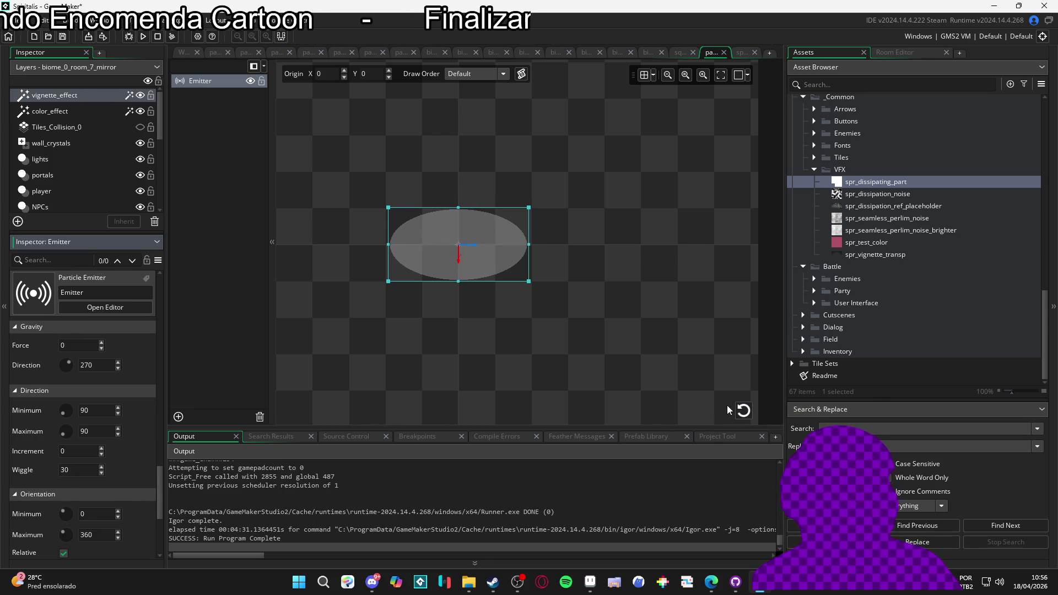
pyautogui.click(742, 412)
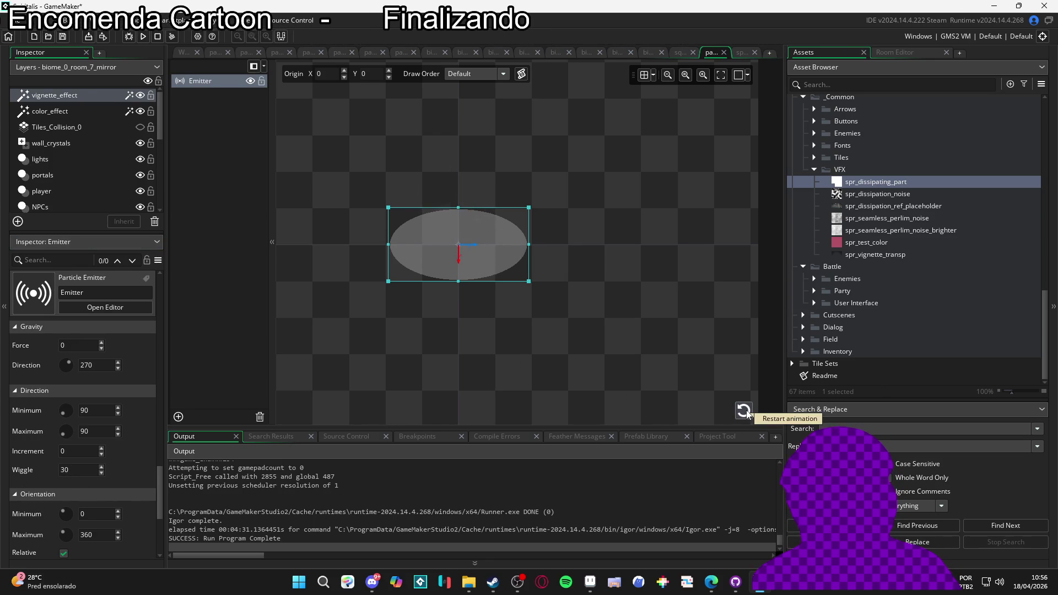
# Step: Set the direction wiggle to 10 and replay the burst preview several times
pyautogui.click(70, 471)
pyautogui.write('10')
pyautogui.press('Return')
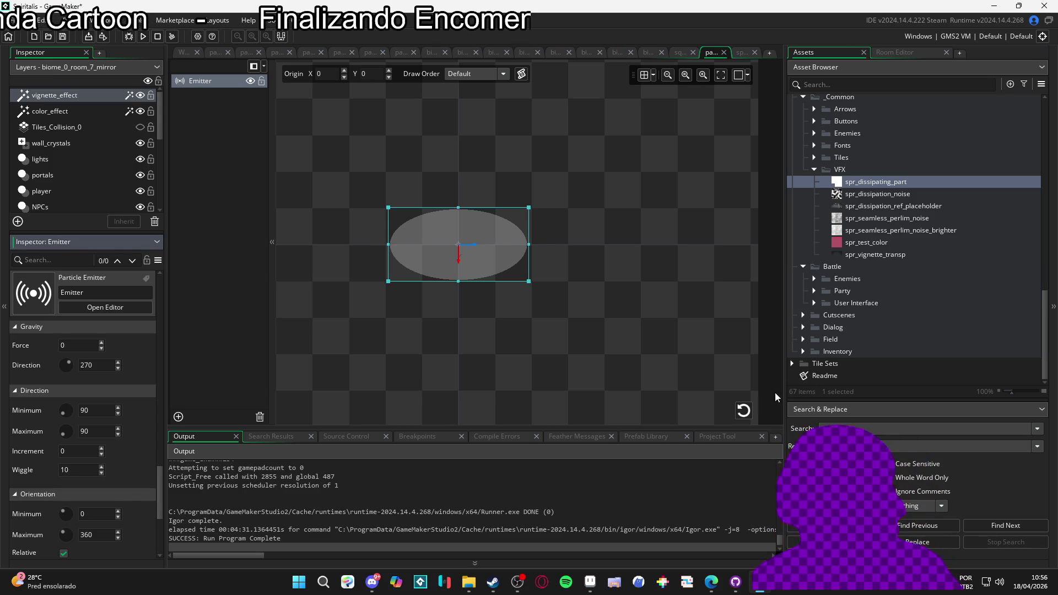
pyautogui.click(744, 411)
pyautogui.click(746, 410)
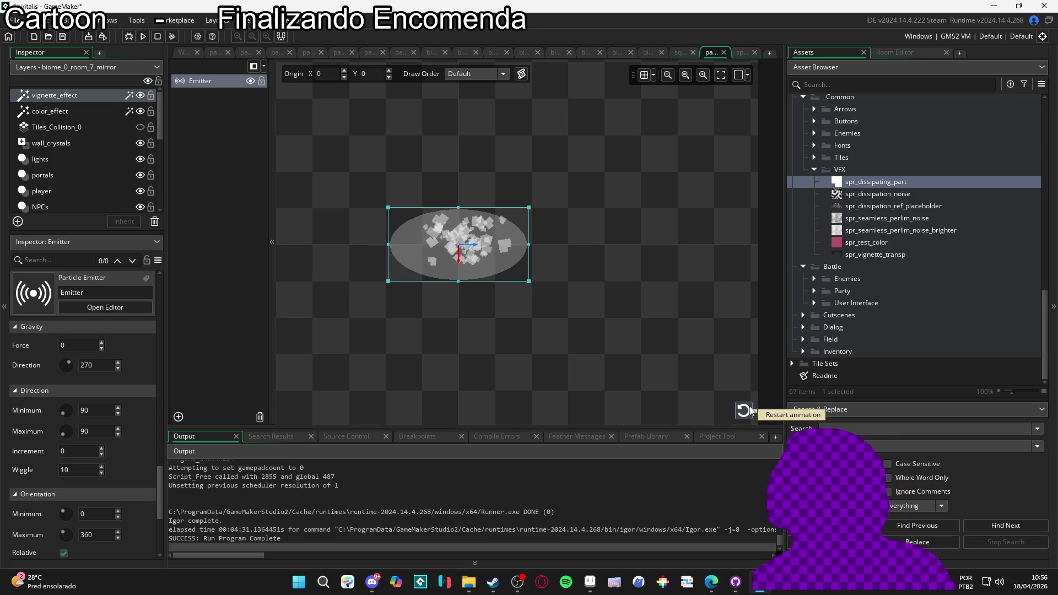
pyautogui.click(748, 410)
pyautogui.click(749, 410)
pyautogui.click(749, 409)
pyautogui.click(749, 410)
pyautogui.click(749, 409)
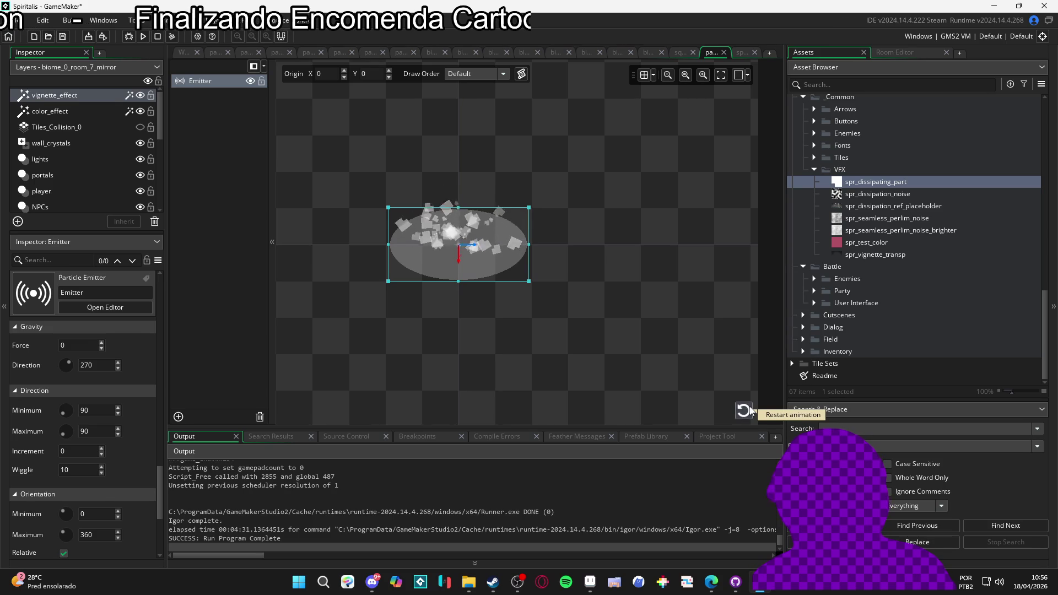
pyautogui.click(749, 410)
pyautogui.scroll(2, 85, 367)
# Step: Change the emitter distribution from Gaussian to Linear, preview it, and return to the sequence
pyautogui.scroll(5, 86, 367)
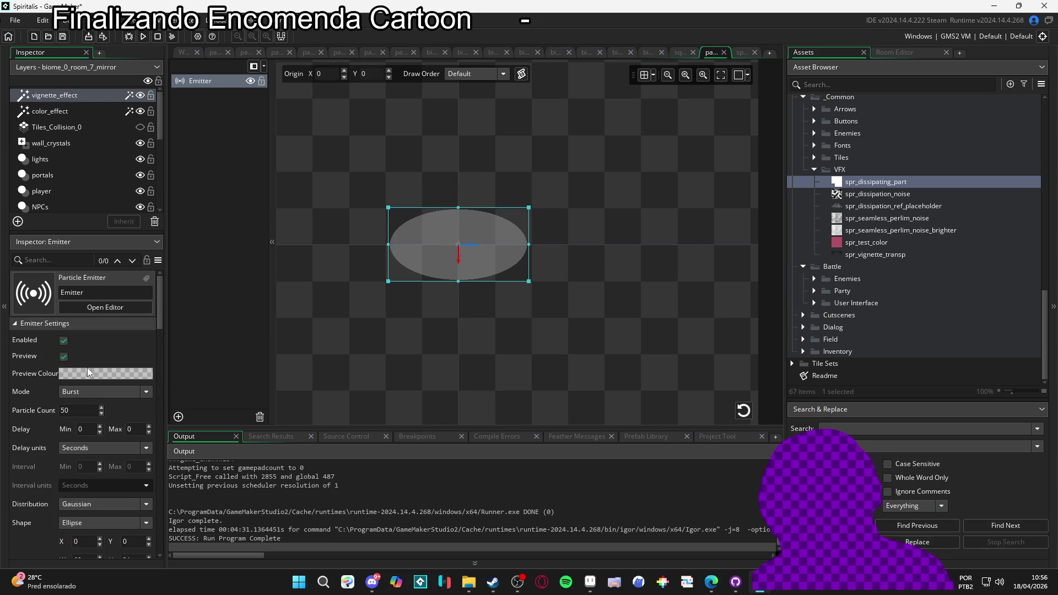
pyautogui.scroll(-2, 40, 436)
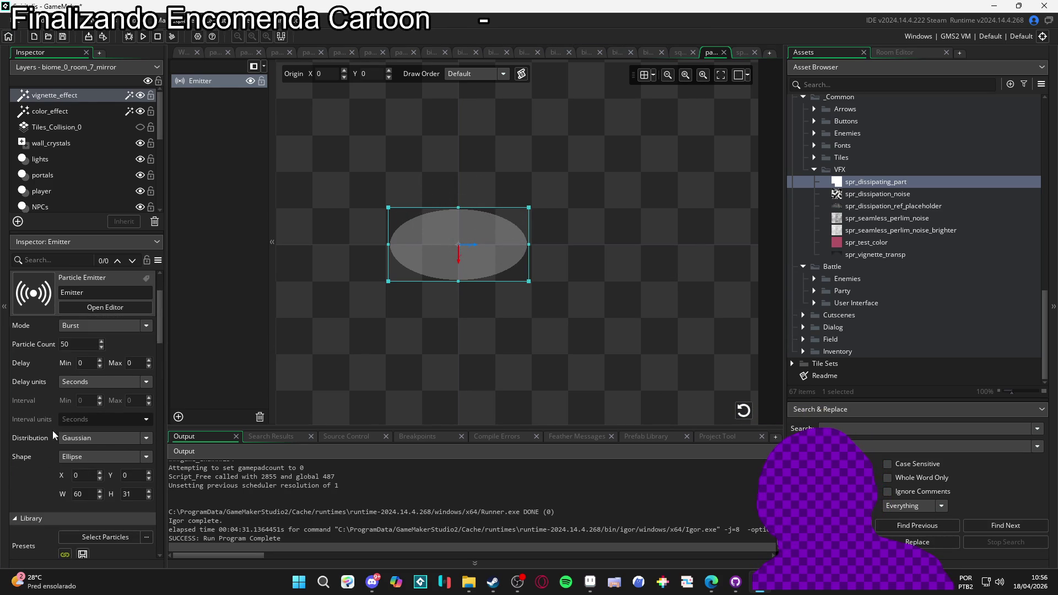
pyautogui.click(84, 436)
pyautogui.click(132, 452)
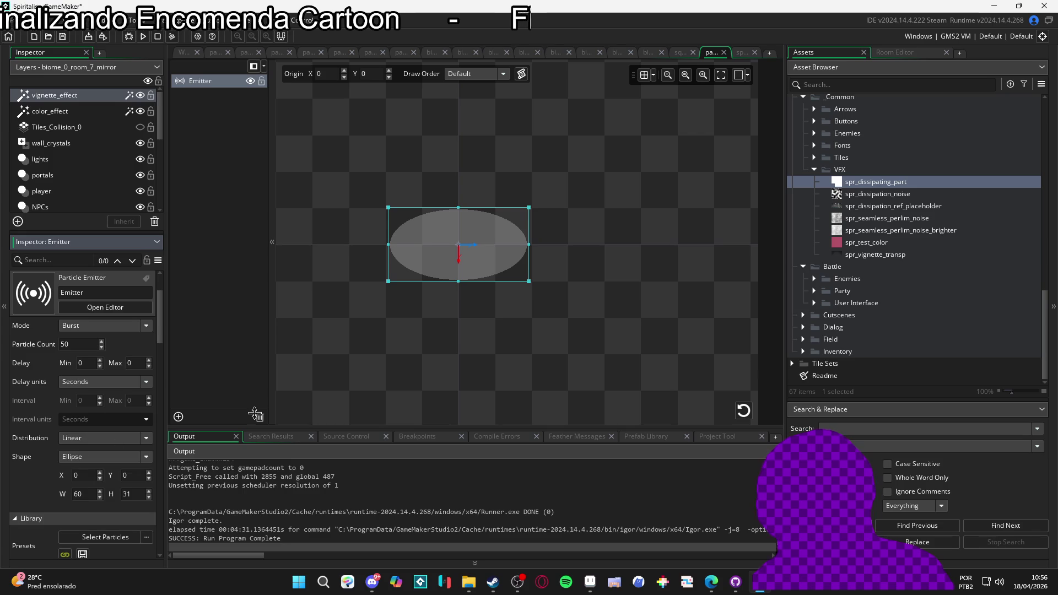
pyautogui.click(745, 413)
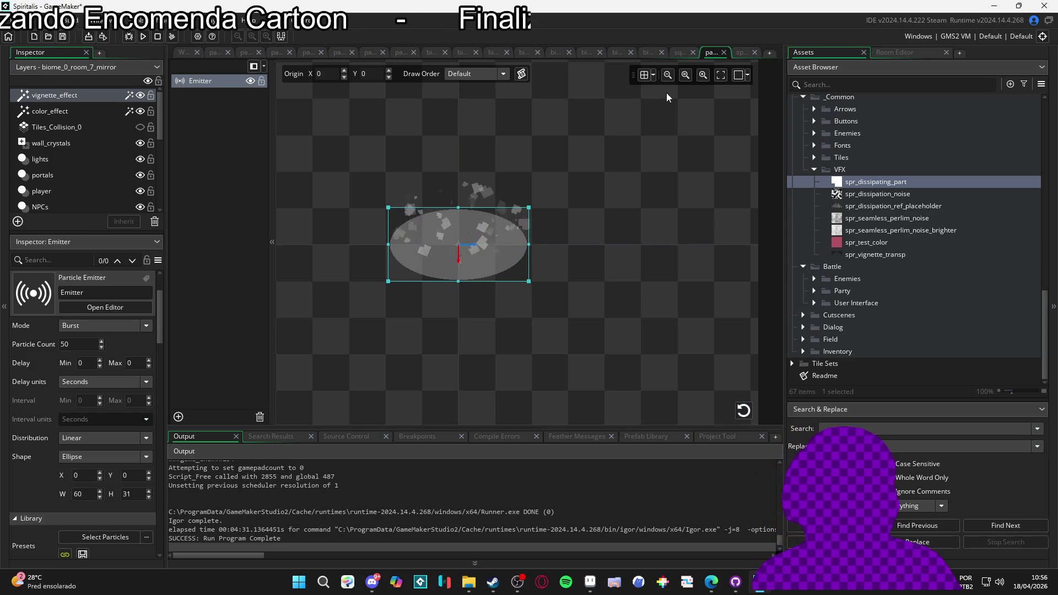
pyautogui.click(681, 55)
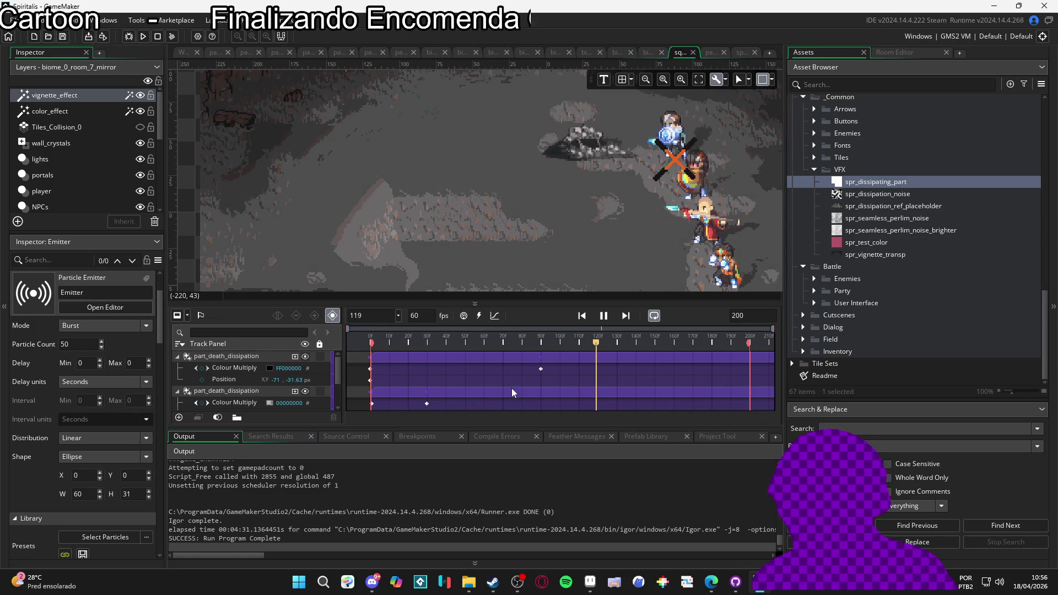
# Step: Hide the second dissipation track, replay the sequence from frame 0, then bring up dissipating.gif
pyautogui.click(305, 391)
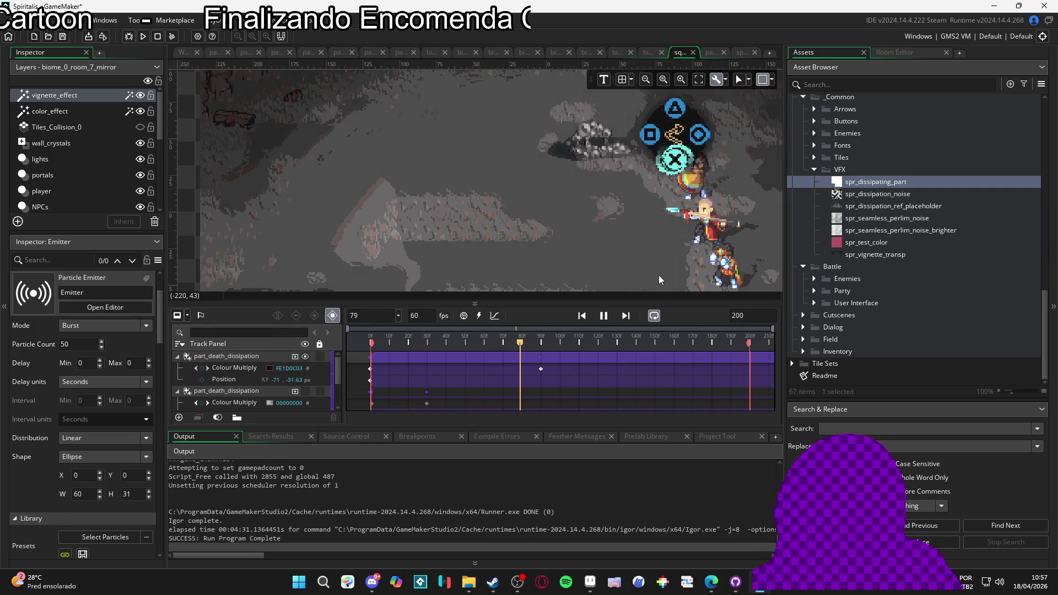
pyautogui.click(603, 315)
pyautogui.click(582, 315)
pyautogui.press('space')
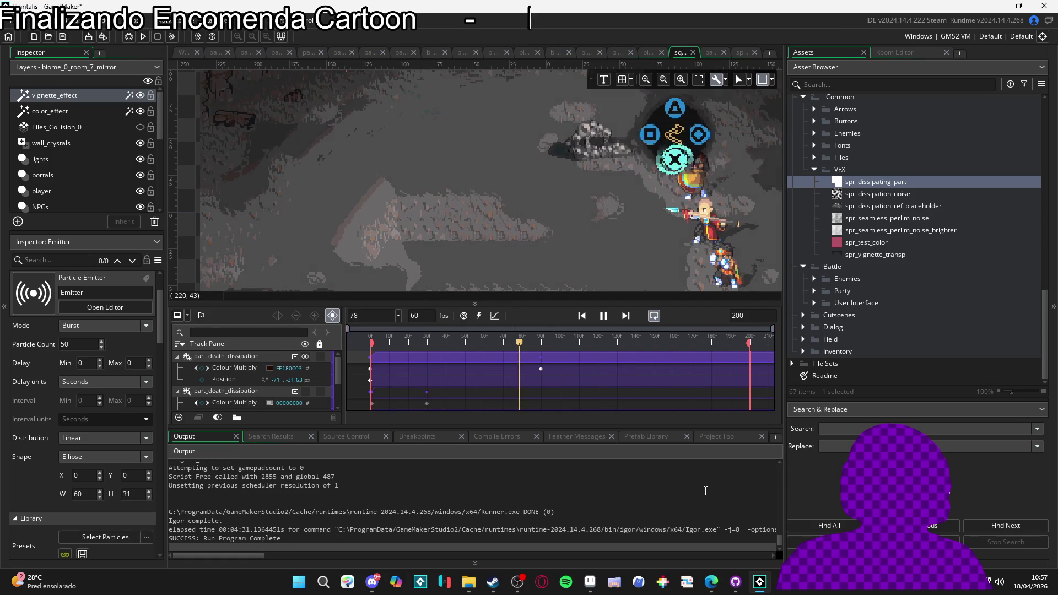
pyautogui.click(603, 317)
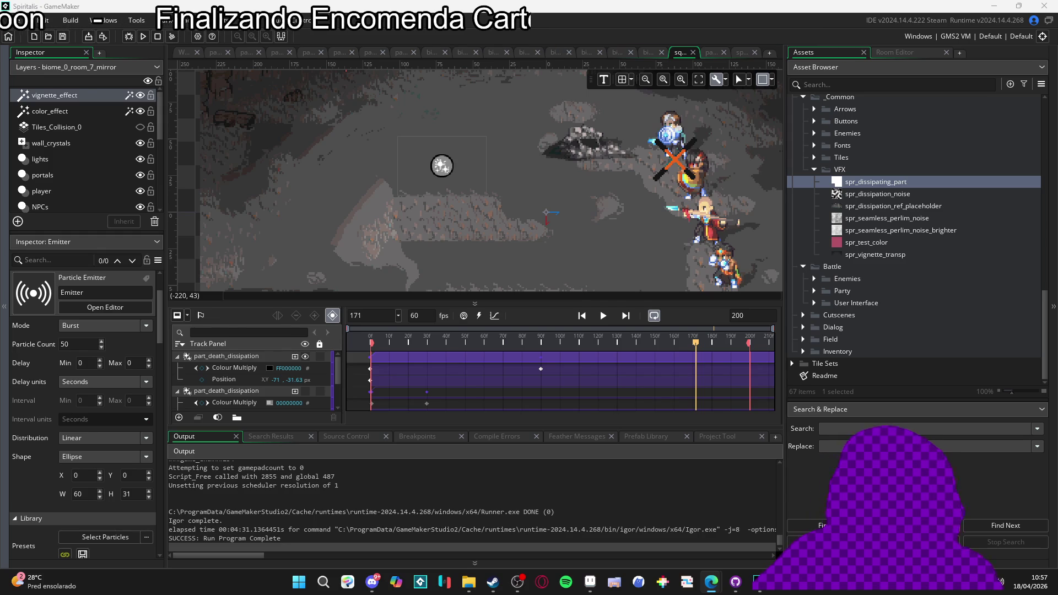
pyautogui.moveTo(585, 583)
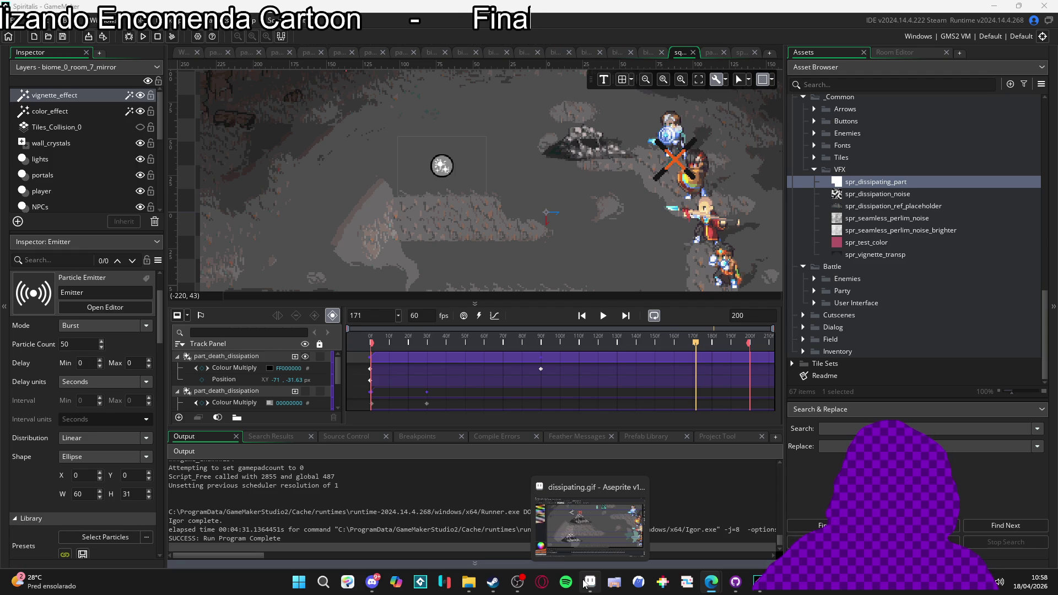
pyautogui.click(585, 583)
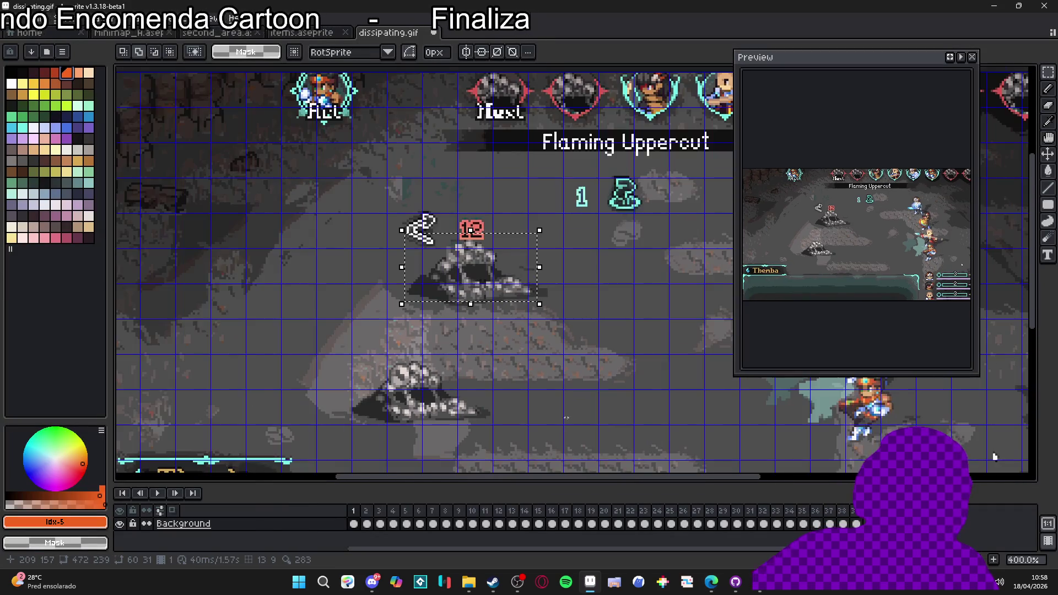
# Step: Deselect, zoom out, cycle through the second_area and items tabs, then open Área de Trabalho in Explorer
pyautogui.click(343, 428)
pyautogui.scroll(-1, 370, 323)
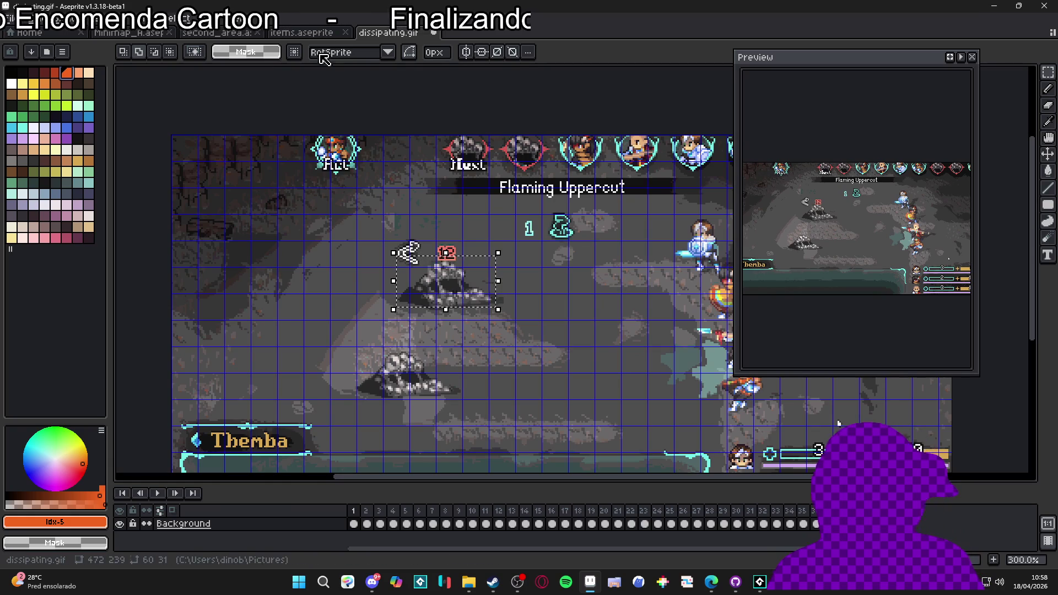
pyautogui.click(302, 32)
pyautogui.click(216, 33)
pyautogui.click(305, 33)
pyautogui.click(387, 33)
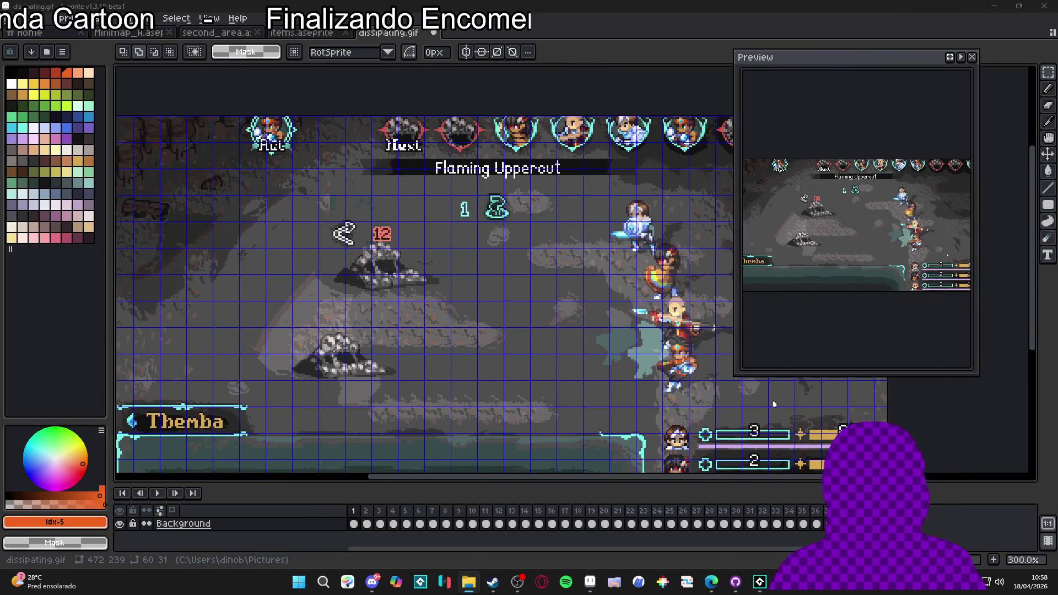
pyautogui.hotkey('alt', 'Tab')
pyautogui.click(54, 153)
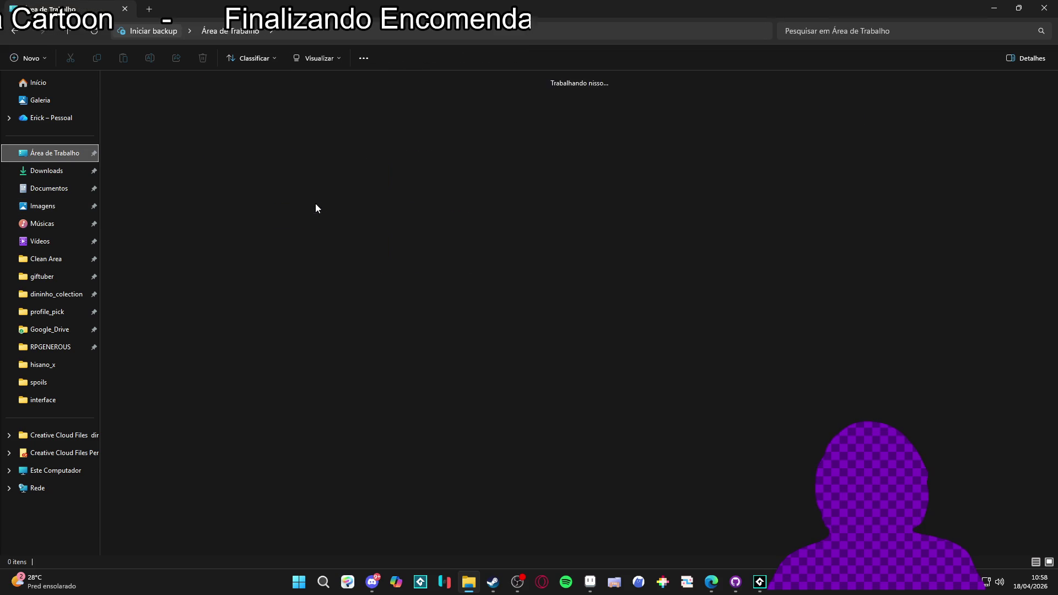
# Step: Browse Clean Area > RPGENEROUS > characters > monsters to Procrastinoid_v7, then close Procrastinoid_v7.gif in Aseprite
pyautogui.click(46, 258)
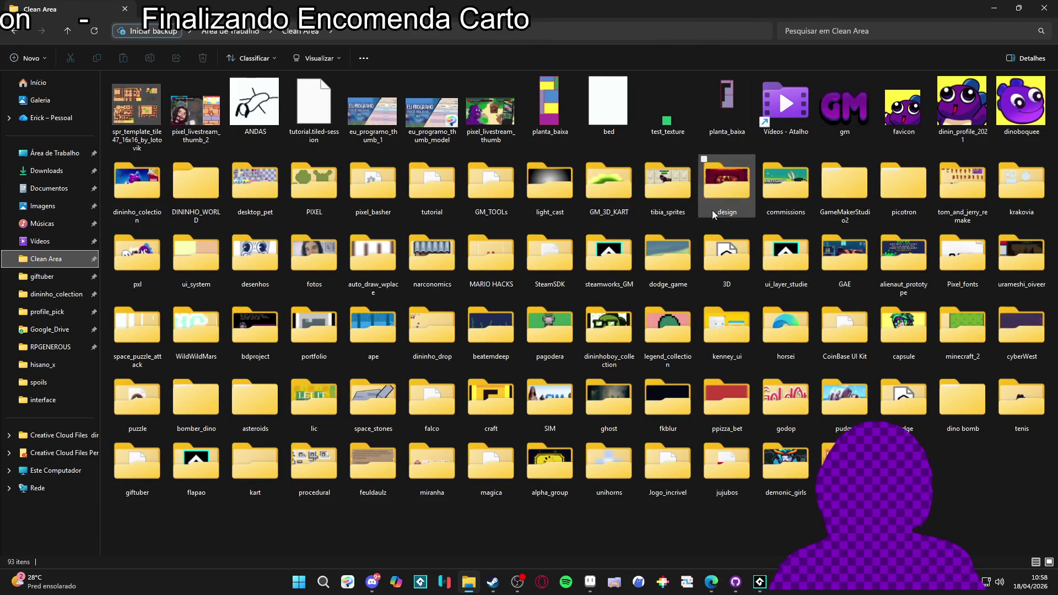
pyautogui.click(50, 347)
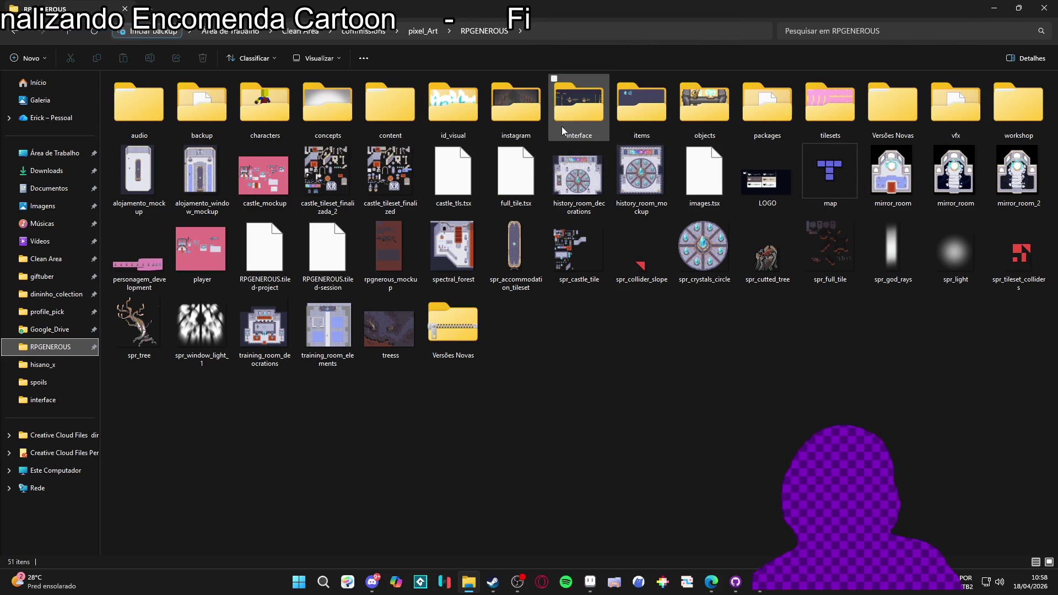
pyautogui.doubleClick(283, 120)
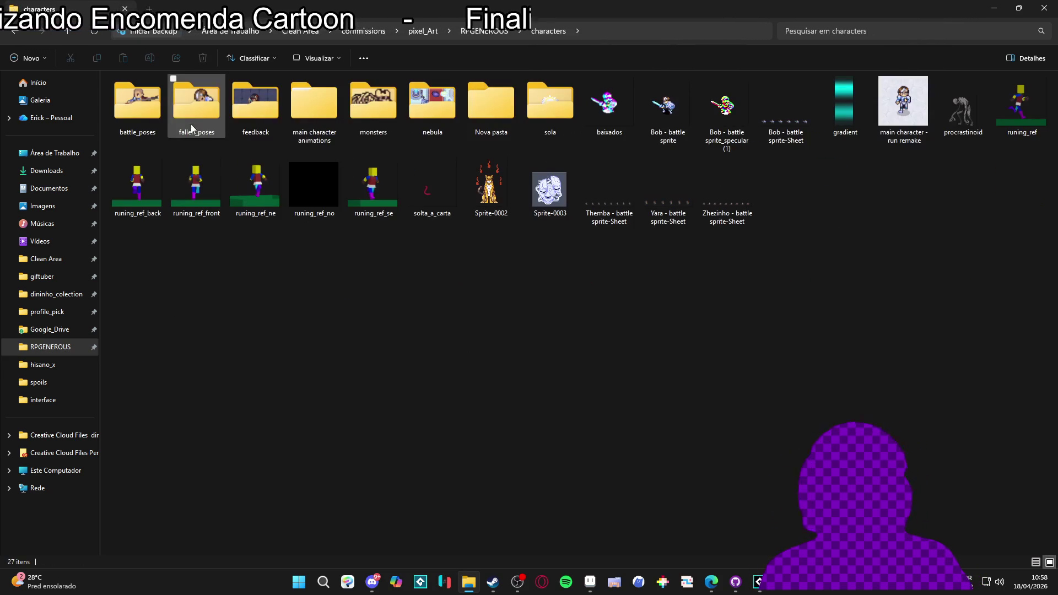
pyautogui.doubleClick(371, 109)
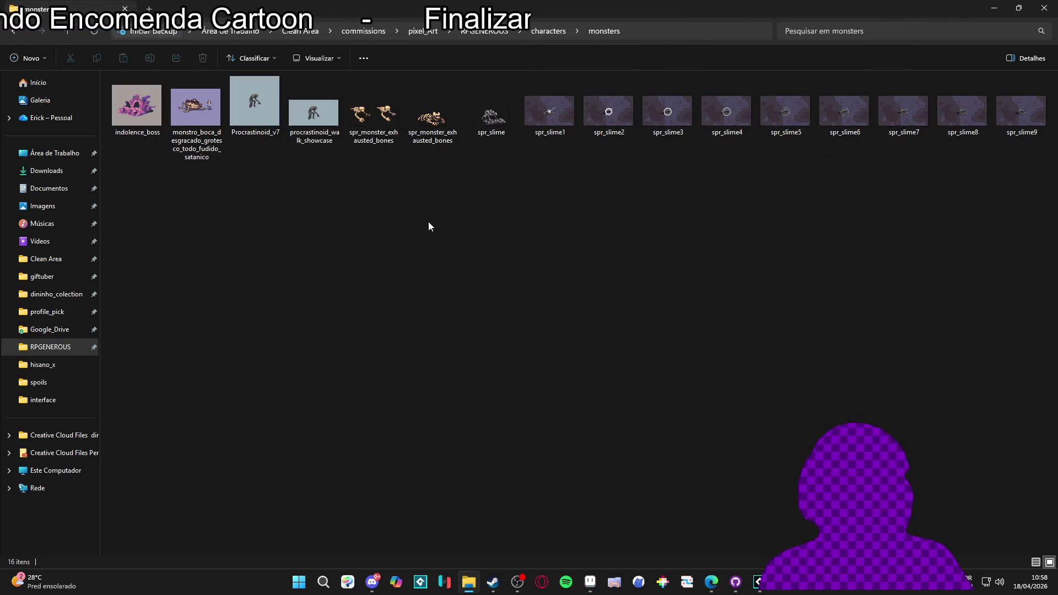
pyautogui.click(267, 118)
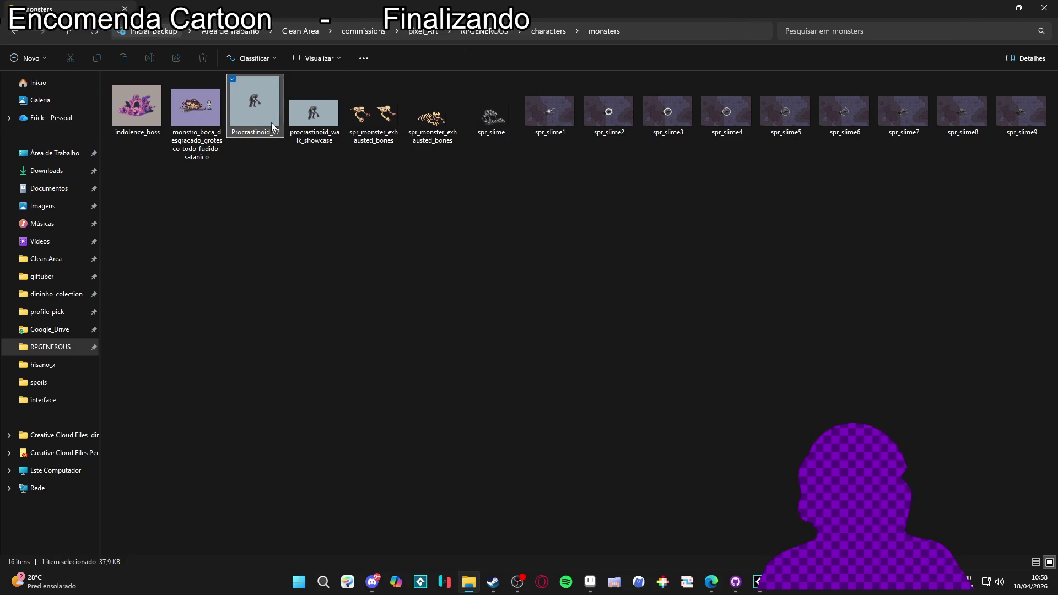
pyautogui.hotkey('alt', 'Tab')
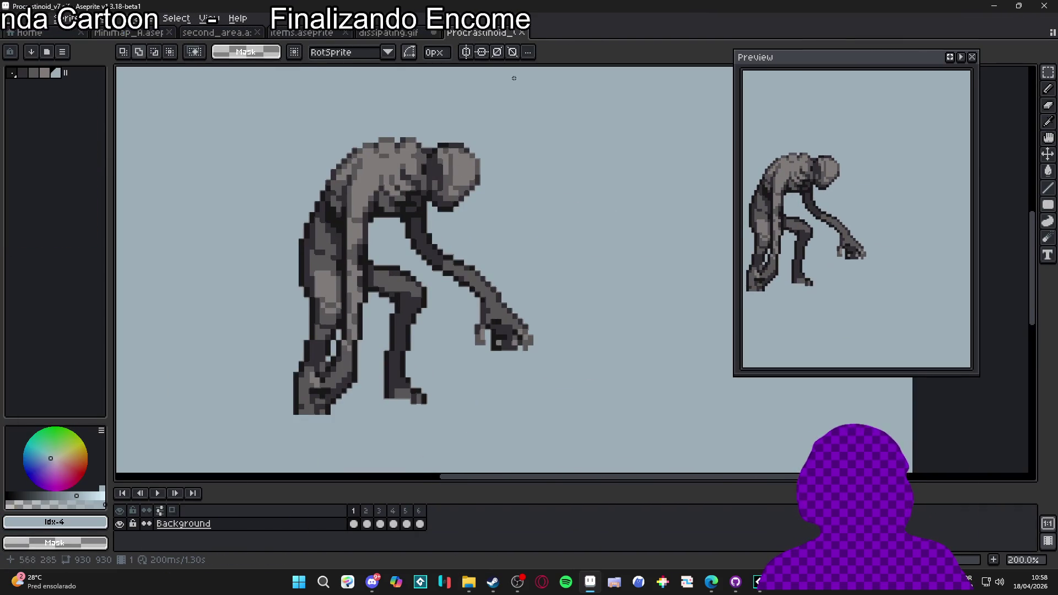
pyautogui.click(521, 33)
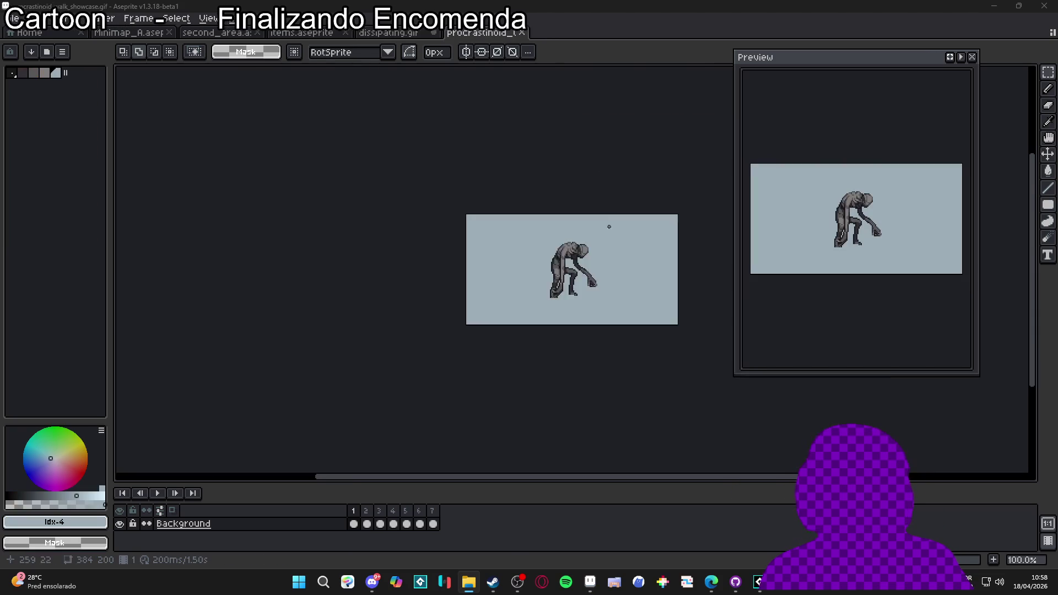
# Step: Check the sprite's colour mode and load a fuller palette preset into the swatches
pyautogui.moveTo(561, 359); pyautogui.dragTo(520, 328)
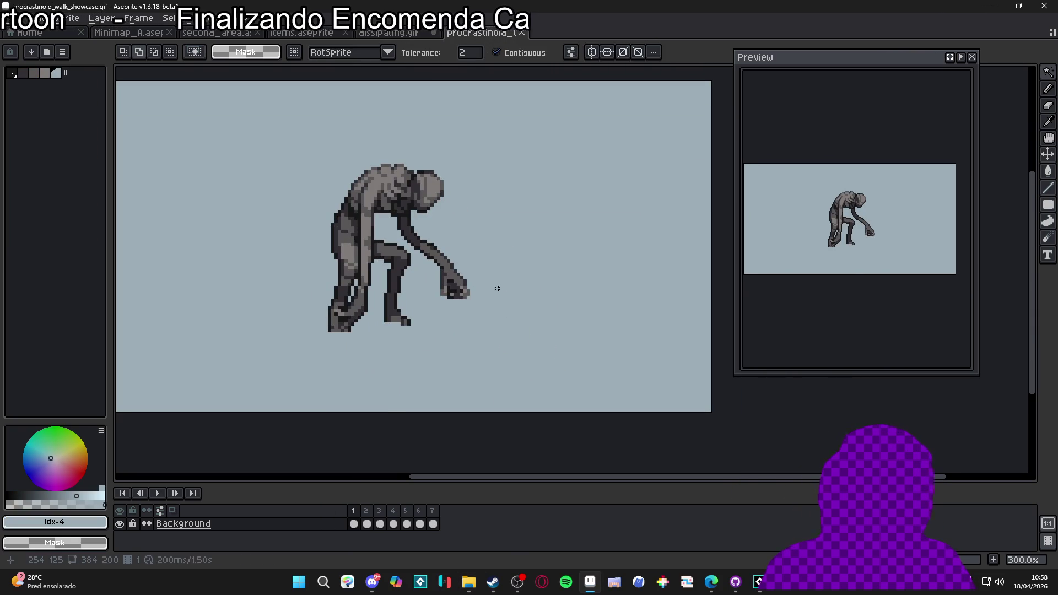
pyautogui.click(495, 289)
pyautogui.hotkey('ctrl', 'z')
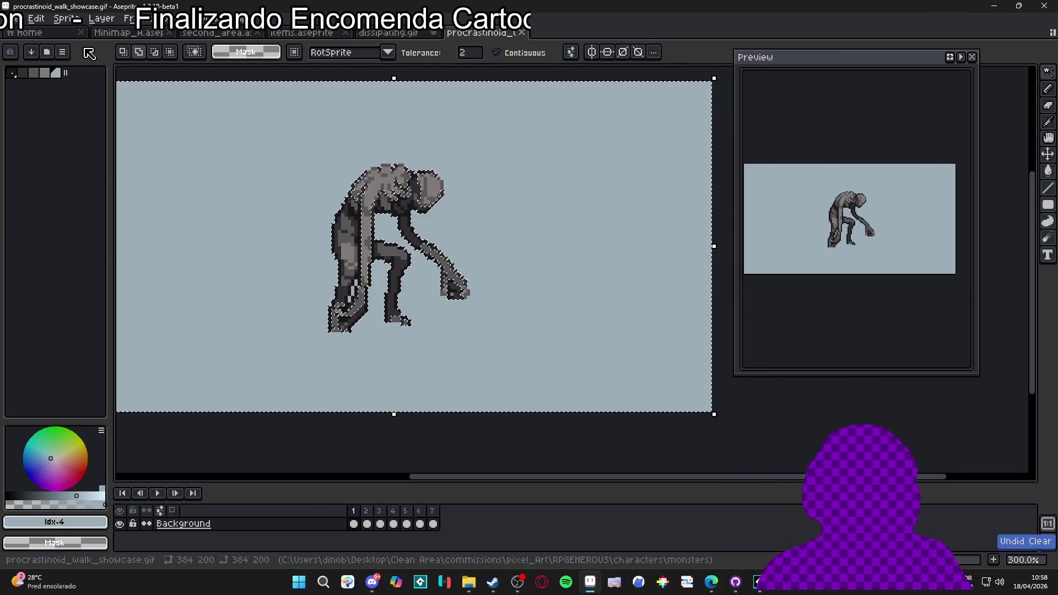
pyautogui.click(66, 18)
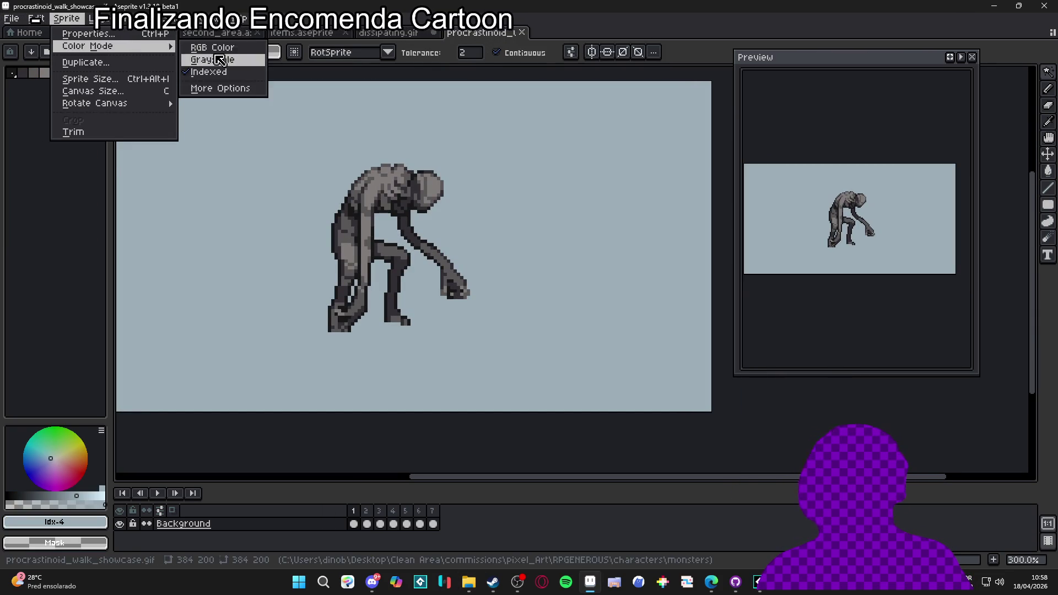
pyautogui.click(283, 106)
pyautogui.click(31, 52)
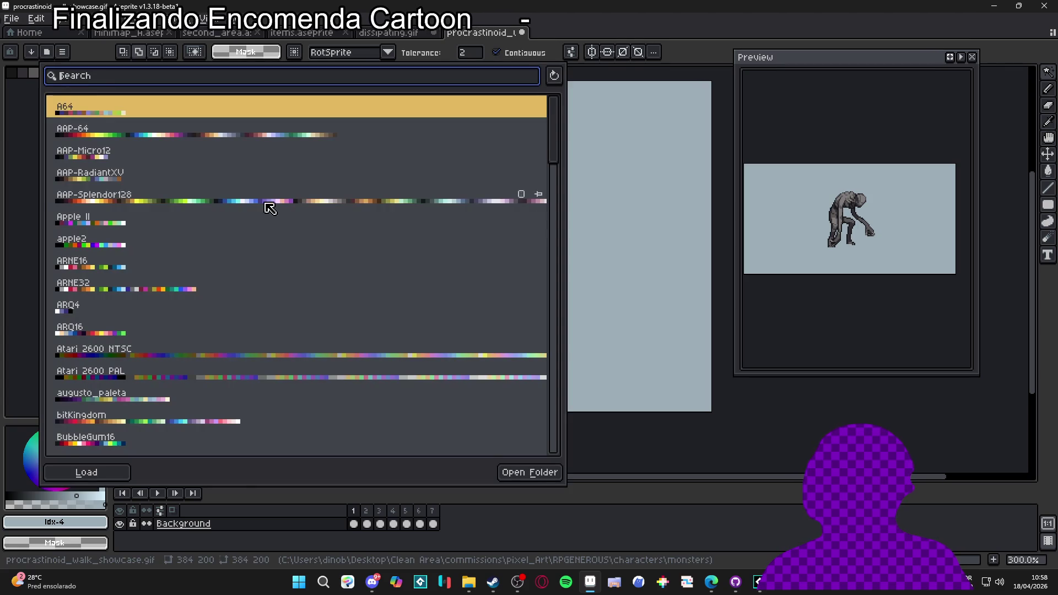
pyautogui.click(286, 201)
pyautogui.click(727, 416)
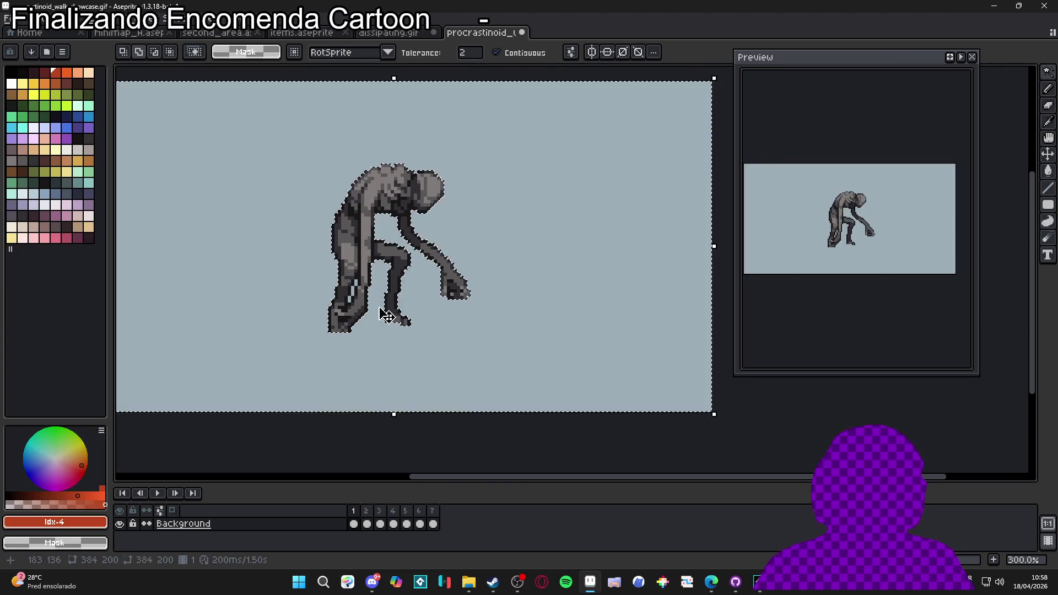
pyautogui.scroll(2, 356, 298)
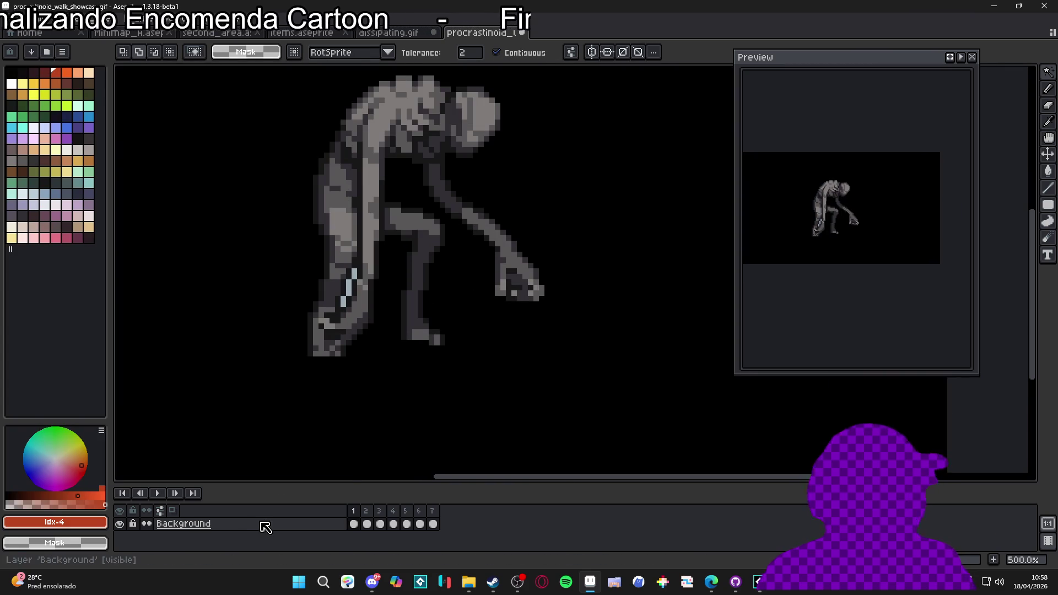
# Step: Convert the Background to a layer and delete the blue-grey backdrop across the sprite
pyautogui.rightClick(264, 524)
pyautogui.click(399, 519)
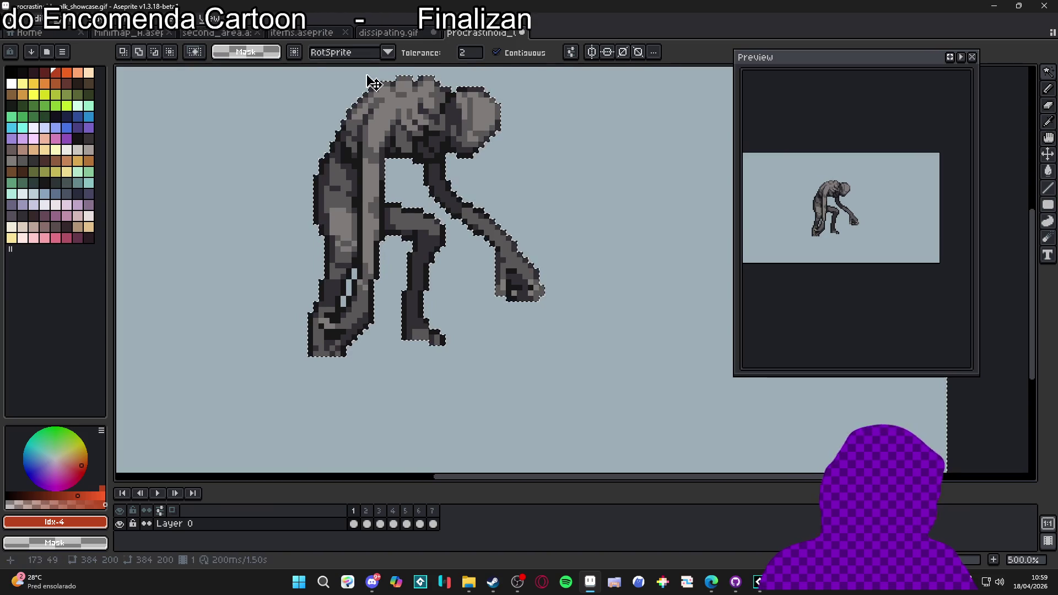
pyautogui.click(538, 52)
pyautogui.press('Delete')
# Step: Enlarge the canvas to 670×470 in Canvas Size
pyautogui.scroll(-3, 616, 236)
pyautogui.scroll(-1, 469, 312)
pyautogui.hotkey('ctrl', 't')
pyautogui.moveTo(549, 299); pyautogui.dragTo(629, 299)
pyautogui.moveTo(477, 233); pyautogui.dragTo(477, 172)
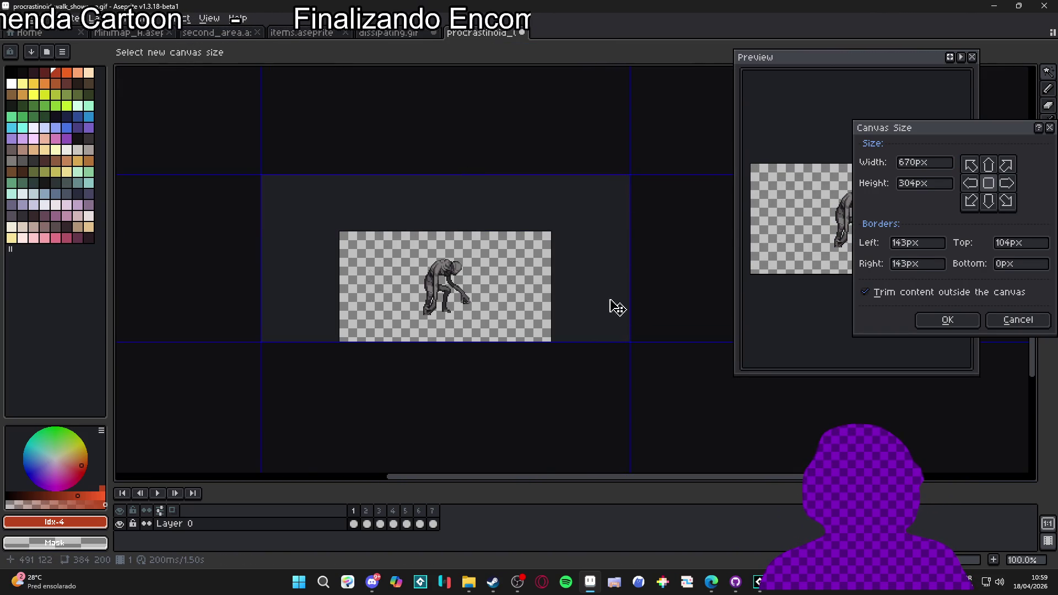
pyautogui.moveTo(584, 358); pyautogui.dragTo(583, 403)
pyautogui.click(922, 325)
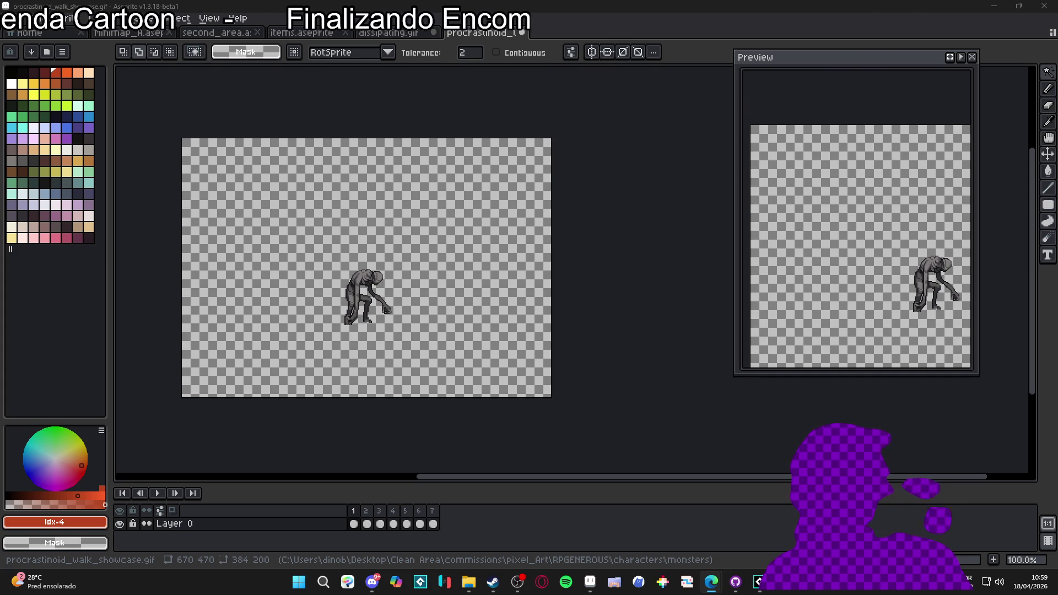
# Step: Add an empty Layer 1, switch to the Pencil, and bring up the monsters folder in Explorer
pyautogui.scroll(2, 333, 294)
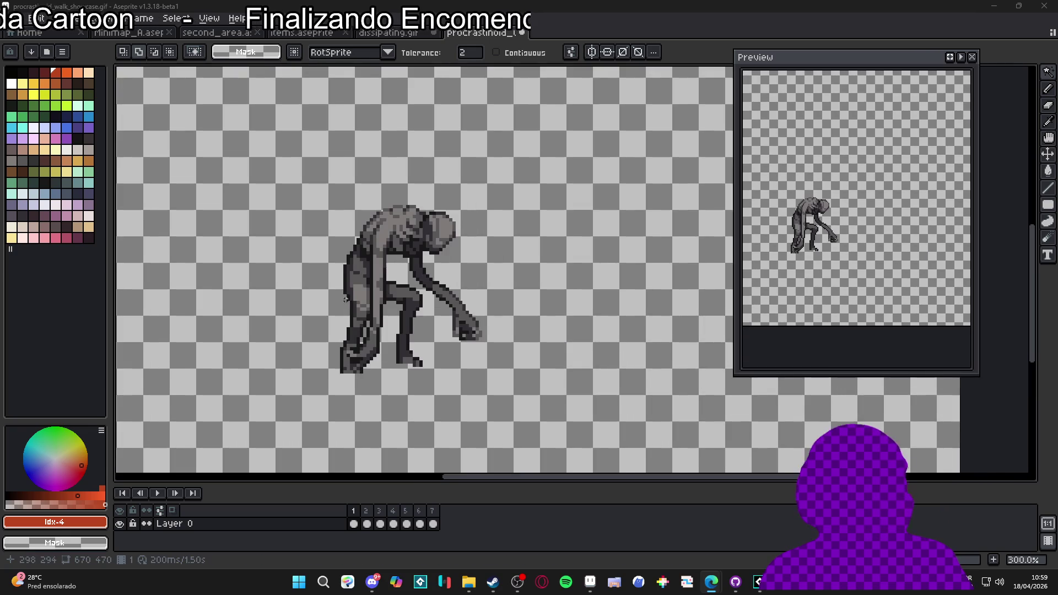
pyautogui.hotkey('shift', 'n')
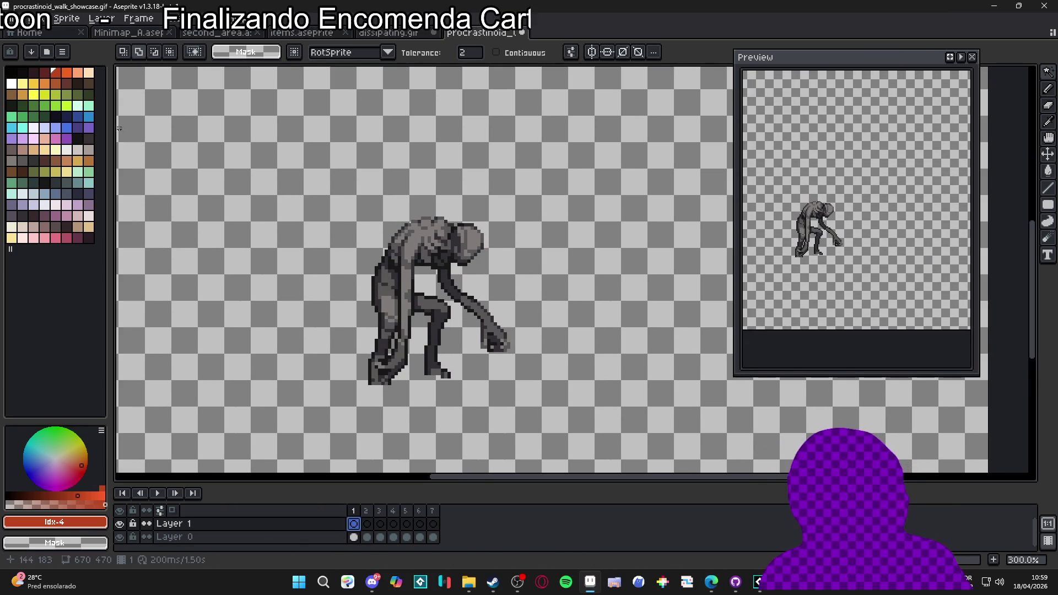
pyautogui.press('b')
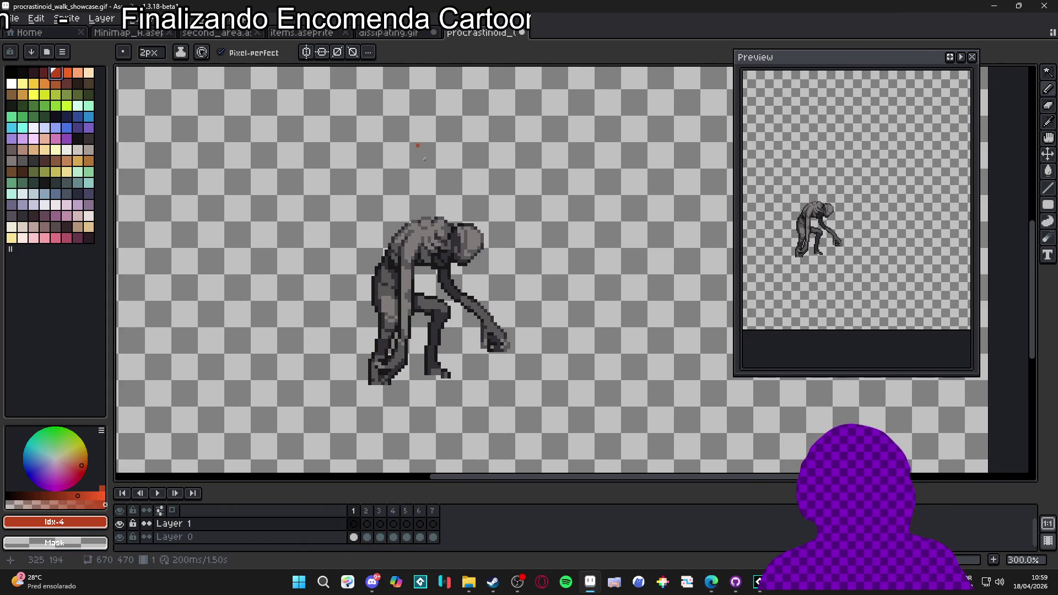
pyautogui.click(470, 591)
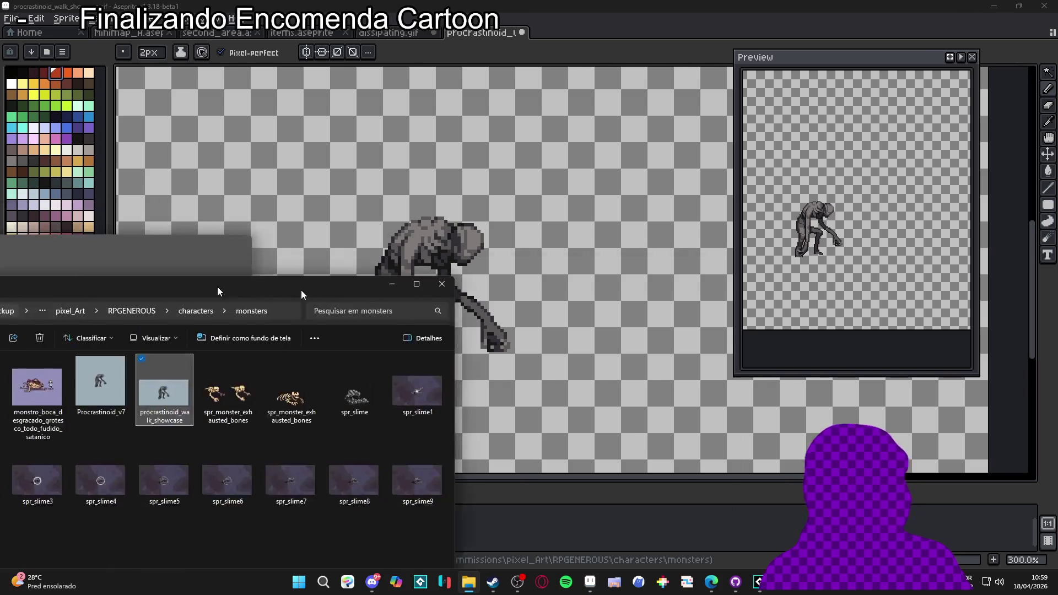
# Step: Open 'zhezinho - thunder strike' from RPGENEROUS > vfx > character_spells > zeh in Aseprite
pyautogui.click(537, 31)
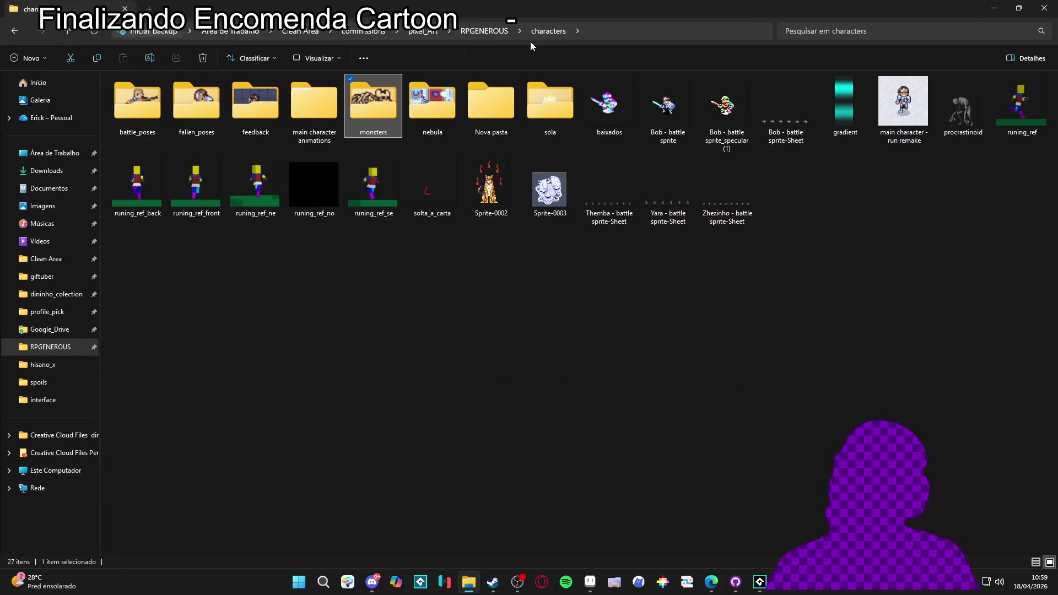
pyautogui.click(483, 30)
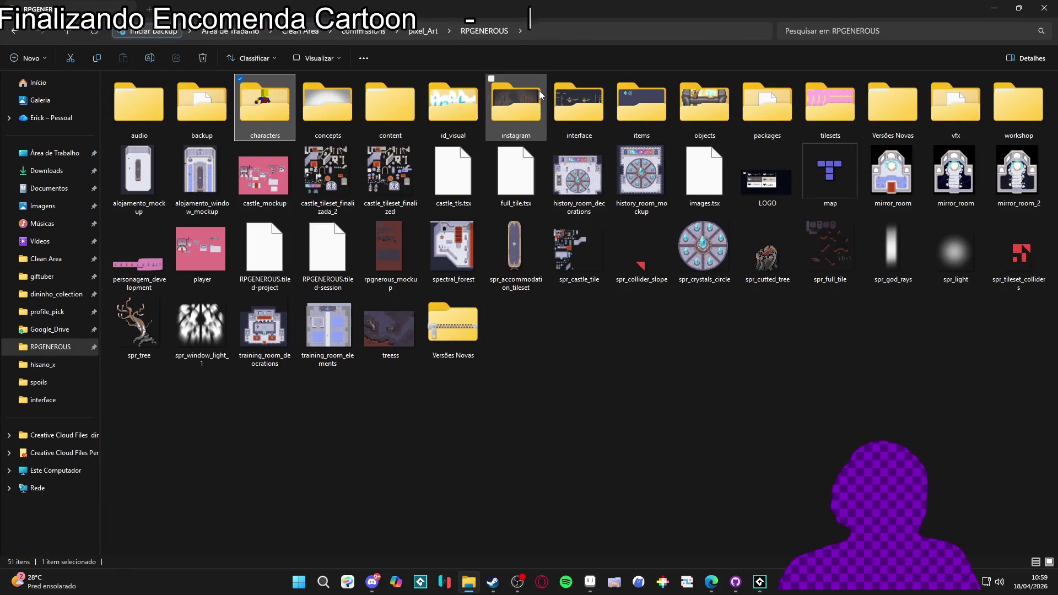
pyautogui.doubleClick(955, 104)
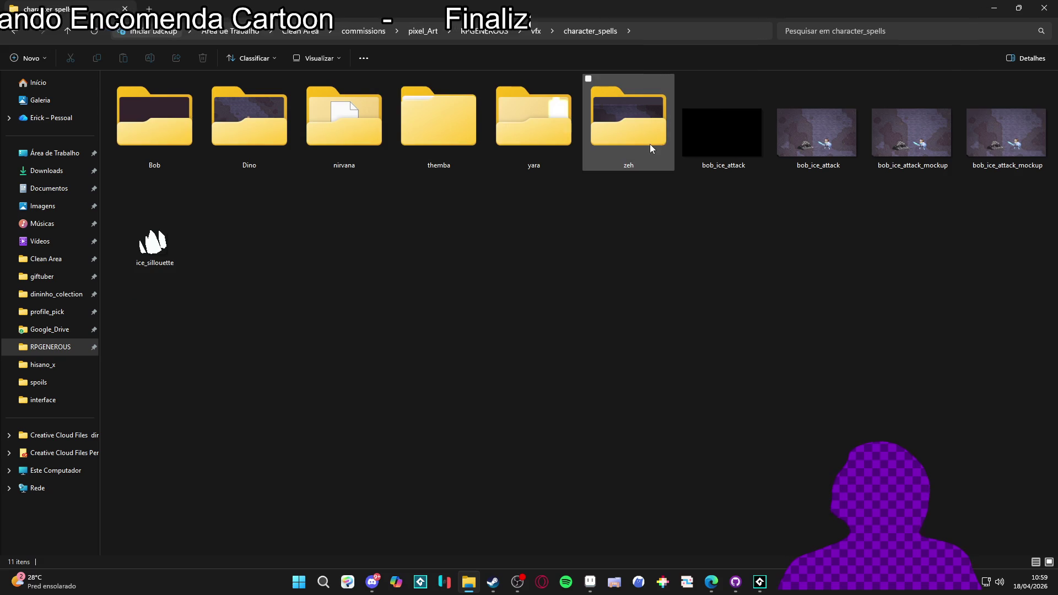
pyautogui.doubleClick(649, 144)
pyautogui.click(244, 148)
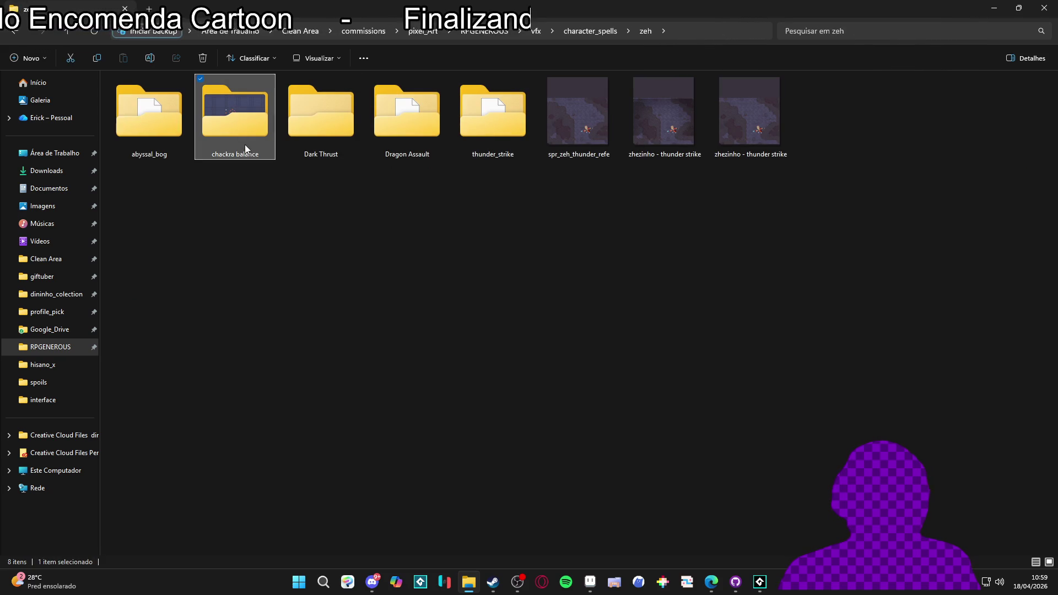
pyautogui.doubleClick(245, 147)
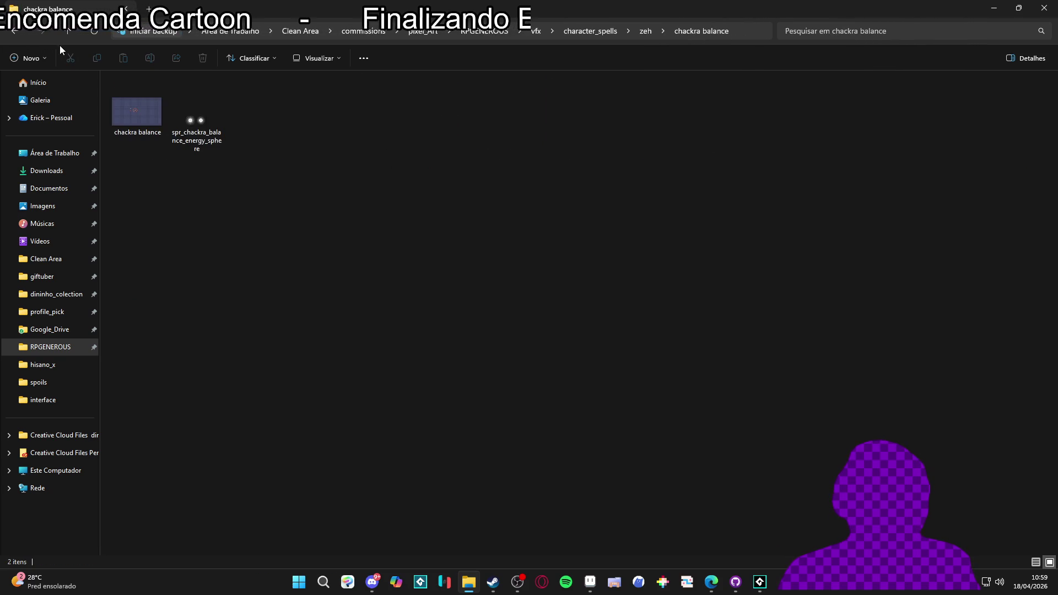
pyautogui.hotkey('alt', 'Left')
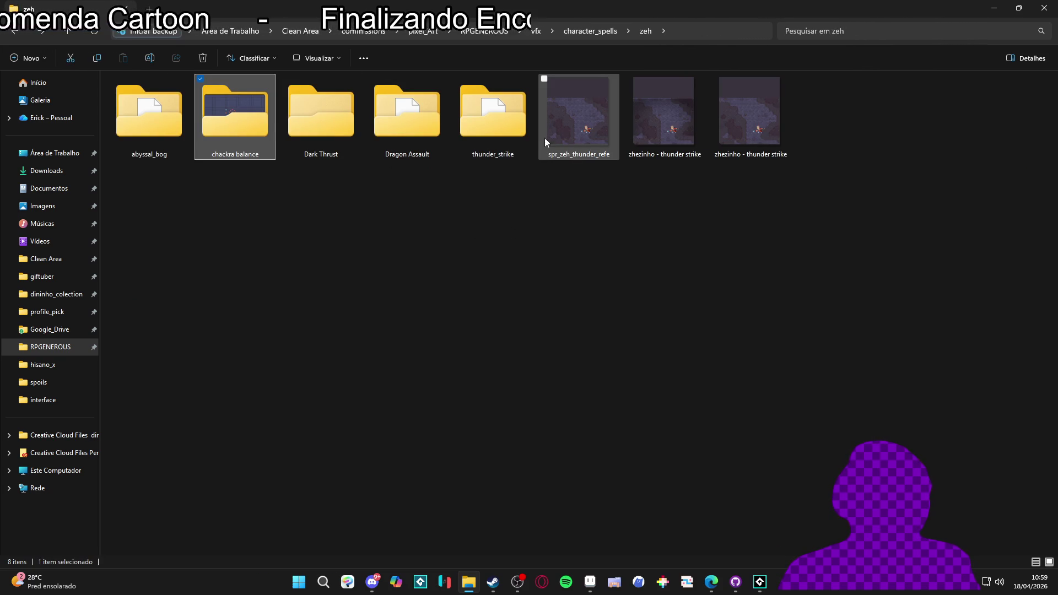
pyautogui.click(665, 144)
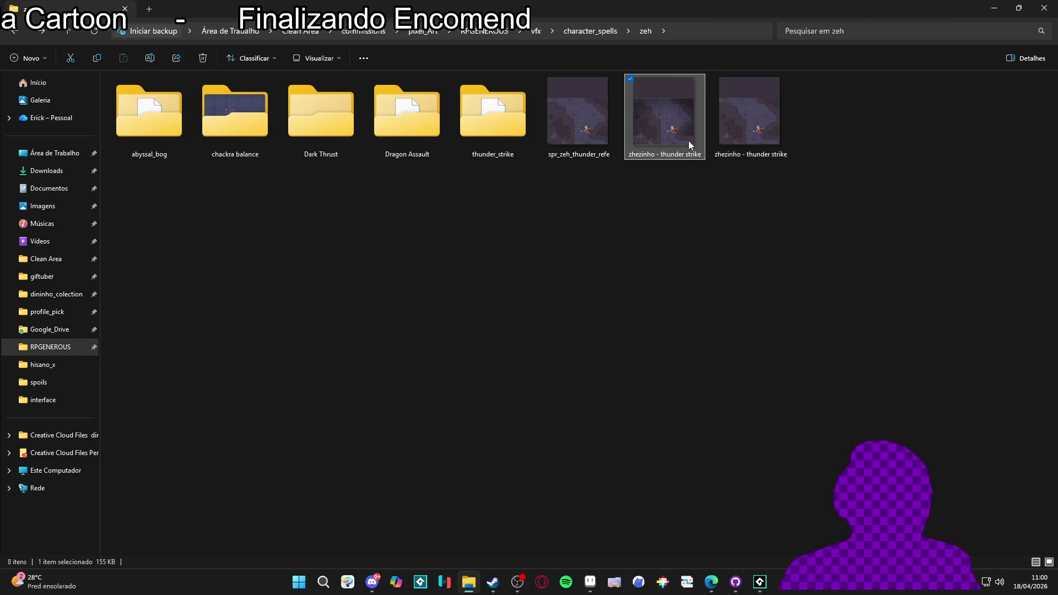
pyautogui.doubleClick(689, 140)
# Step: Select the thunder strike background layer, then return to the procrastinoid walk showcase tab
pyautogui.moveTo(624, 330); pyautogui.dragTo(551, 303)
pyautogui.hotkey('ctrl', 'z')
pyautogui.click(485, 34)
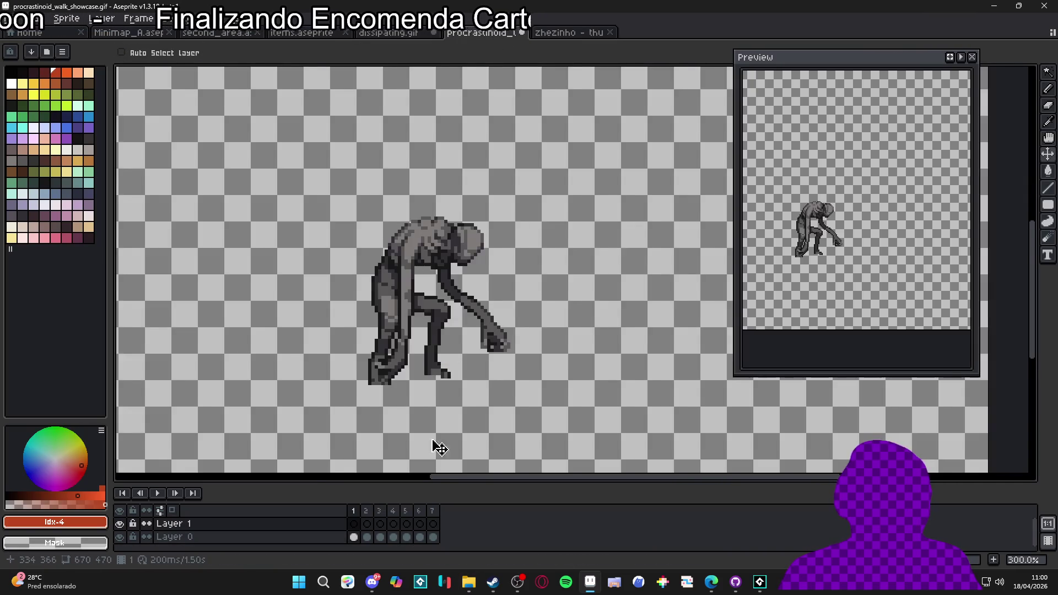
# Step: Add a new layer below Layer 0 and paste the dungeon-floor background into it, shifted left behind the monster
pyautogui.hotkey('shift', 'n')
pyautogui.scroll(-1, 291, 541)
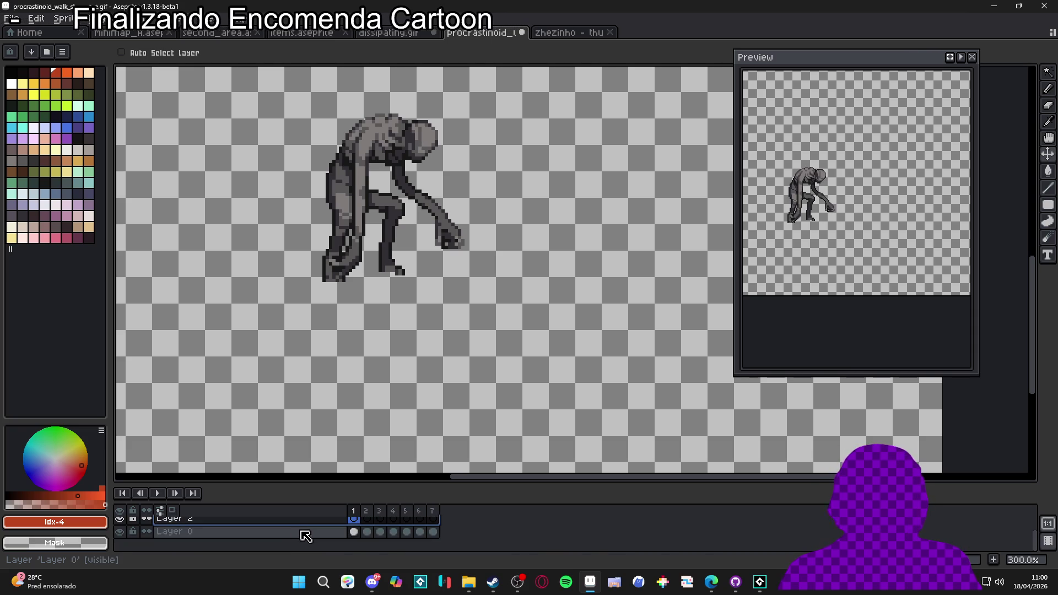
pyautogui.moveTo(324, 534); pyautogui.dragTo(324, 545)
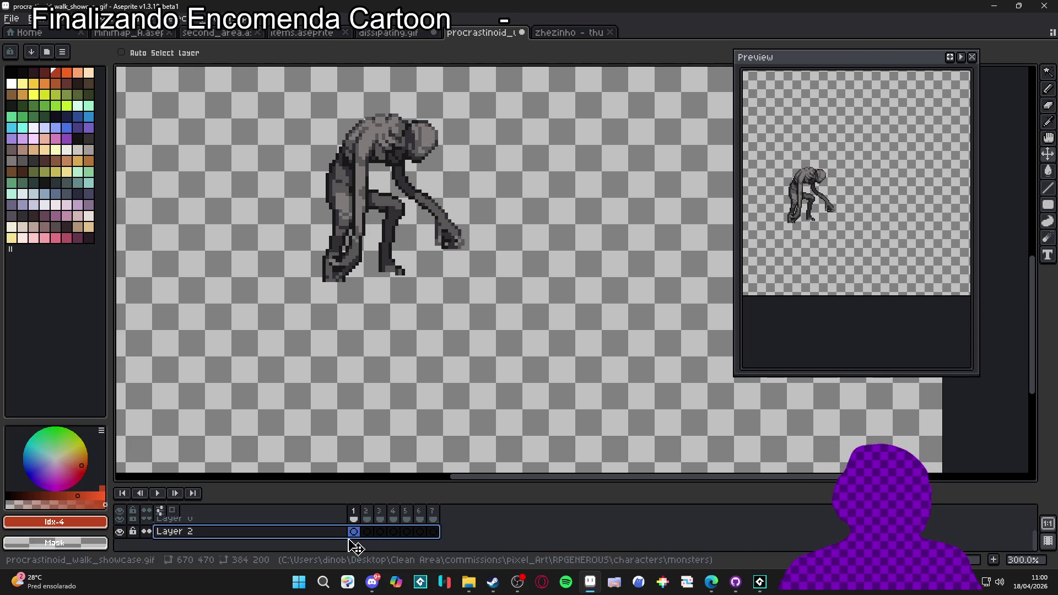
pyautogui.hotkey('ctrl', 'v')
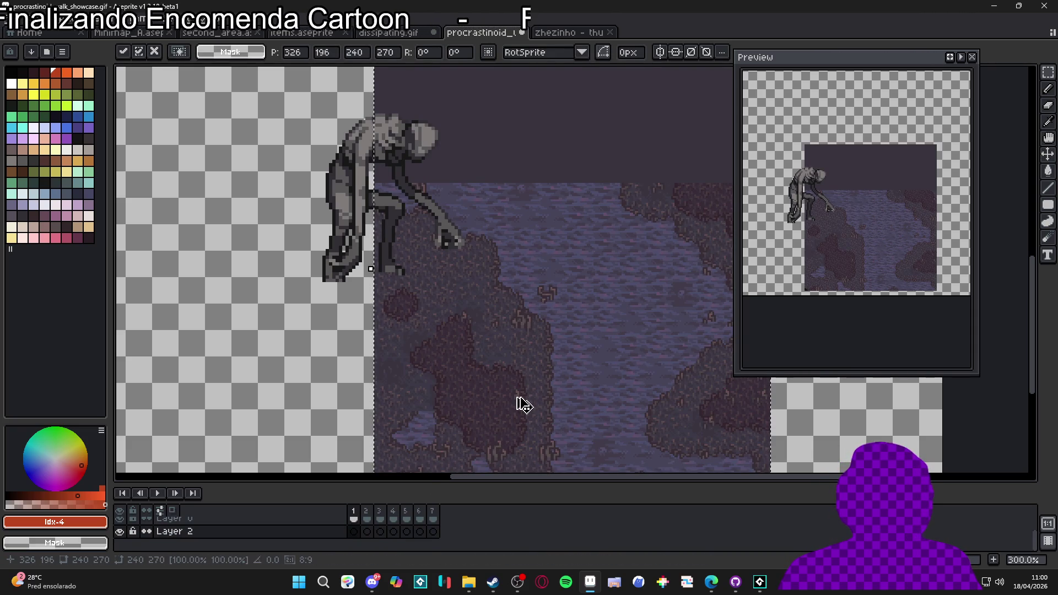
pyautogui.press('Return')
pyautogui.moveTo(574, 426)
pyautogui.mouseDown()
pyautogui.moveTo(400, 338)
pyautogui.moveTo(408, 354)
pyautogui.mouseUp()
pyautogui.scroll(-2, 428, 406)
pyautogui.scroll(1, 432, 396)
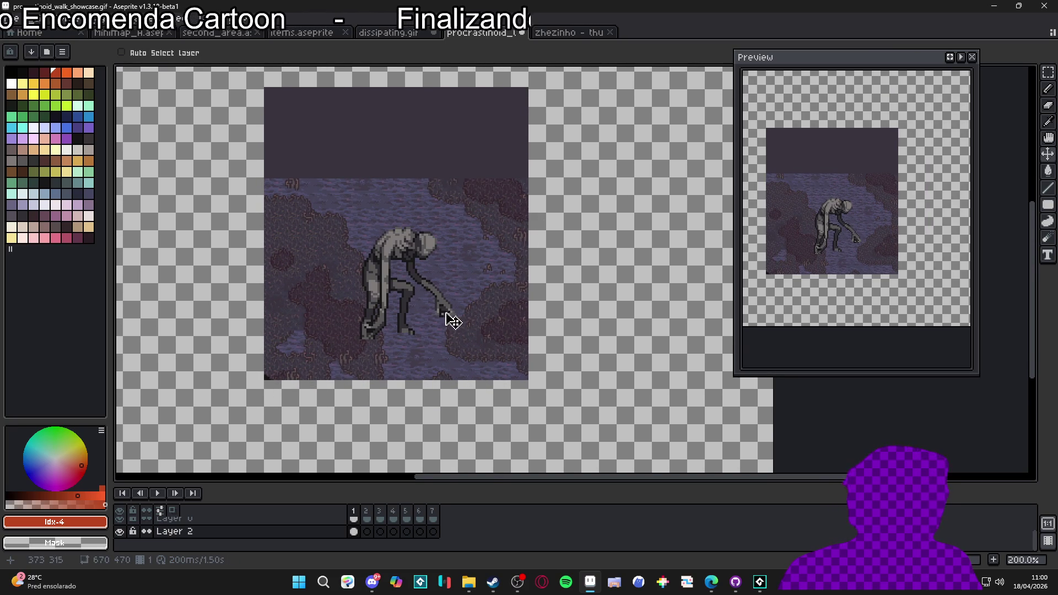
pyautogui.scroll(3, 455, 322)
pyautogui.scroll(12, 447, 297)
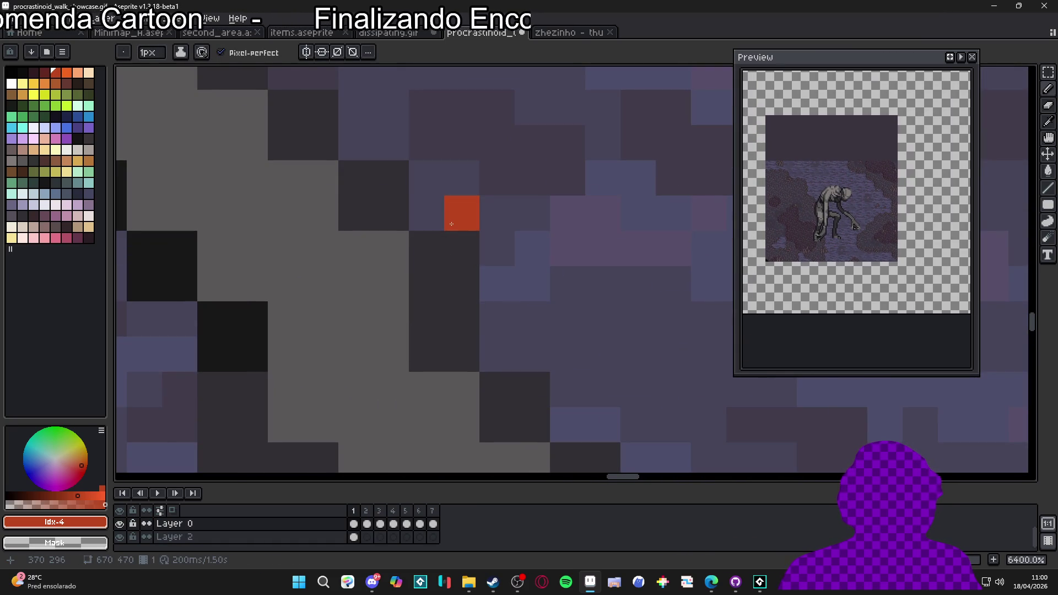
pyautogui.scroll(-11, 426, 220)
pyautogui.scroll(-2, 425, 220)
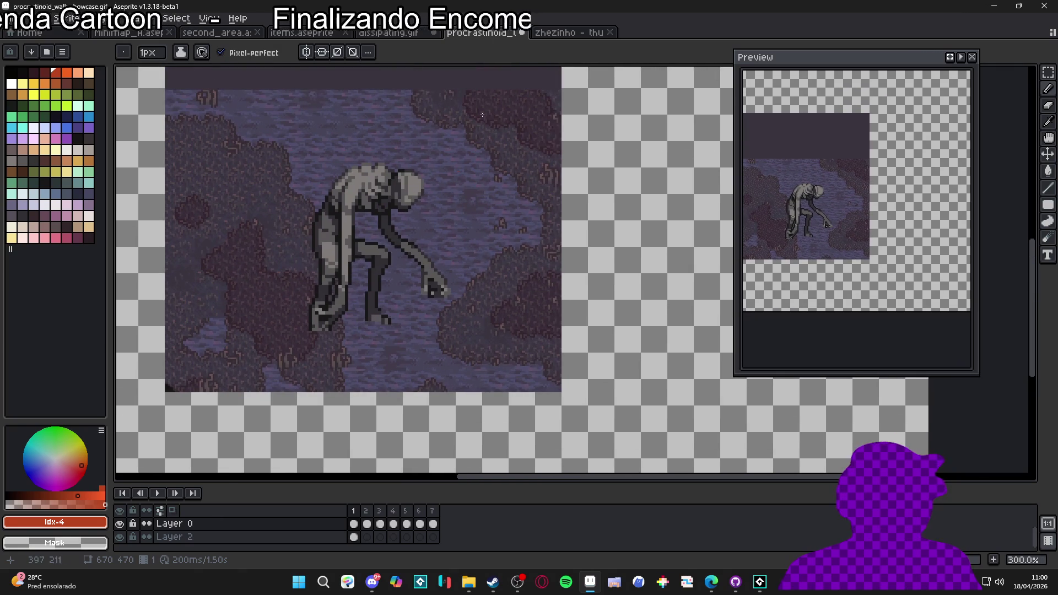
# Step: Cut the creature from the first frame and paste it into a new 130x131 sprite
pyautogui.hotkey('ctrl', 'x')
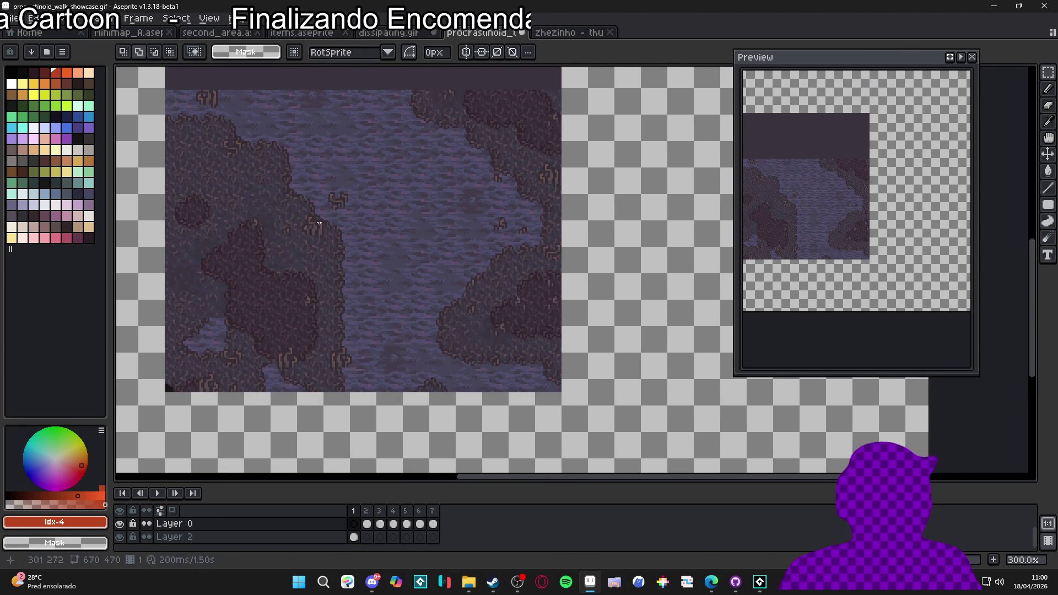
pyautogui.hotkey('alt', 'f')
pyautogui.press('Return')
pyautogui.press('Return')
pyautogui.hotkey('ctrl', 'v')
pyautogui.click(66, 18)
pyautogui.click(104, 82)
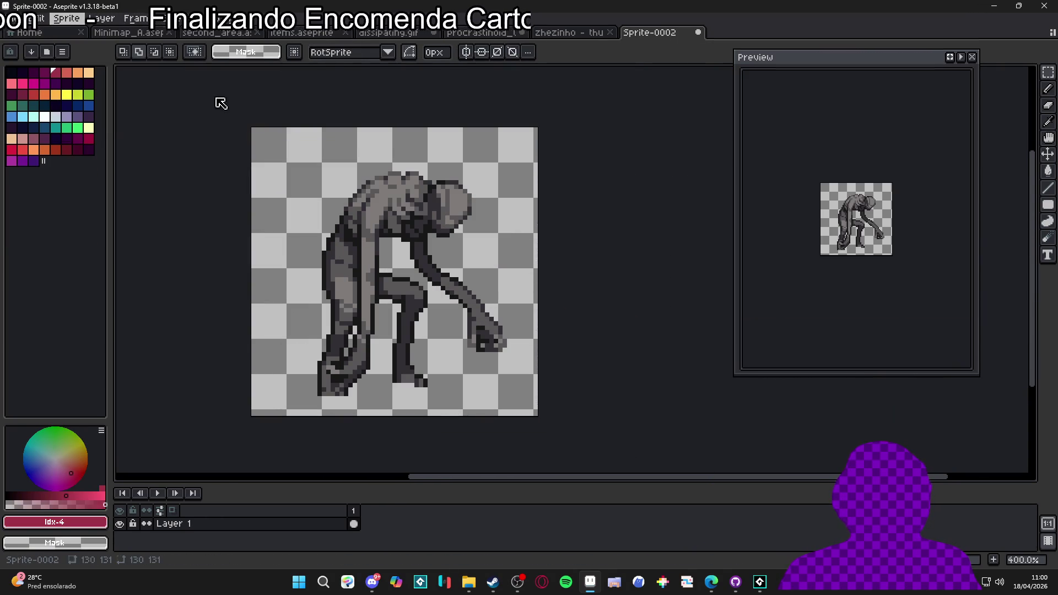
# Step: Scale the creature sprite to 50% and paste it onto frame 1 of Layer 0 over the floor
pyautogui.write('0')
pyautogui.press('Return')
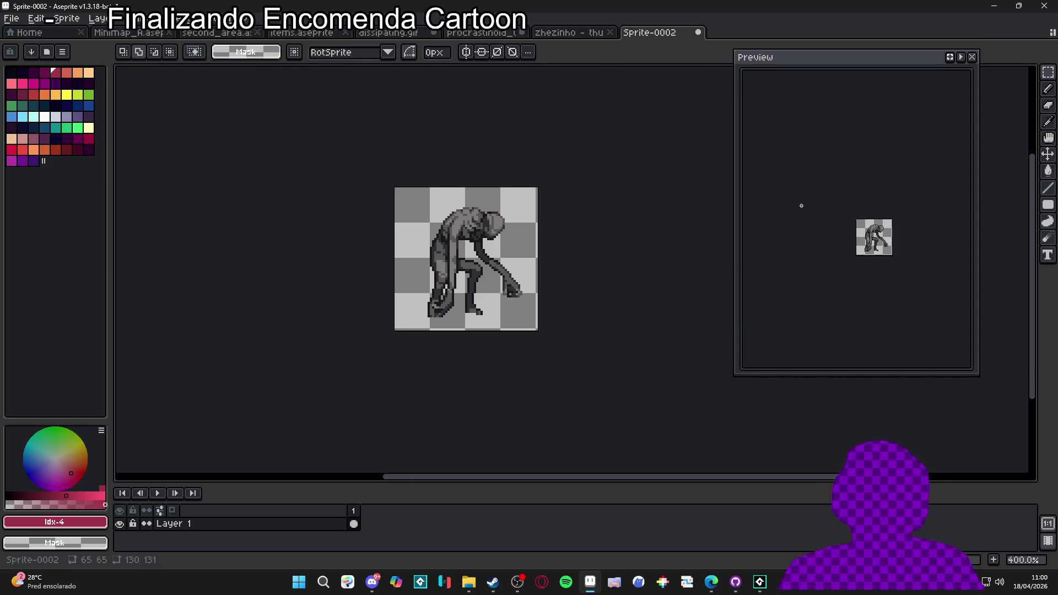
pyautogui.click(578, 33)
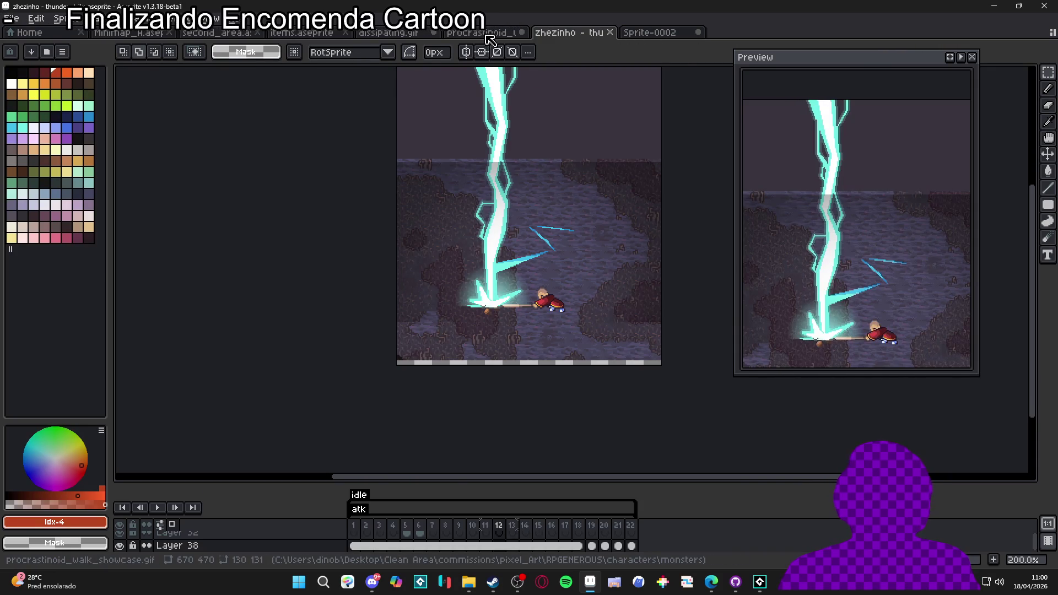
pyautogui.click(482, 33)
pyautogui.scroll(1, 349, 533)
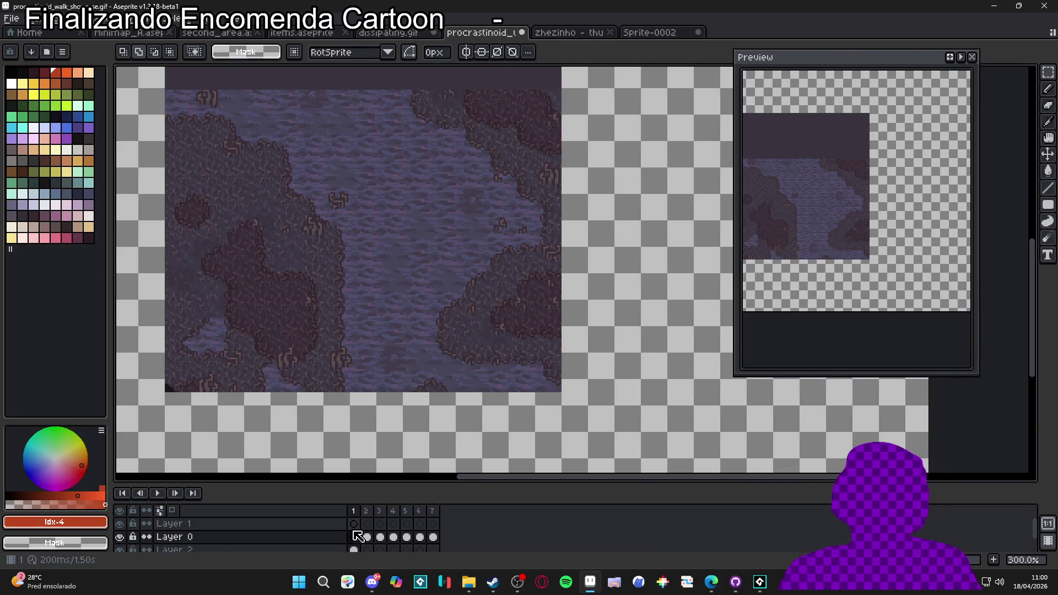
pyautogui.click(356, 537)
pyautogui.hotkey('ctrl', 'v')
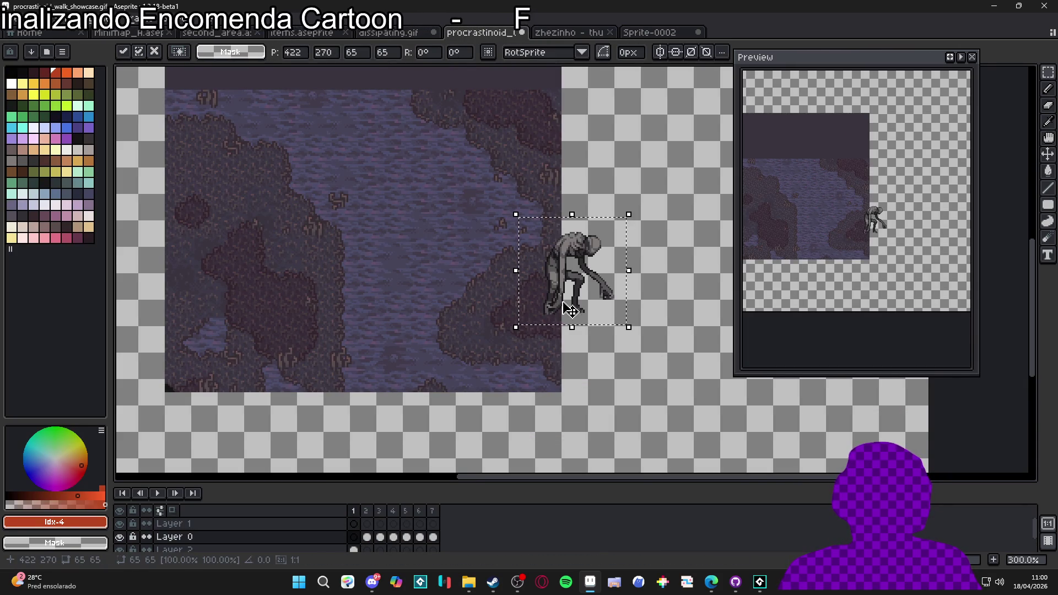
pyautogui.moveTo(559, 312); pyautogui.dragTo(359, 259)
# Step: Delete frames 2 through 7 so the walk file has a single frame
pyautogui.moveTo(366, 528); pyautogui.dragTo(542, 521)
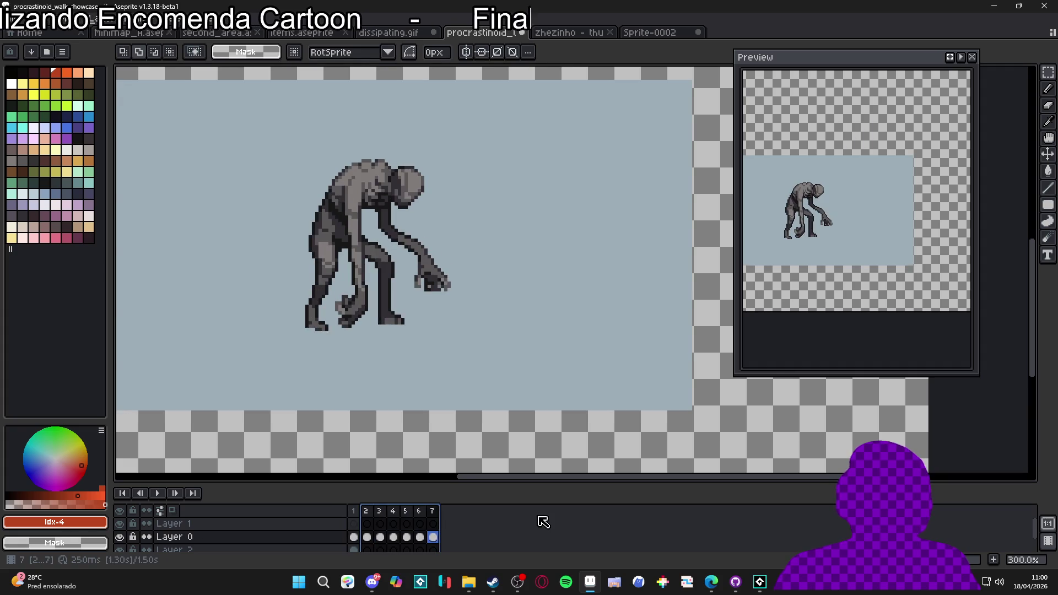
pyautogui.press('Delete')
pyautogui.scroll(-1, 411, 365)
pyautogui.press('v')
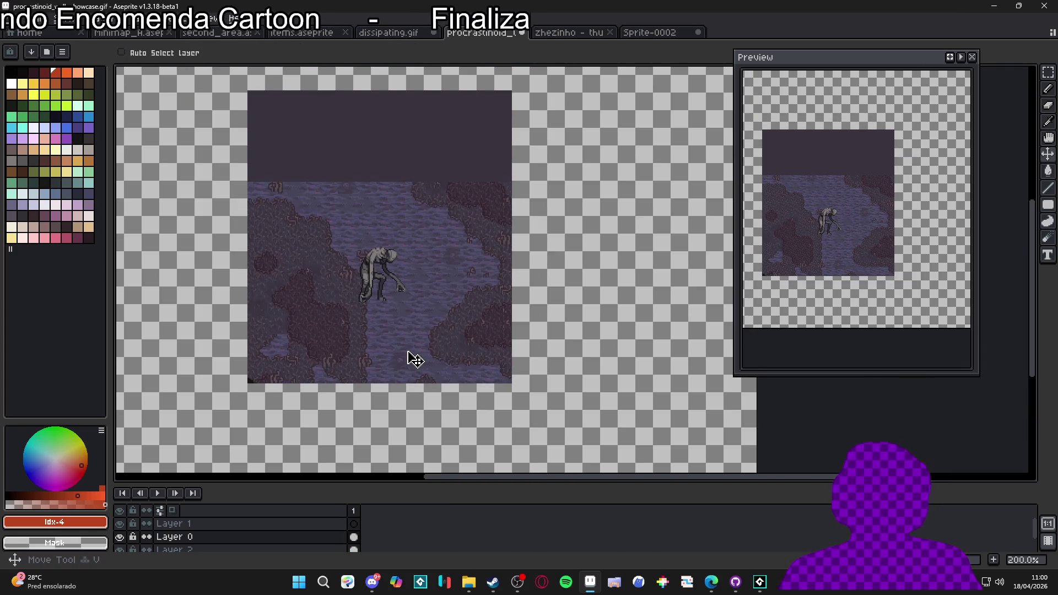
pyautogui.scroll(-1, 409, 353)
# Step: Pull the canvas's right, bottom and top edges inward to crop it to 241x247
pyautogui.hotkey('ctrl', 'alt', 'c')
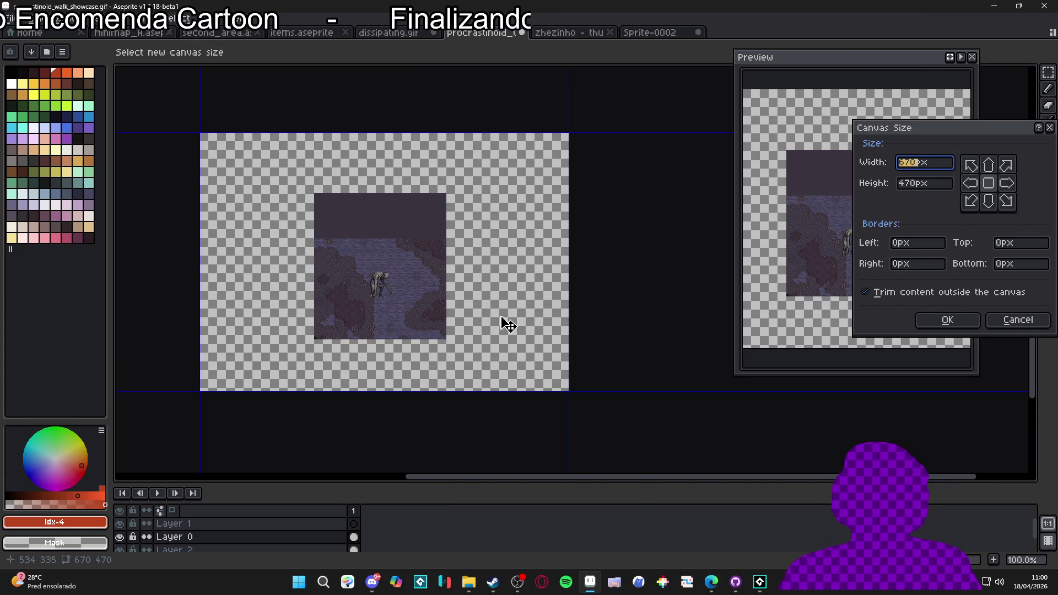
pyautogui.moveTo(586, 310)
pyautogui.mouseDown()
pyautogui.moveTo(465, 307)
pyautogui.moveTo(498, 310)
pyautogui.moveTo(408, 328)
pyautogui.mouseUp()
pyautogui.scroll(2, 470, 318)
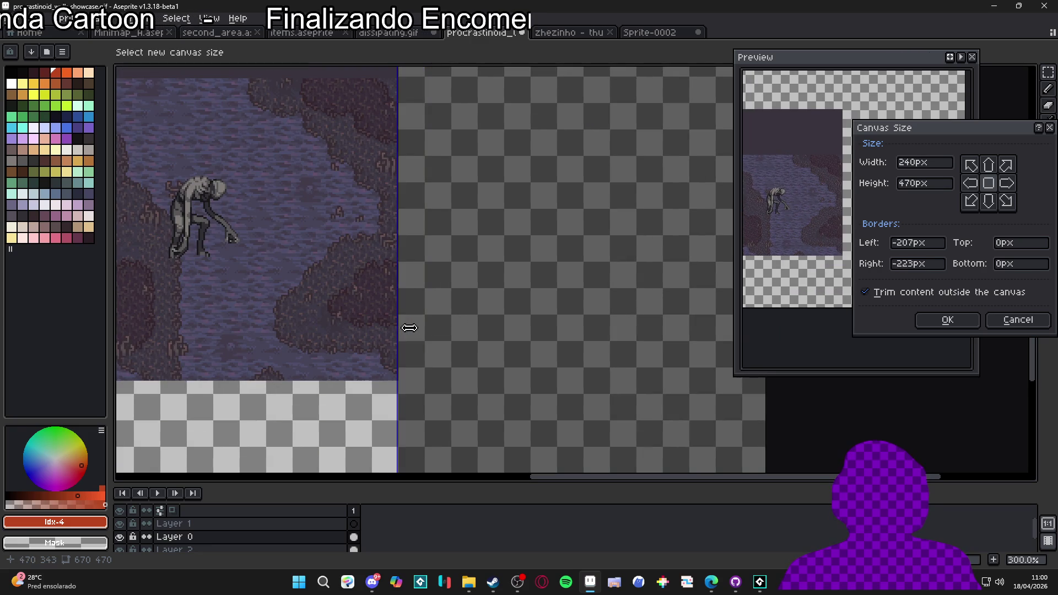
pyautogui.scroll(-2, 408, 329)
pyautogui.moveTo(333, 409); pyautogui.dragTo(373, 360)
pyautogui.scroll(1, 342, 171)
pyautogui.scroll(-2, 353, 119)
pyautogui.moveTo(352, 115); pyautogui.dragTo(349, 142)
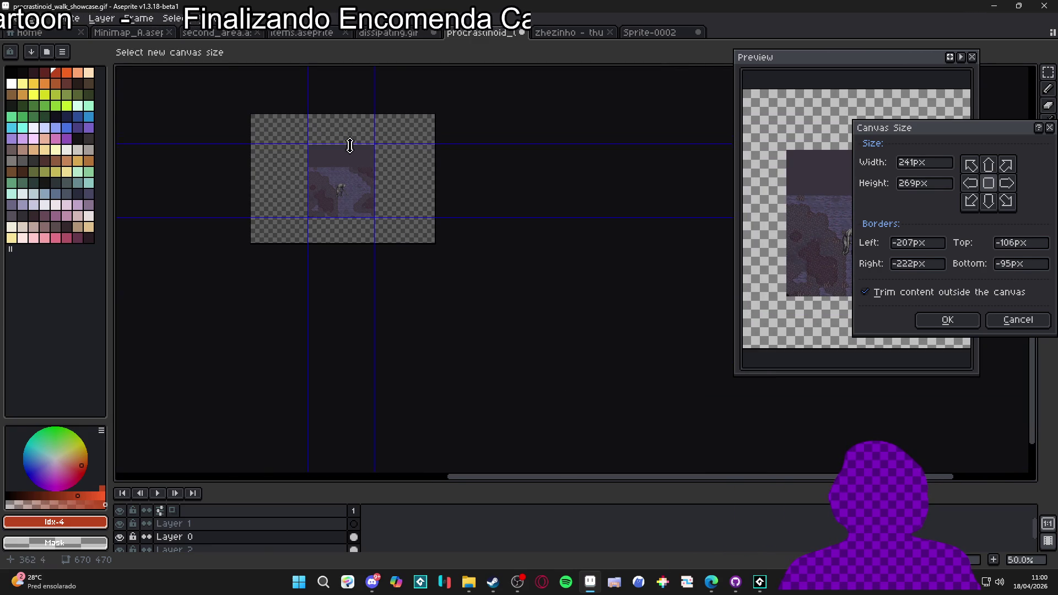
pyautogui.click(947, 319)
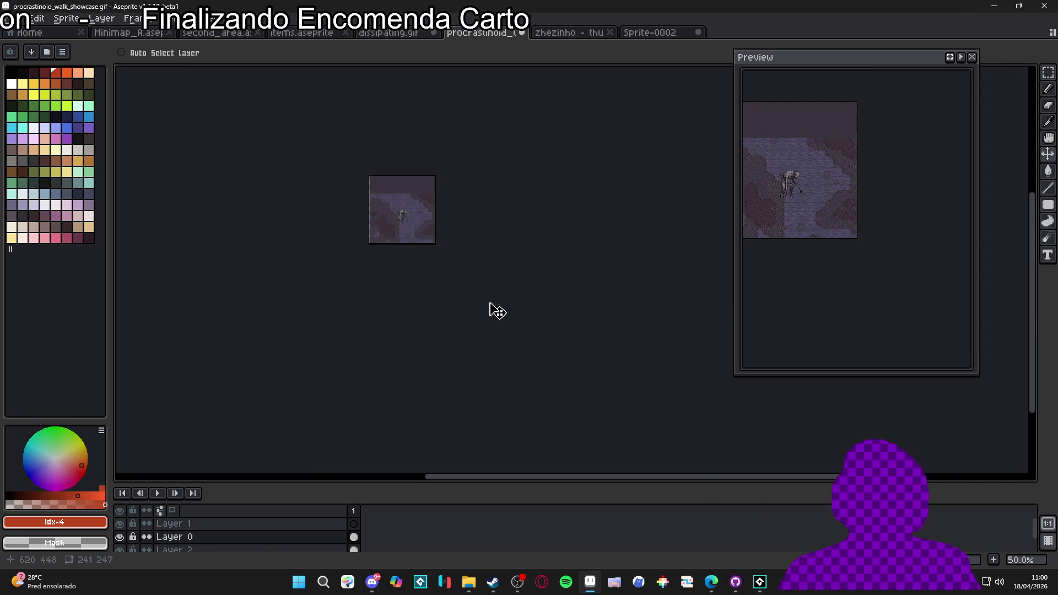
pyautogui.scroll(3, 385, 234)
pyautogui.scroll(1, 357, 328)
# Step: Trim the canvas's left edge to narrow it to 238x247
pyautogui.hotkey('ctrl', 'alt', 'c')
pyautogui.moveTo(189, 334); pyautogui.dragTo(182, 332)
pyautogui.click(936, 324)
pyautogui.scroll(1, 452, 314)
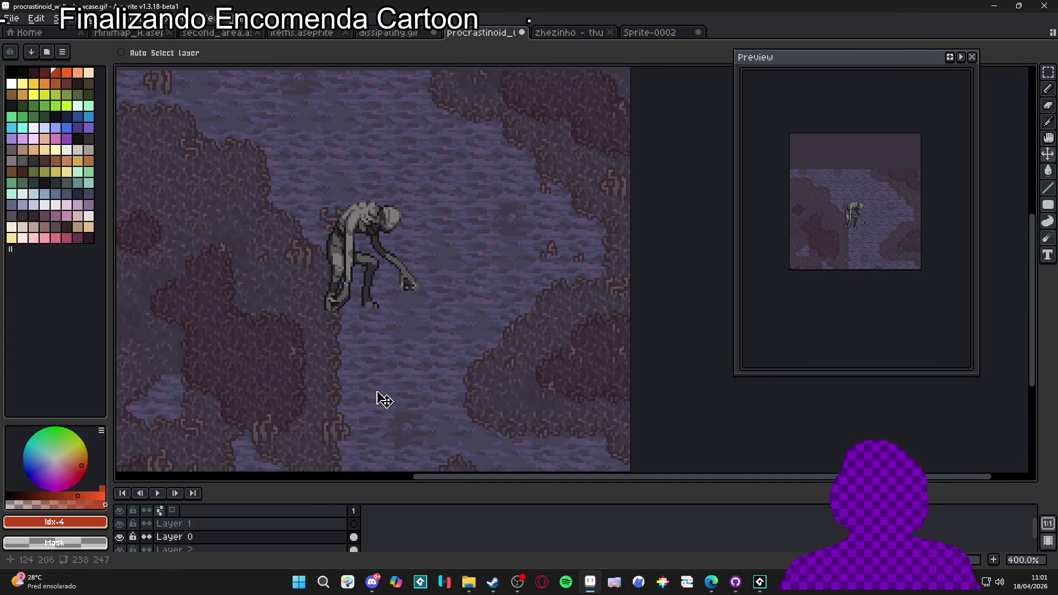
# Step: On a new layer, paint a large red circle on the chest and erase its centre into a ring
pyautogui.hotkey('shift', 'n')
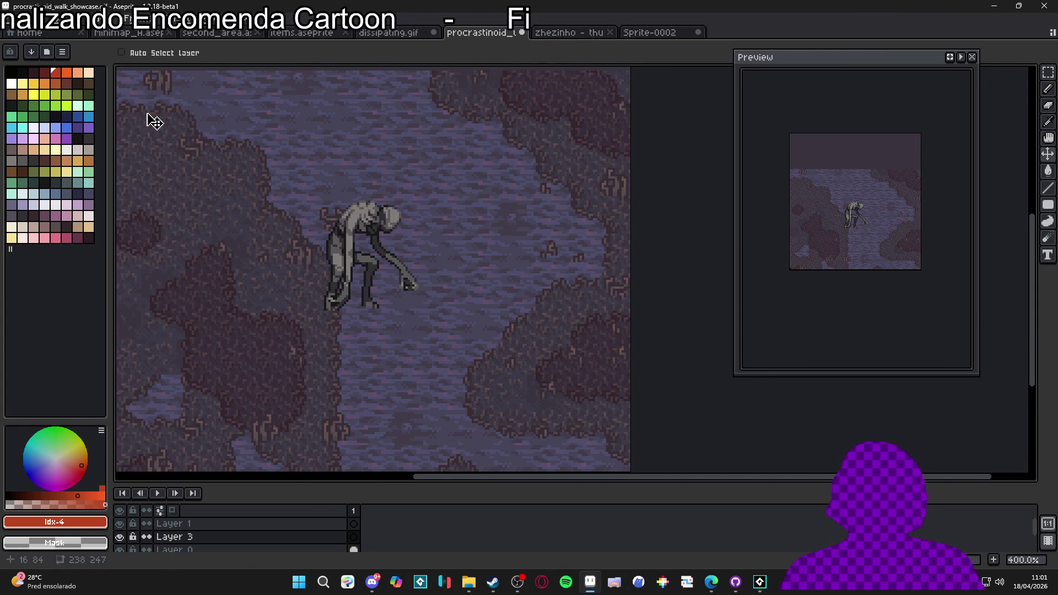
pyautogui.press('b')
pyautogui.scroll(5, 352, 233)
pyautogui.press('+')
pyautogui.press('+')
pyautogui.press('+')
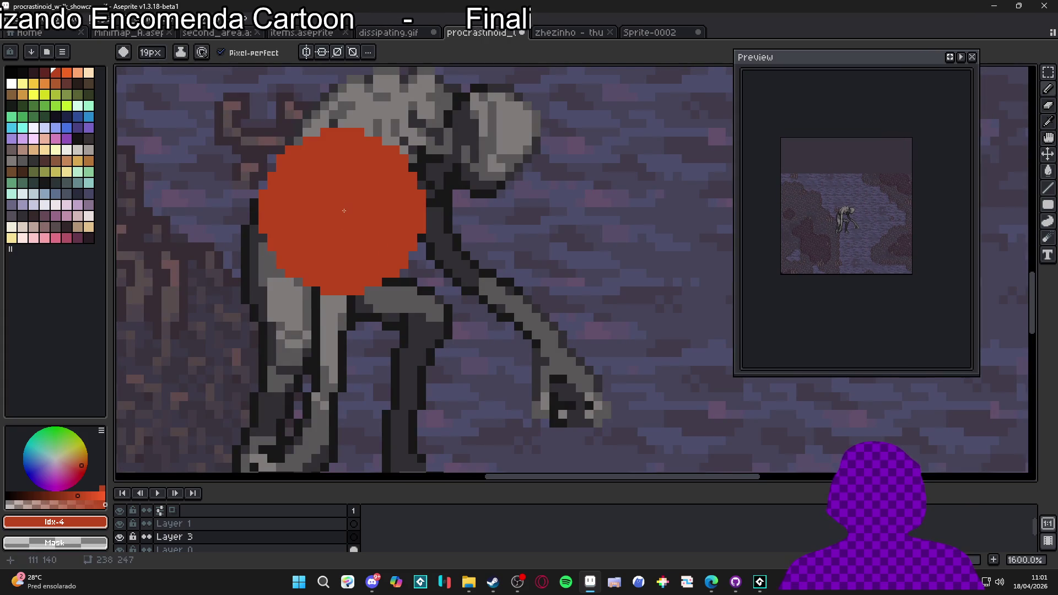
pyautogui.click(342, 212)
pyautogui.press('e')
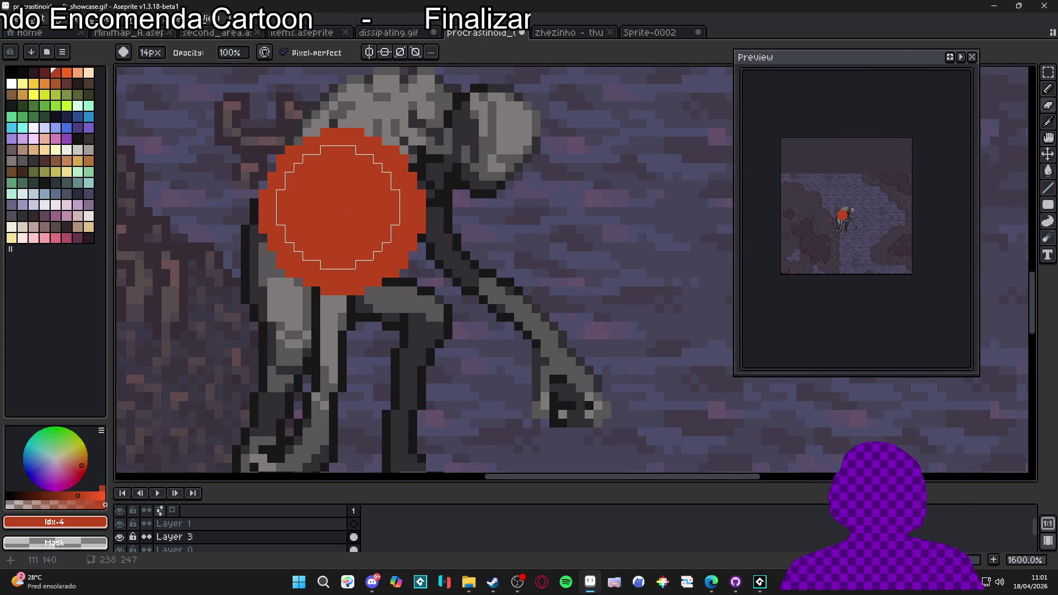
pyautogui.press('-')
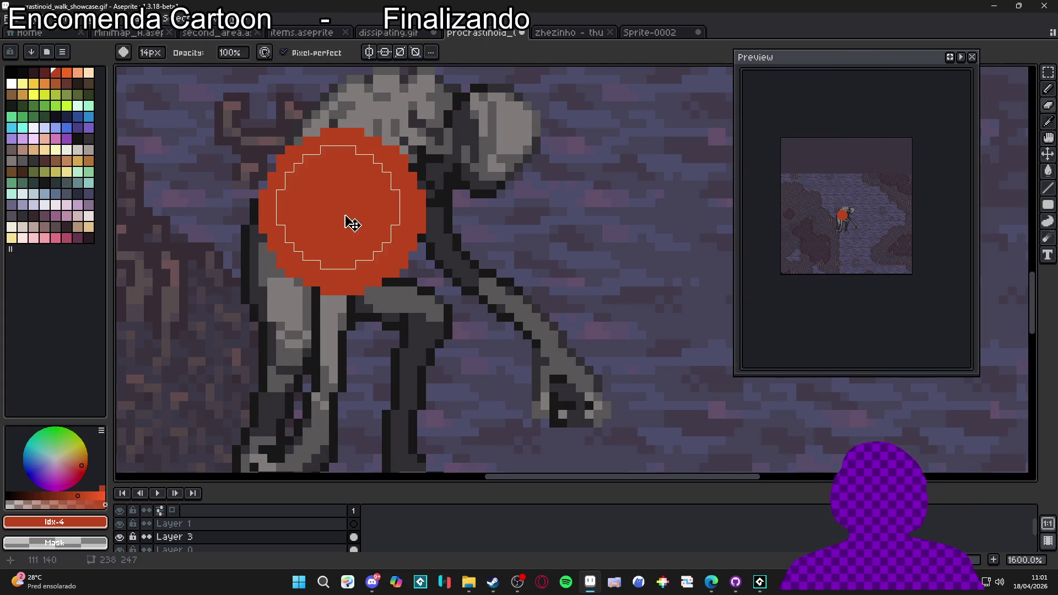
pyautogui.click(346, 212)
pyautogui.hotkey('ctrl', 'z')
pyautogui.press('b')
pyautogui.hotkey('ctrl', 'y')
pyautogui.keyDown('alt'); pyautogui.click(401, 159); pyautogui.keyUp('alt')
pyautogui.hotkey('ctrl', 'z')
pyautogui.hotkey('ctrl', 'y')
pyautogui.scroll(3, 398, 180)
# Step: Draw a diagonal red slash across the ring with the pencil
pyautogui.press('m')
pyautogui.moveTo(299, 109); pyautogui.dragTo(357, 167)
pyautogui.hotkey('ctrl', 'd')
pyautogui.press('b')
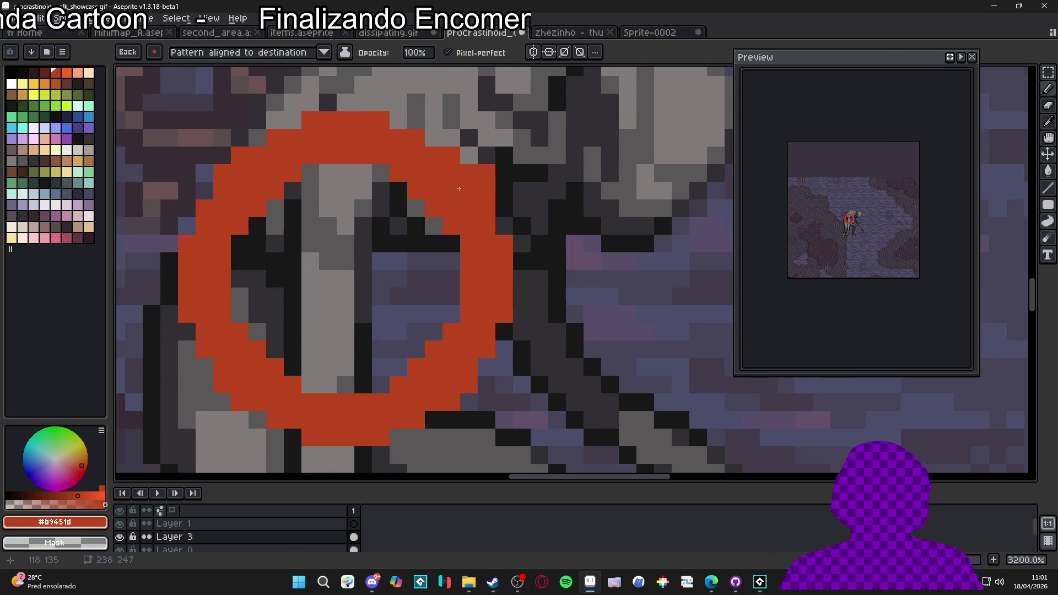
pyautogui.moveTo(454, 198); pyautogui.dragTo(253, 342)
pyautogui.moveTo(408, 190)
pyautogui.mouseDown()
pyautogui.moveTo(237, 339)
pyautogui.moveTo(247, 348)
pyautogui.mouseUp()
pyautogui.scroll(-8, 252, 347)
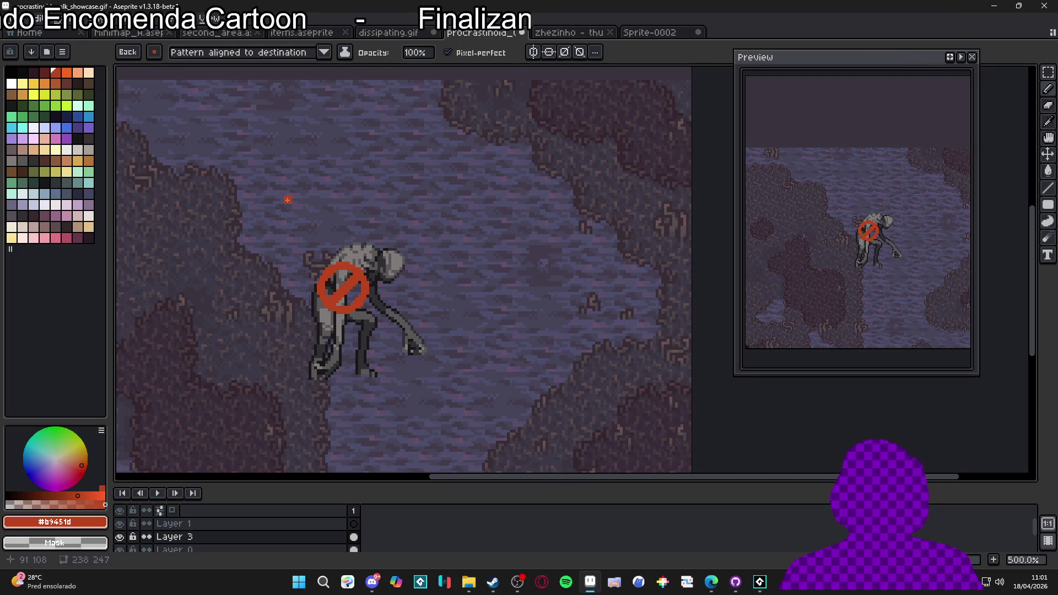
pyautogui.scroll(1, 375, 301)
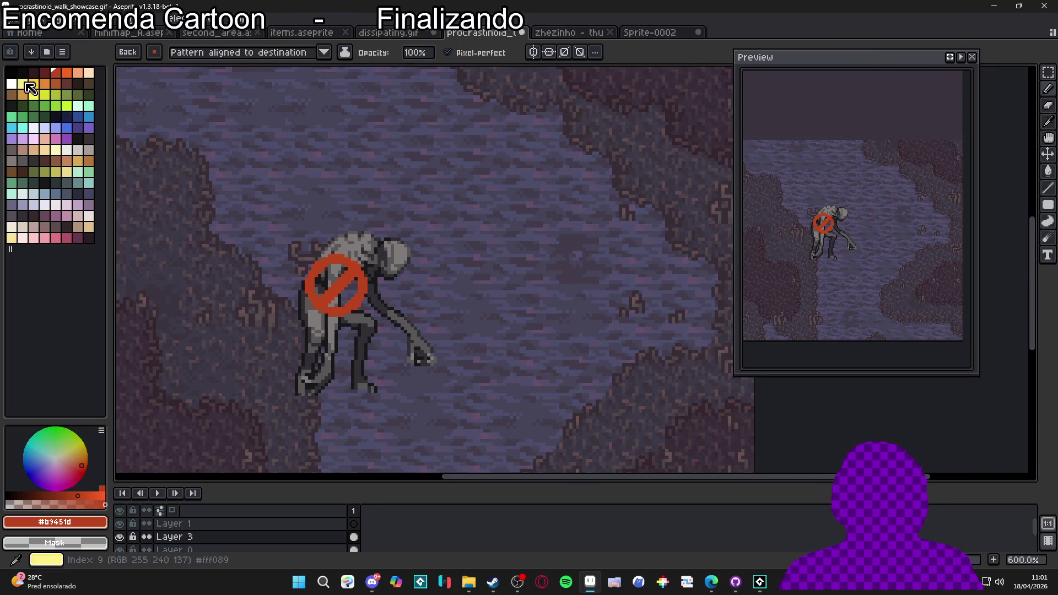
# Step: Pick black as the drawing colour and select the area around the sign
pyautogui.click(11, 72)
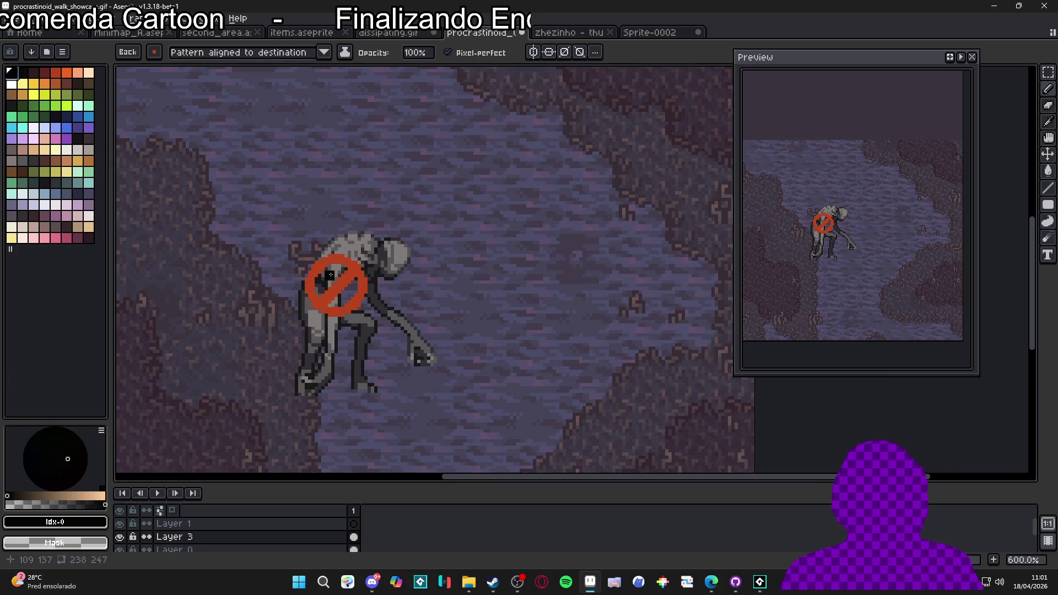
pyautogui.scroll(1, 331, 277)
pyautogui.press('m')
pyautogui.moveTo(392, 229)
pyautogui.mouseDown()
pyautogui.moveTo(342, 308)
pyautogui.moveTo(266, 359)
pyautogui.mouseUp()
pyautogui.hotkey('shift', 'o')
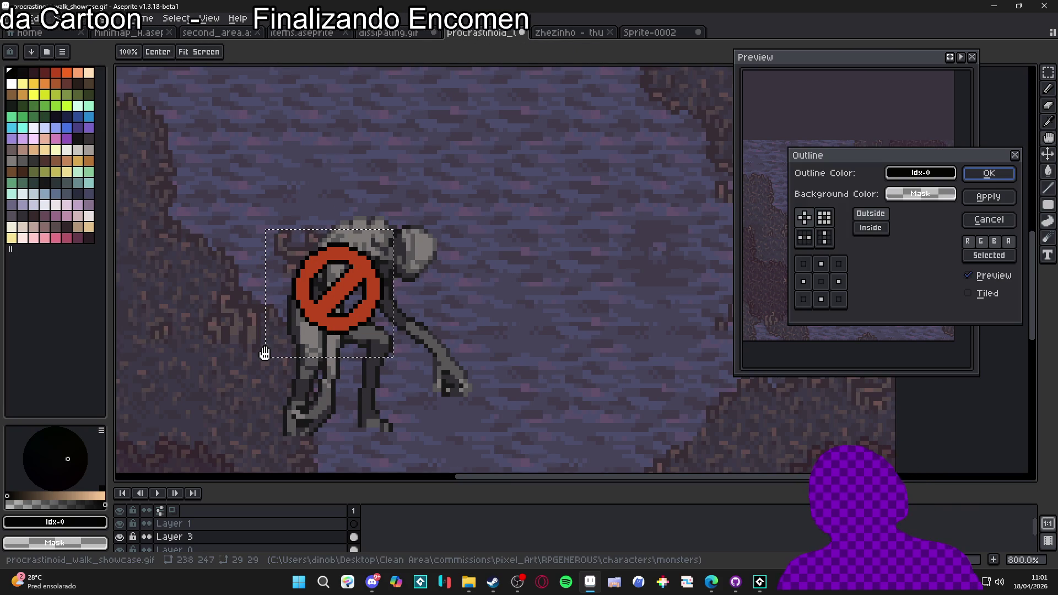
# Step: Apply the black outline, then magic-wand the red sign and outline it again
pyautogui.click(987, 174)
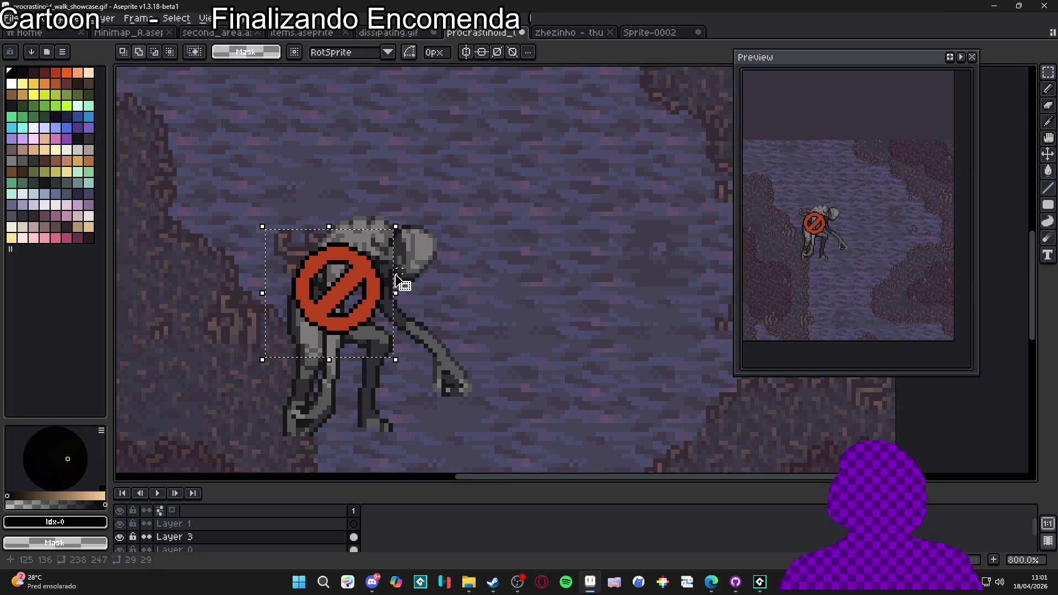
pyautogui.press('w')
pyautogui.click(354, 286)
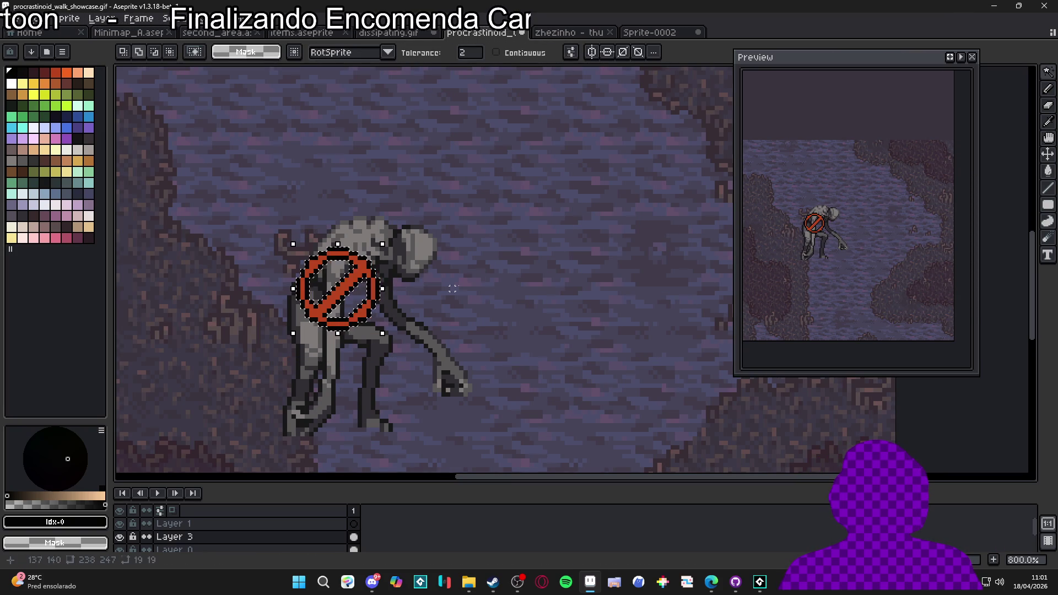
pyautogui.scroll(-1, 501, 266)
pyautogui.scroll(-2, 503, 270)
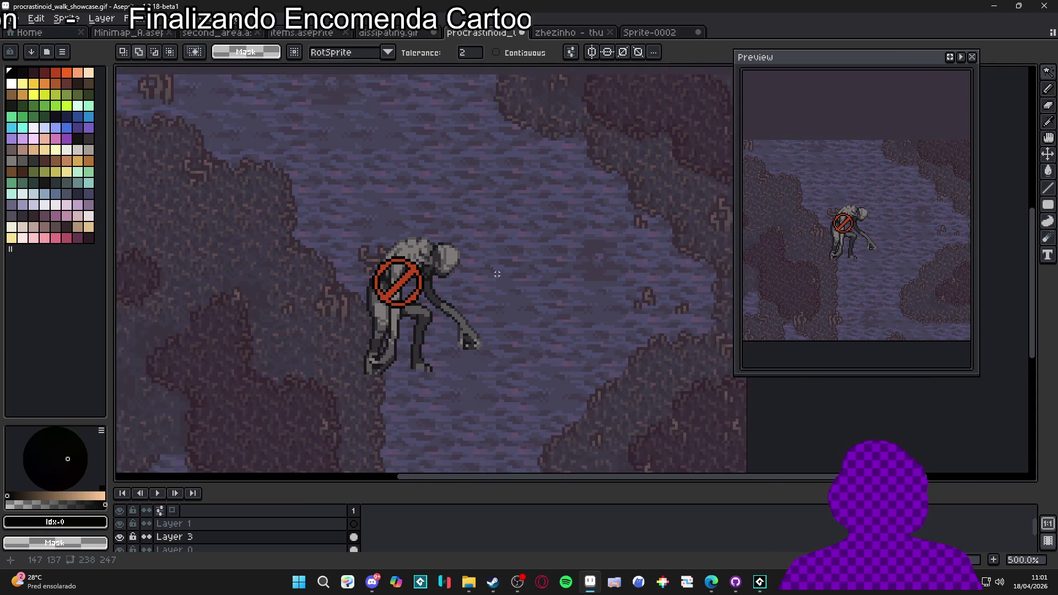
pyautogui.scroll(2, 452, 298)
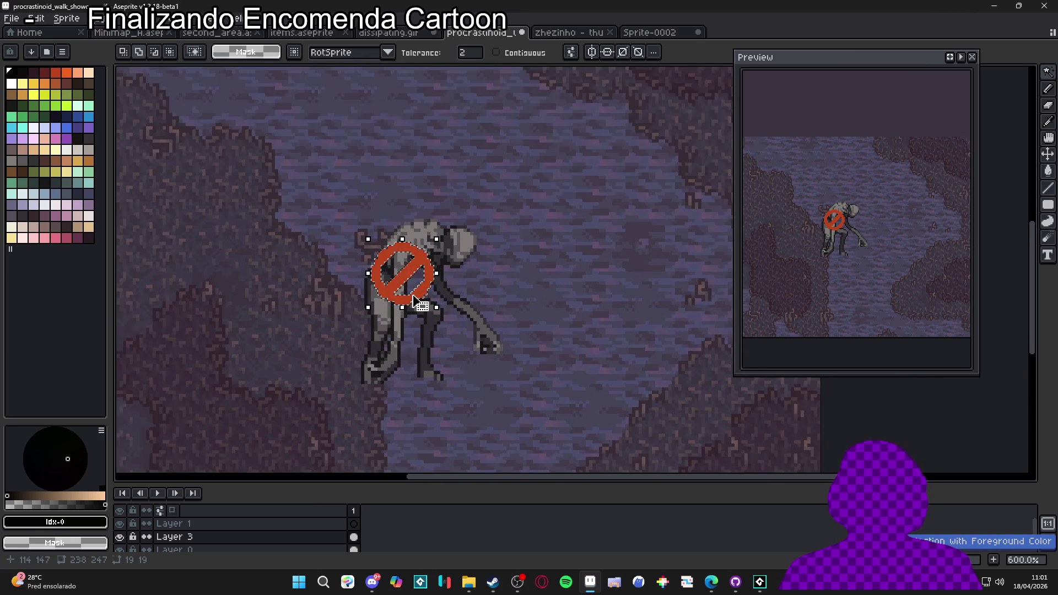
pyautogui.hotkey('shift', 'o')
pyautogui.press('Return')
# Step: Switch back to the pencil with red as the drawing colour
pyautogui.scroll(-1, 446, 287)
pyautogui.scroll(2, 438, 298)
pyautogui.press('b')
pyautogui.scroll(2, 434, 305)
pyautogui.click(44, 72)
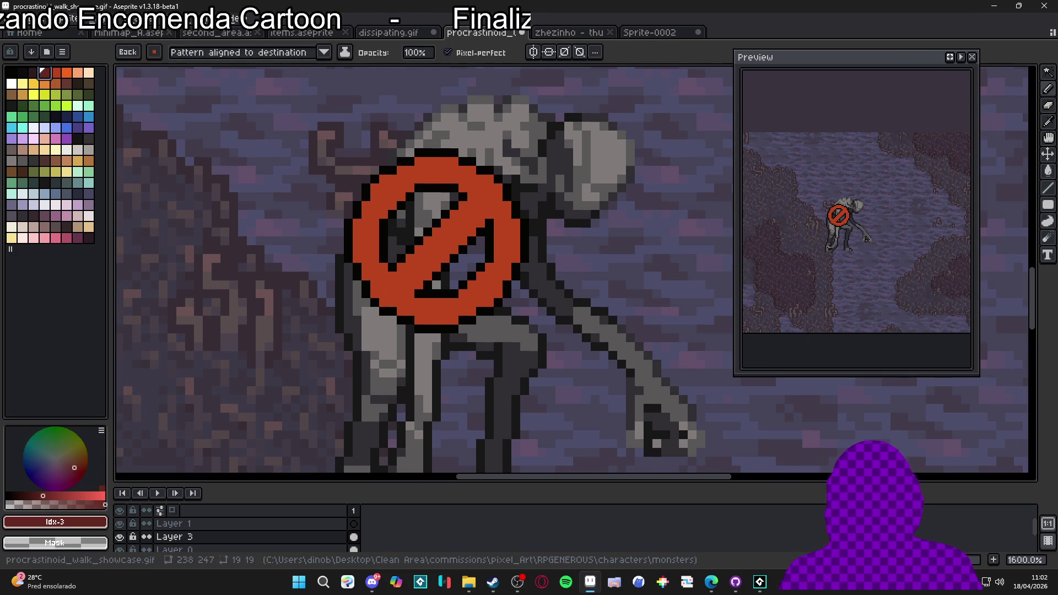
# Step: Glance at the stream chat in Edge and return to Aseprite
pyautogui.hotkey('alt', 'Tab')
pyautogui.doubleClick(629, 38)
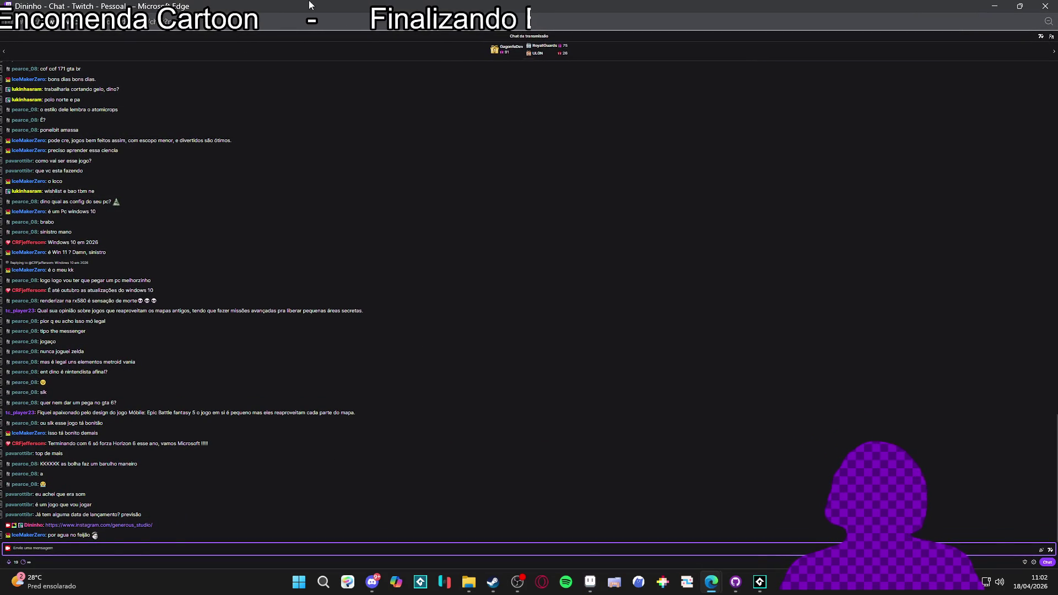
pyautogui.hotkey('alt', 'Tab')
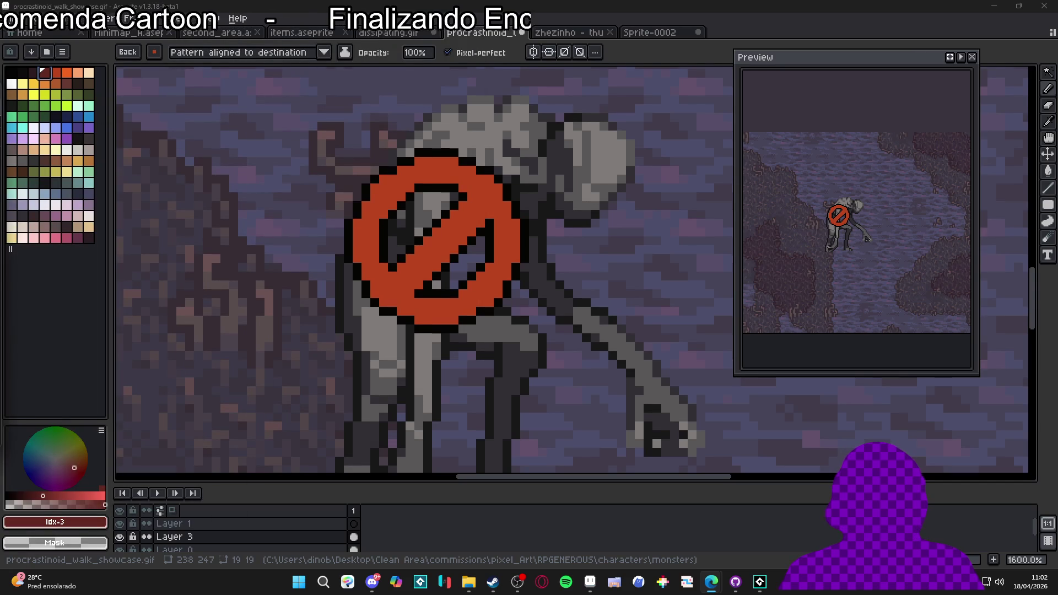
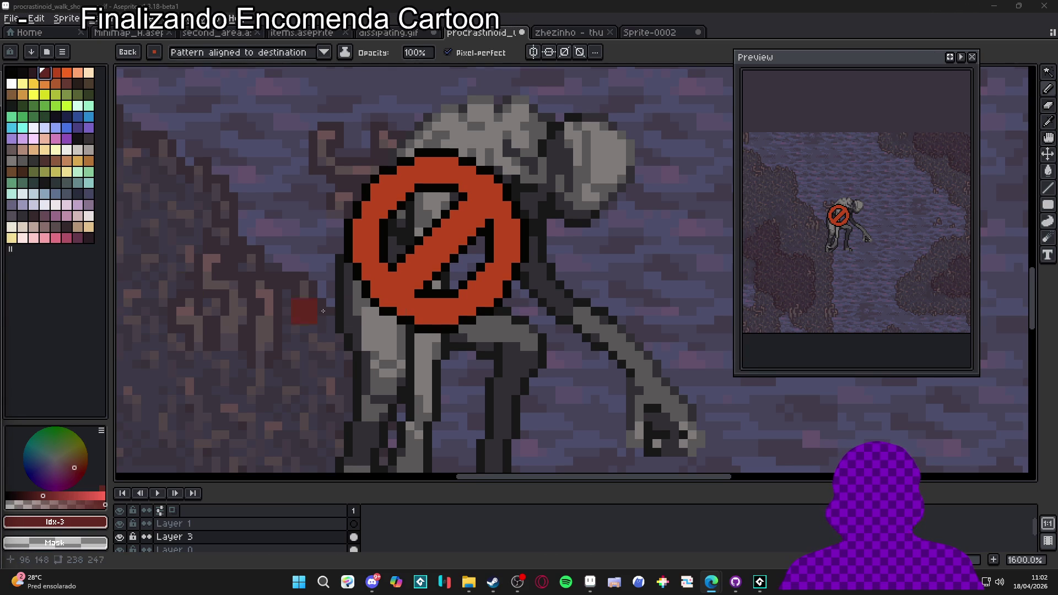
# Step: Drop the custom brush for a plain one-pixel pencil and eyedrop dark red #612721
pyautogui.moveTo(559, 329); pyautogui.dragTo(544, 296)
pyautogui.click(384, 266)
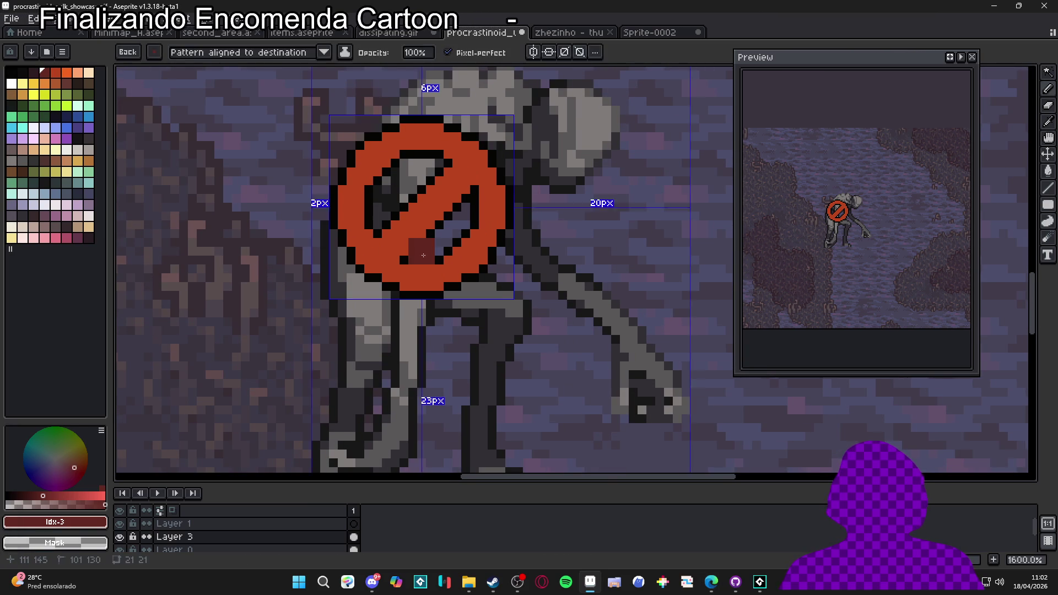
pyautogui.press('Escape')
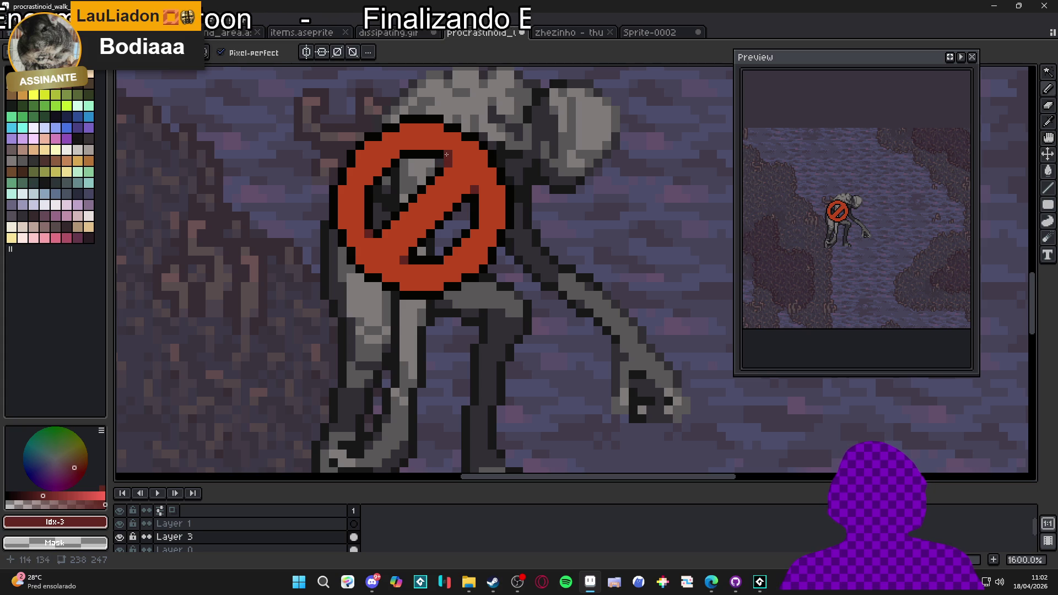
pyautogui.keyDown('alt'); pyautogui.click(446, 155); pyautogui.keyUp('alt')
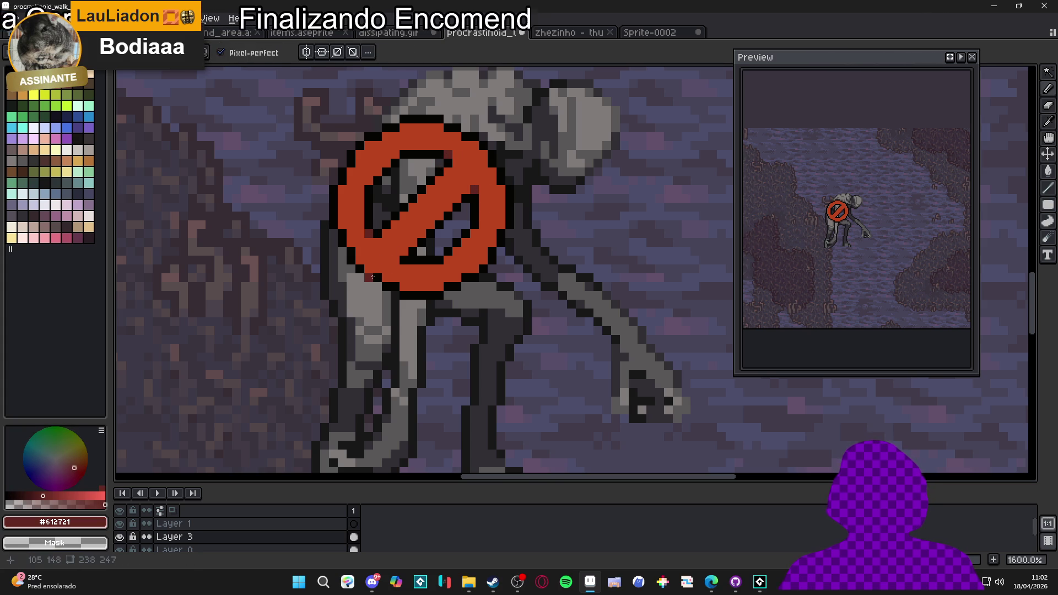
# Step: Zoom in and add two dark-red #612721 shading pixels on the sign's edge
pyautogui.scroll(-4, 403, 259)
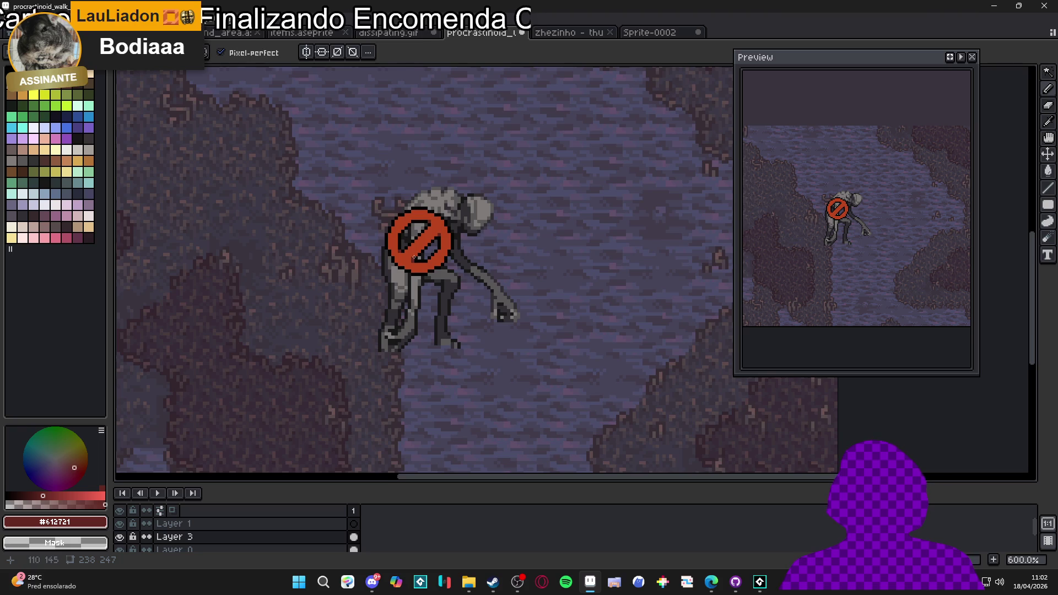
pyautogui.scroll(-2, 483, 268)
pyautogui.scroll(4, 420, 266)
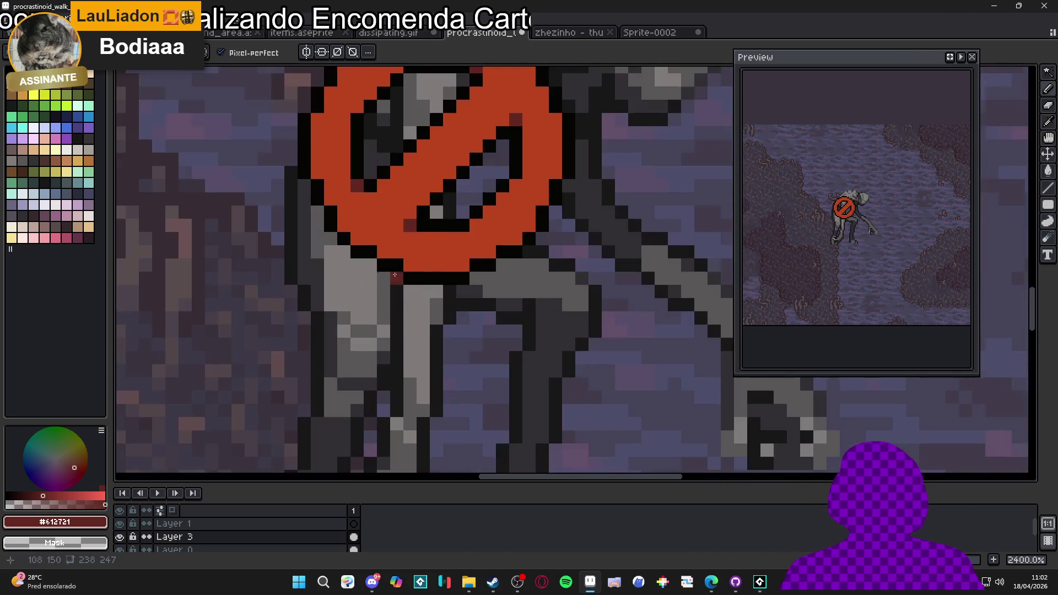
pyautogui.scroll(-3, 442, 258)
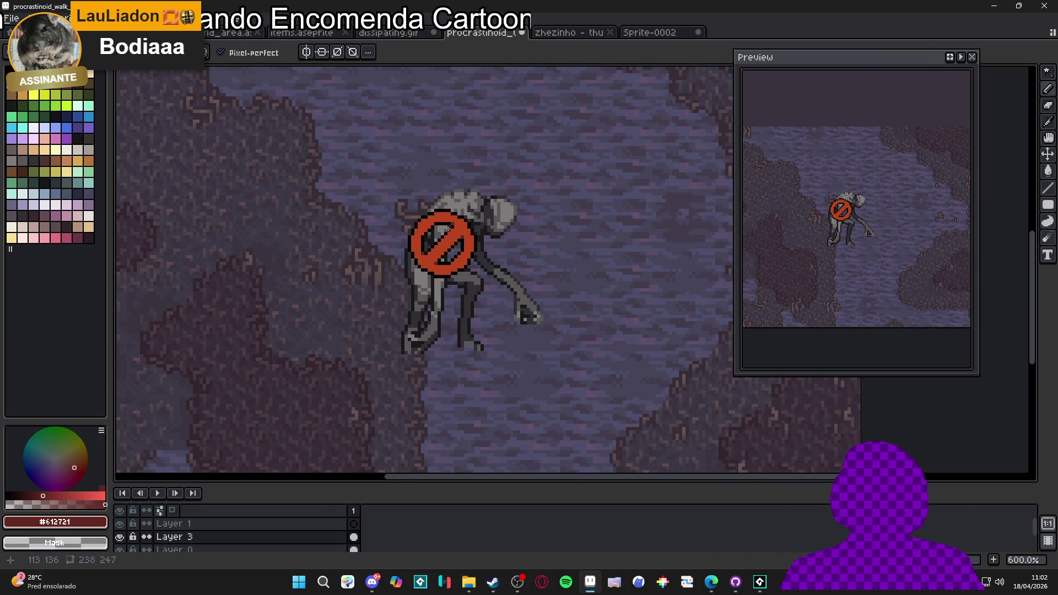
pyautogui.scroll(1, 448, 229)
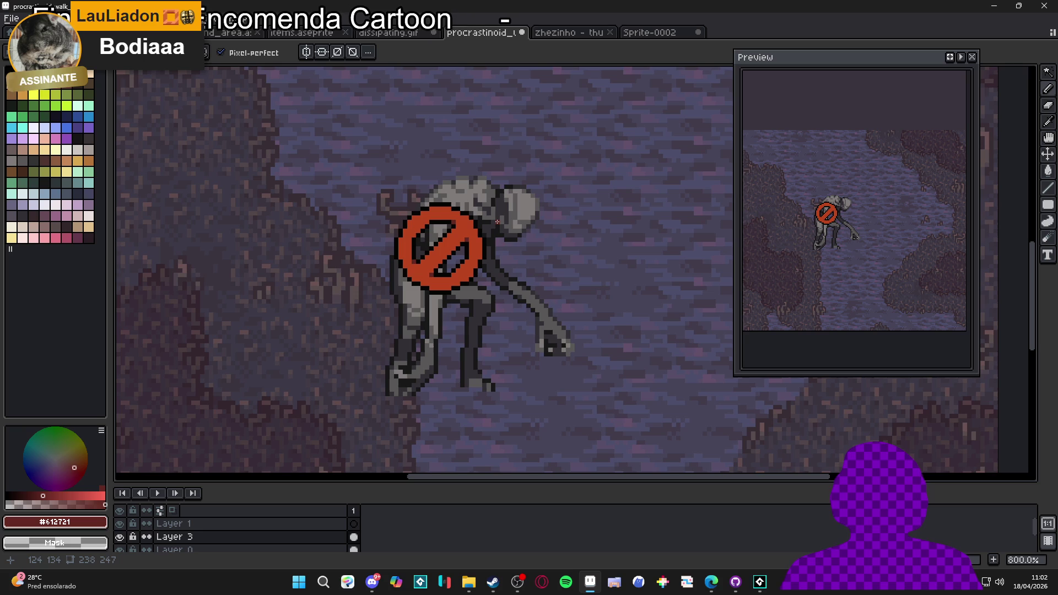
pyautogui.scroll(1, 494, 226)
pyautogui.scroll(2, 480, 238)
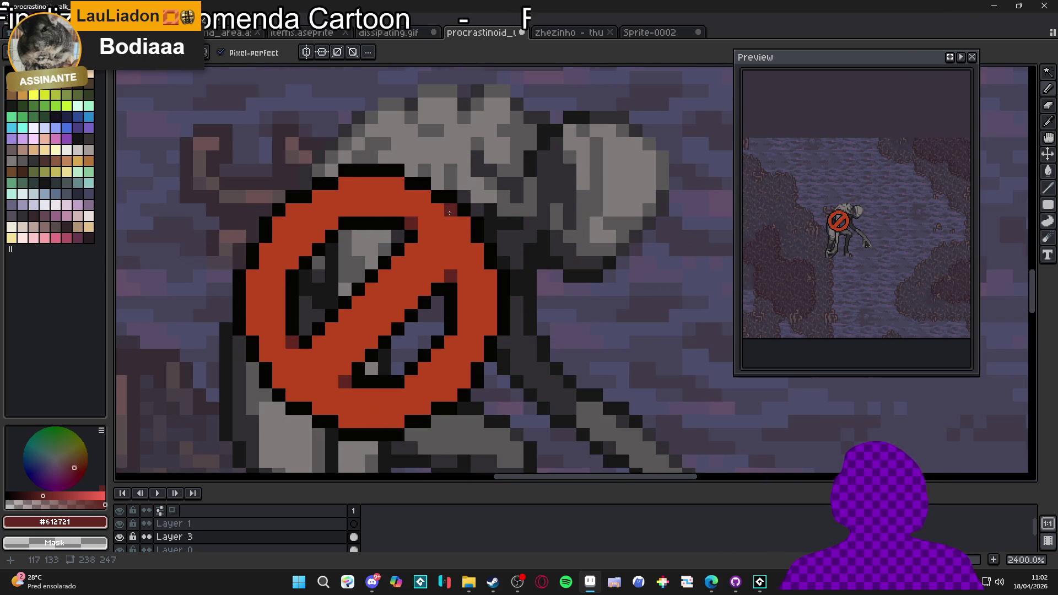
pyautogui.click(464, 223)
pyautogui.click(477, 249)
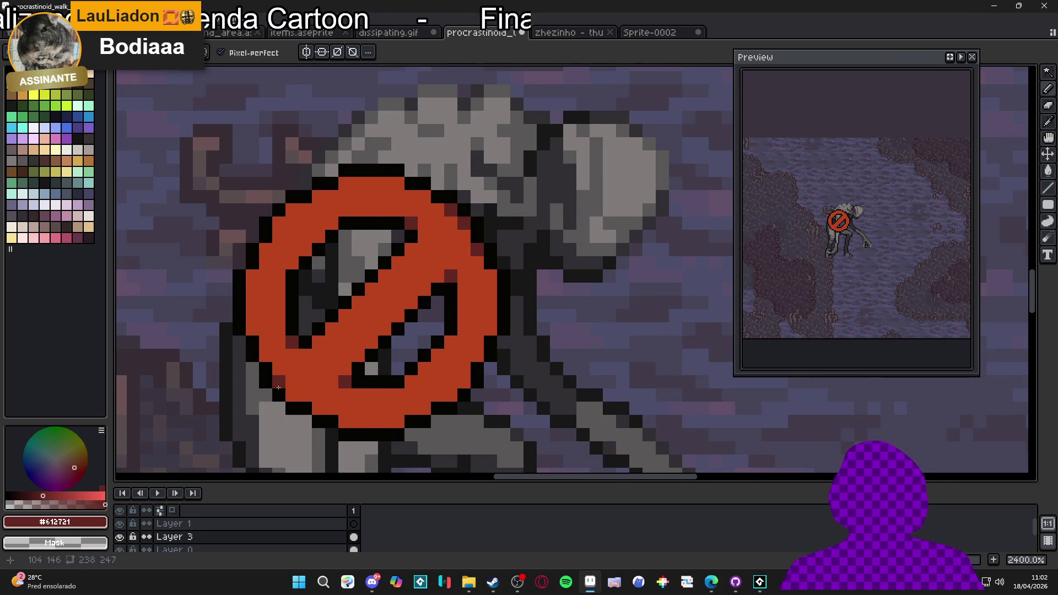
# Step: Eyedrop the sign's red #b9451d and repaint the lower-left and stray dark rim pixels with it
pyautogui.scroll(-3, 372, 430)
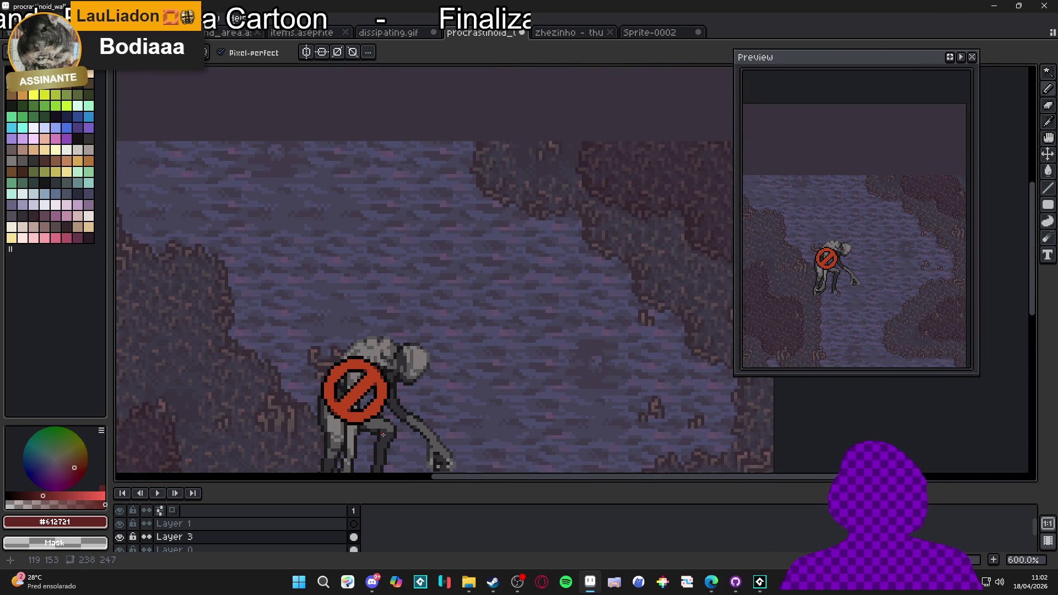
pyautogui.scroll(4, 382, 382)
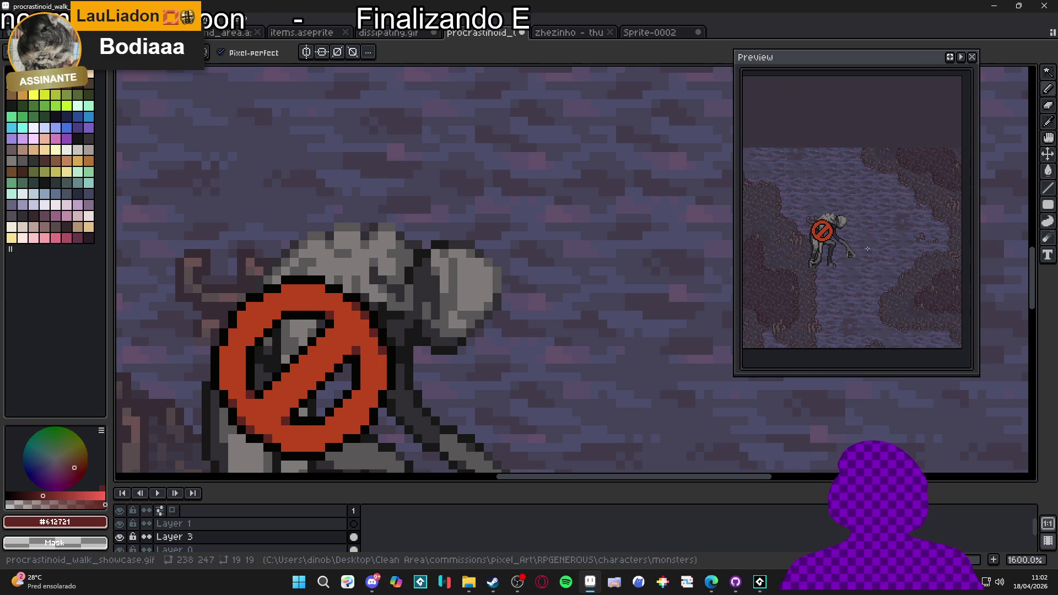
pyautogui.scroll(3, 808, 224)
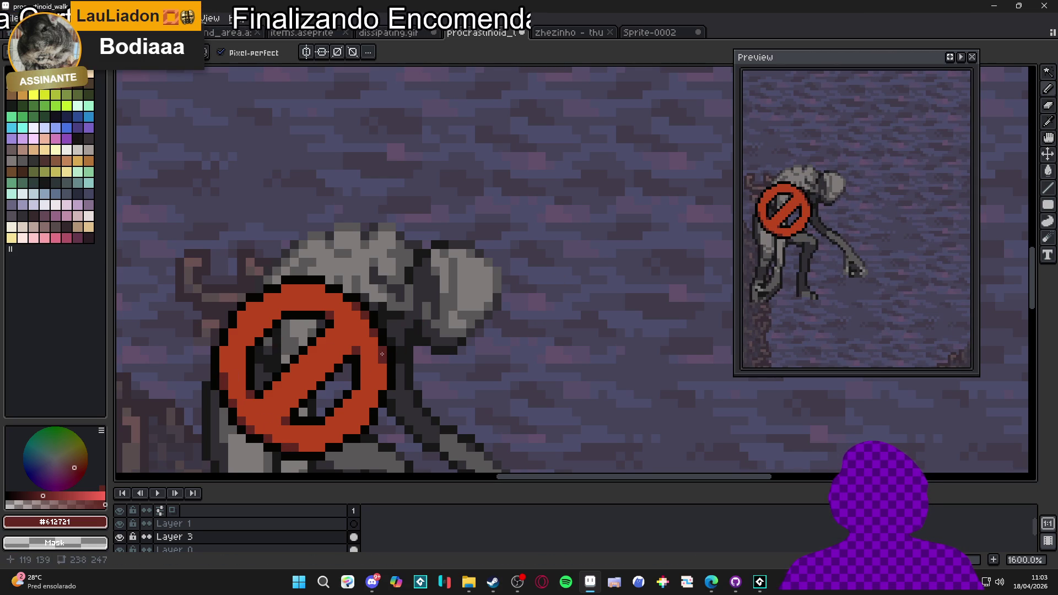
pyautogui.scroll(2, 335, 296)
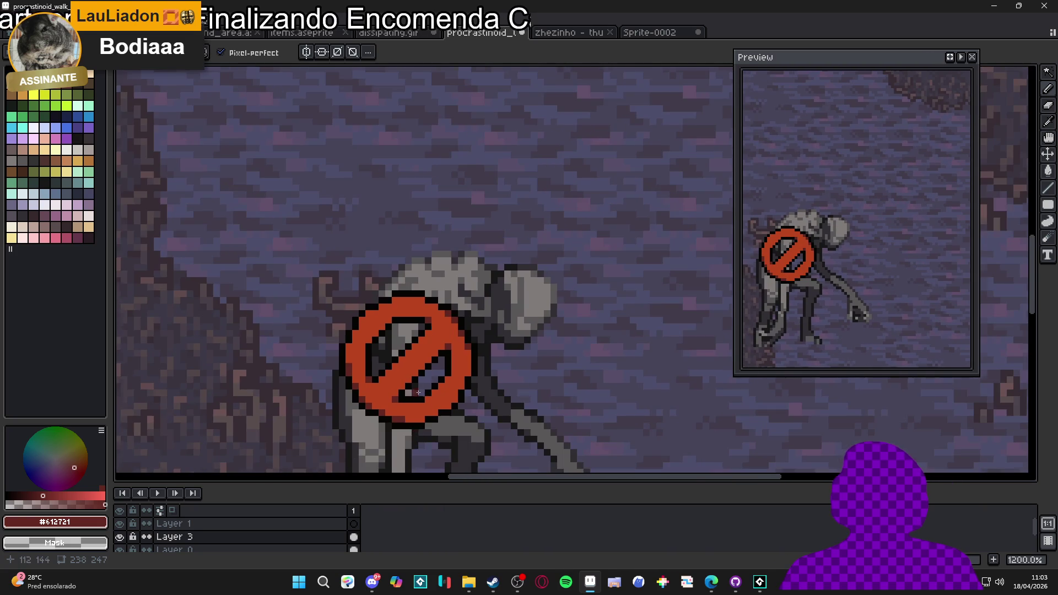
pyautogui.keyDown('alt'); pyautogui.click(395, 423); pyautogui.keyUp('alt')
pyautogui.moveTo(395, 423)
pyautogui.mouseDown()
pyautogui.moveTo(420, 417)
pyautogui.moveTo(356, 387)
pyautogui.moveTo(314, 310)
pyautogui.mouseUp()
pyautogui.click(538, 244)
pyautogui.scroll(-7, 547, 274)
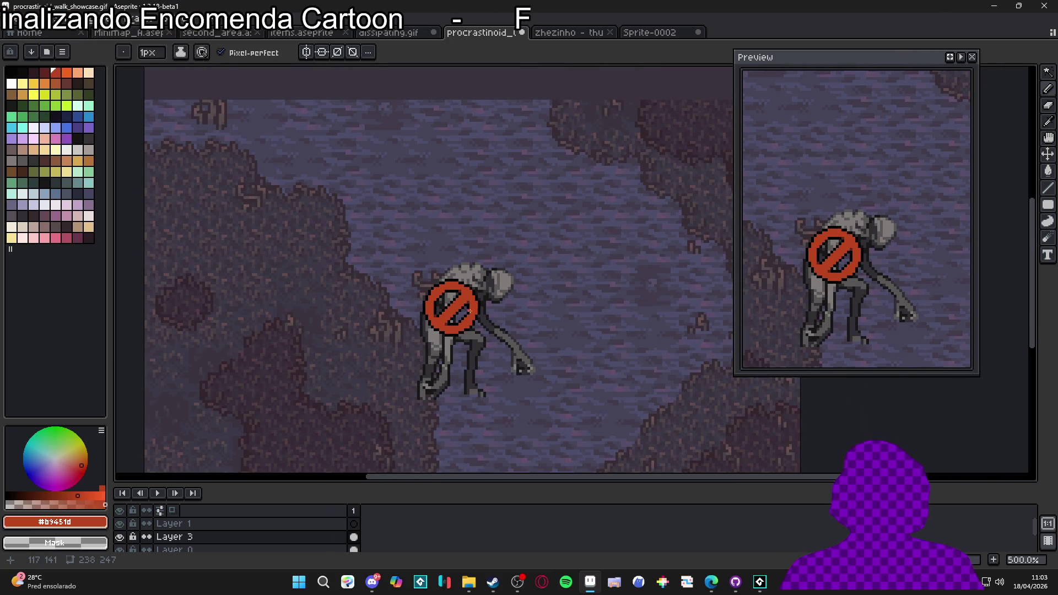
pyautogui.scroll(7, 496, 332)
pyautogui.keyDown('alt'); pyautogui.click(465, 331); pyautogui.keyUp('alt')
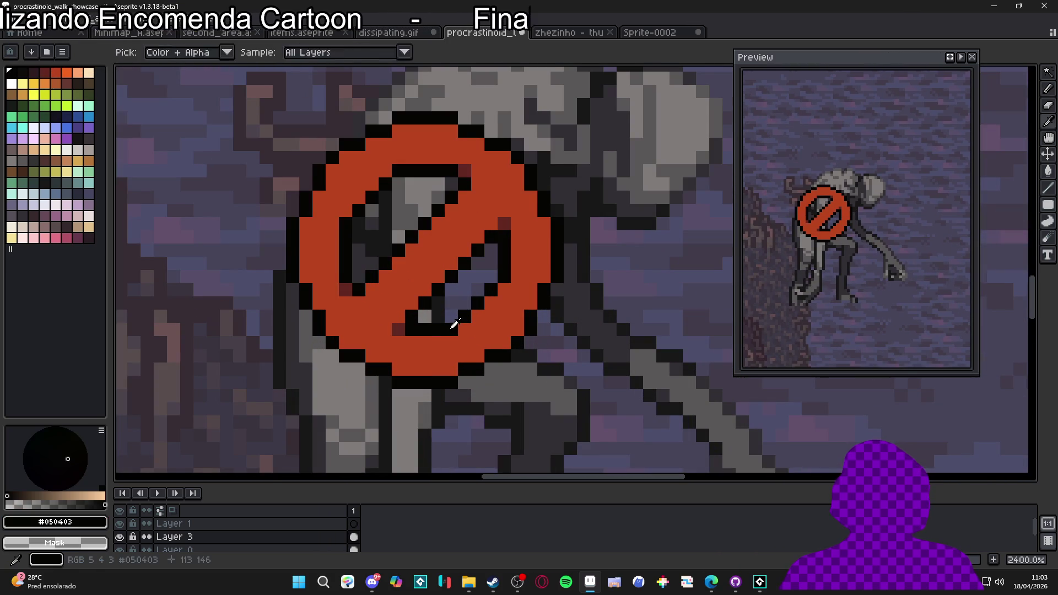
pyautogui.click(451, 317)
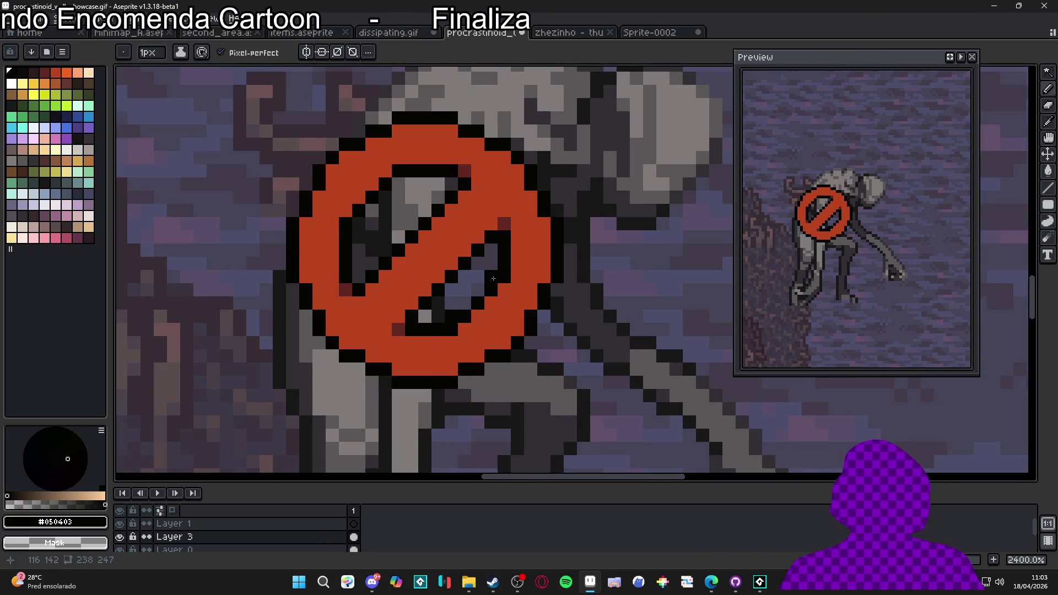
pyautogui.keyDown('alt'); pyautogui.click(515, 289); pyautogui.keyUp('alt')
pyautogui.scroll(-3, 463, 339)
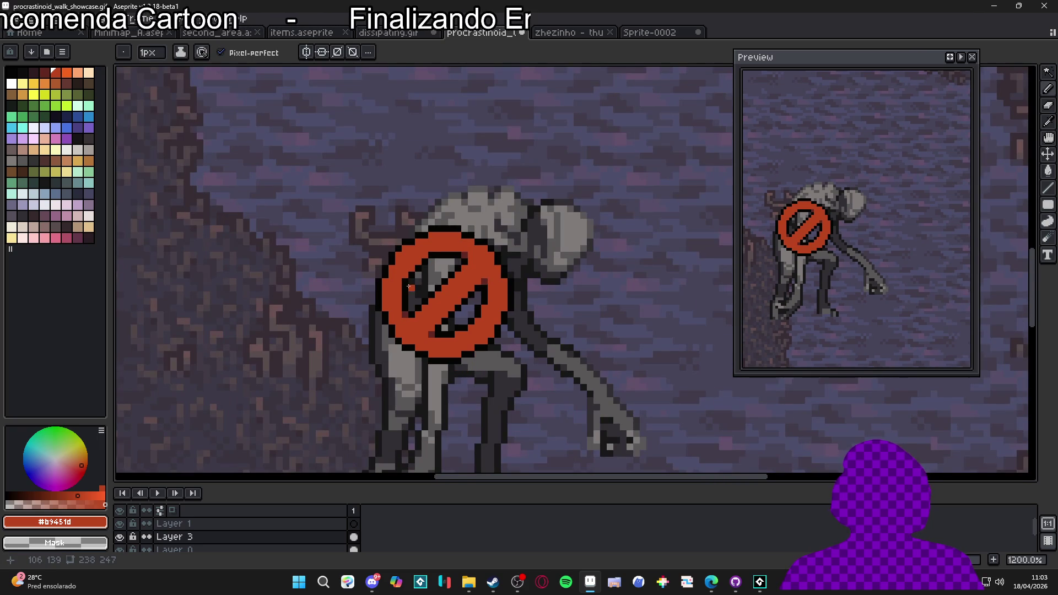
pyautogui.scroll(3, 409, 288)
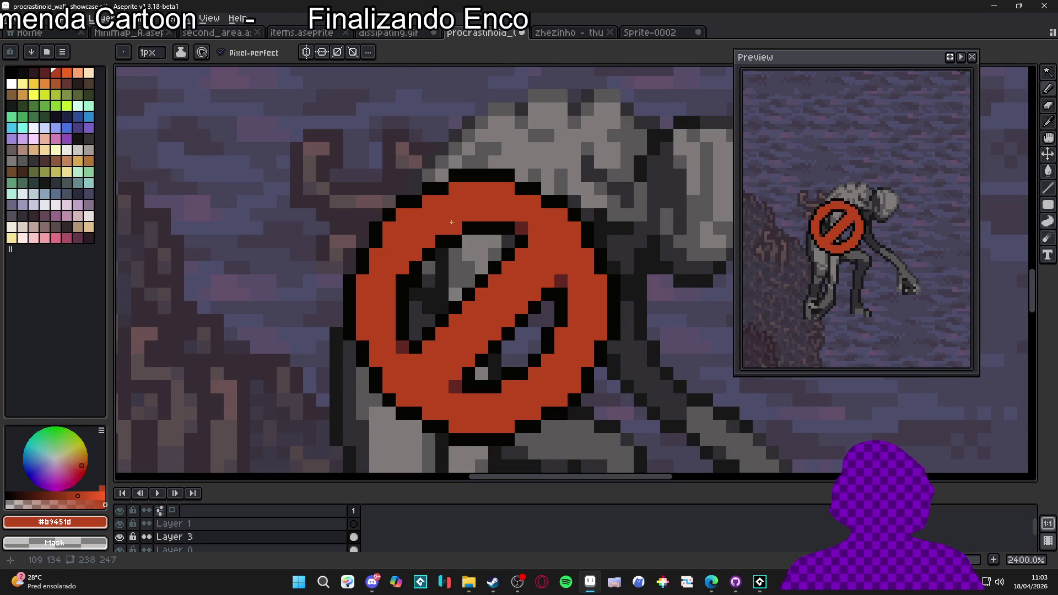
pyautogui.keyDown('alt'); pyautogui.click(521, 227); pyautogui.keyUp('alt')
pyautogui.click(455, 227)
pyautogui.click(402, 280)
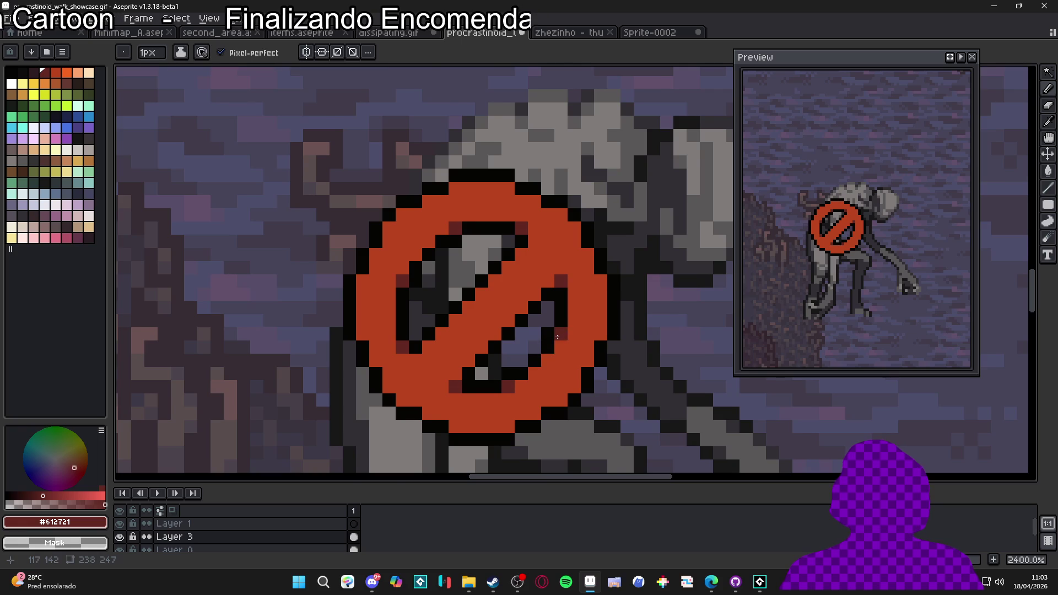
pyautogui.scroll(-5, 543, 331)
pyautogui.moveTo(549, 356)
pyautogui.mouseDown()
pyautogui.moveTo(533, 372)
pyautogui.moveTo(435, 362)
pyautogui.mouseUp()
pyautogui.scroll(-1, 497, 373)
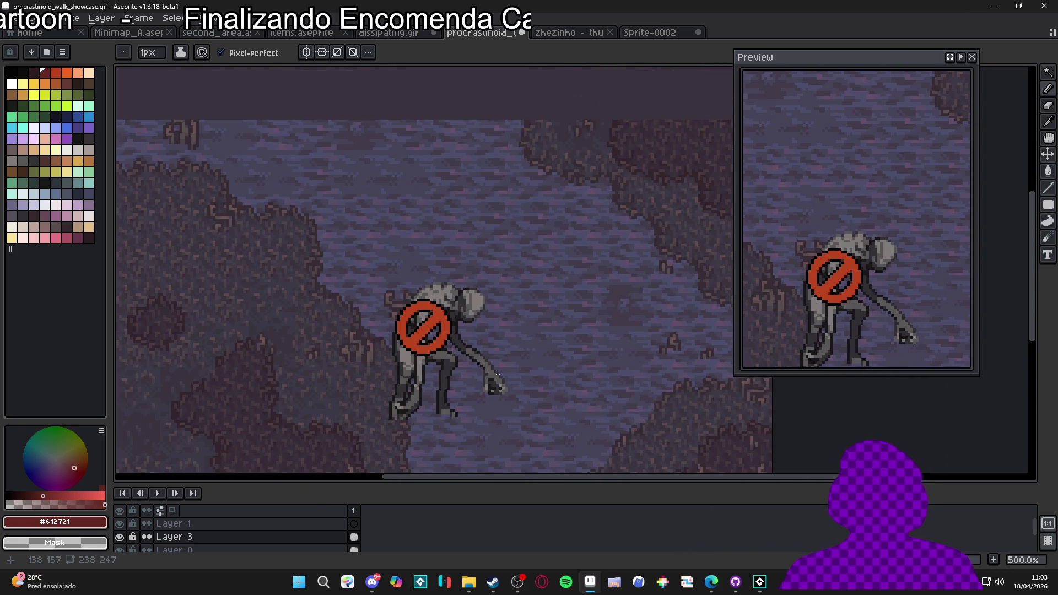
pyautogui.scroll(-1, 494, 375)
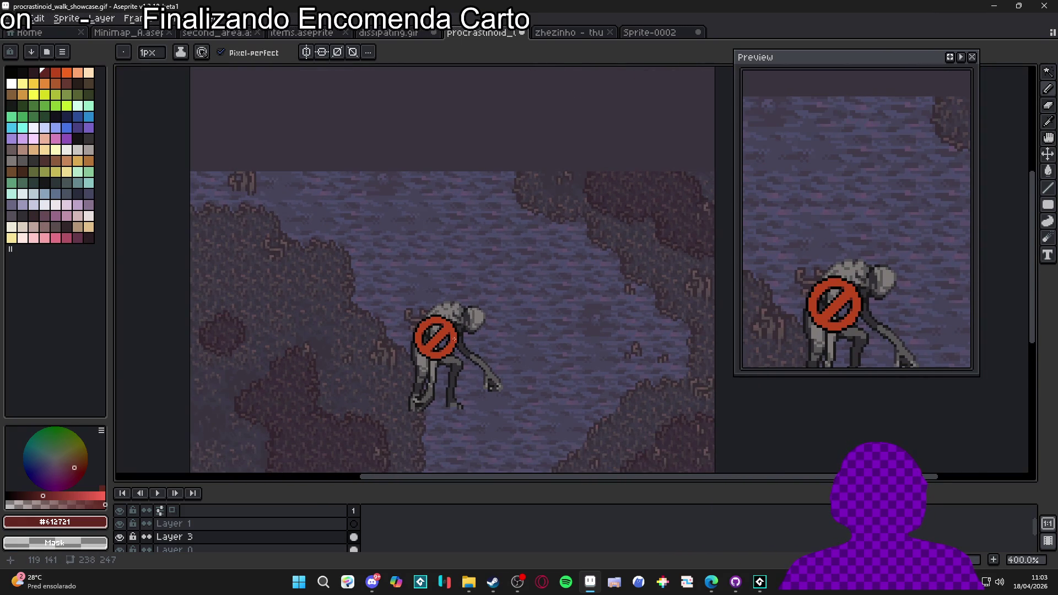
pyautogui.scroll(8, 454, 339)
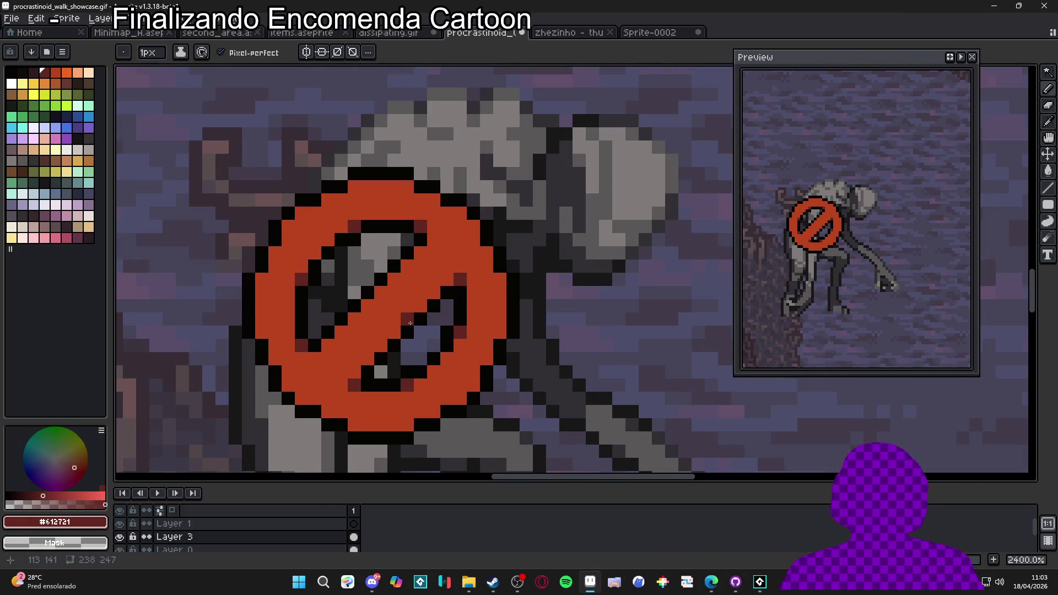
pyautogui.press('v')
pyautogui.scroll(-4, 405, 326)
pyautogui.press('b')
pyautogui.scroll(5, 401, 297)
pyautogui.click(401, 297)
pyautogui.scroll(1, 400, 297)
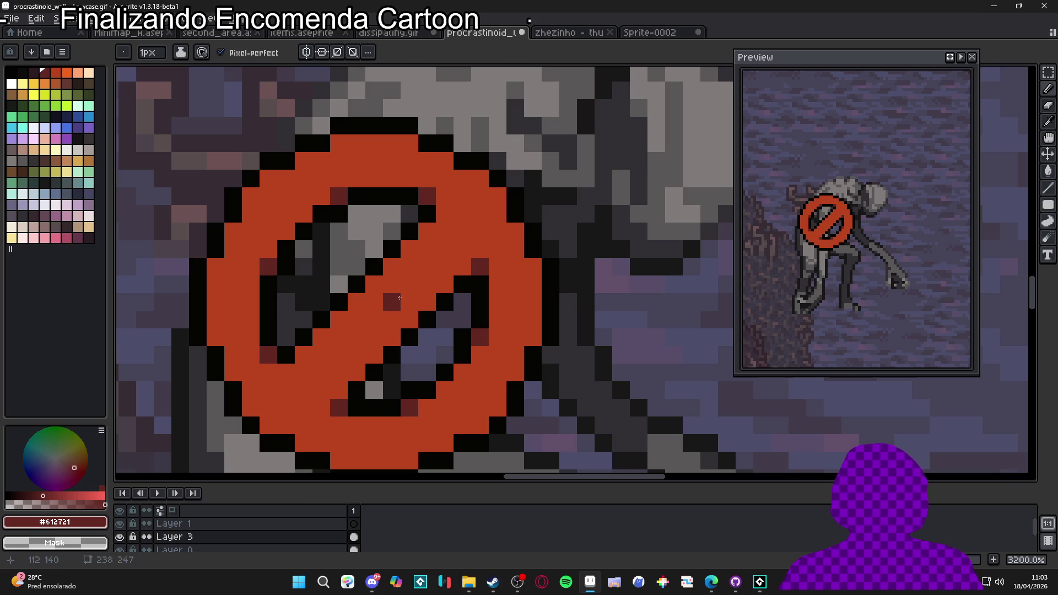
pyautogui.click(392, 319)
pyautogui.click(374, 337)
pyautogui.click(374, 319)
pyautogui.click(357, 338)
pyautogui.scroll(-6, 394, 371)
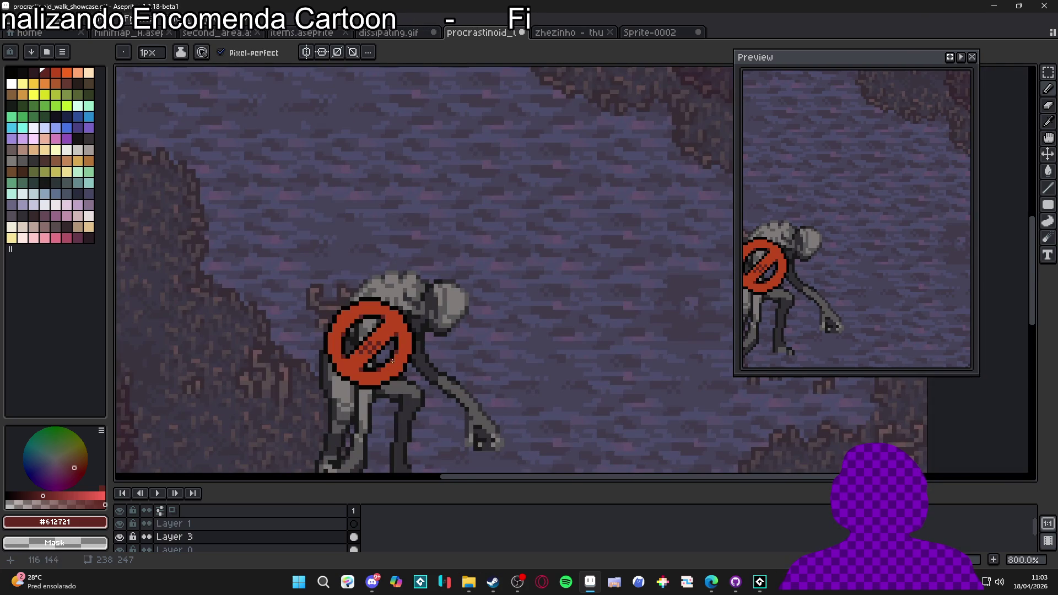
pyautogui.scroll(-2, 437, 362)
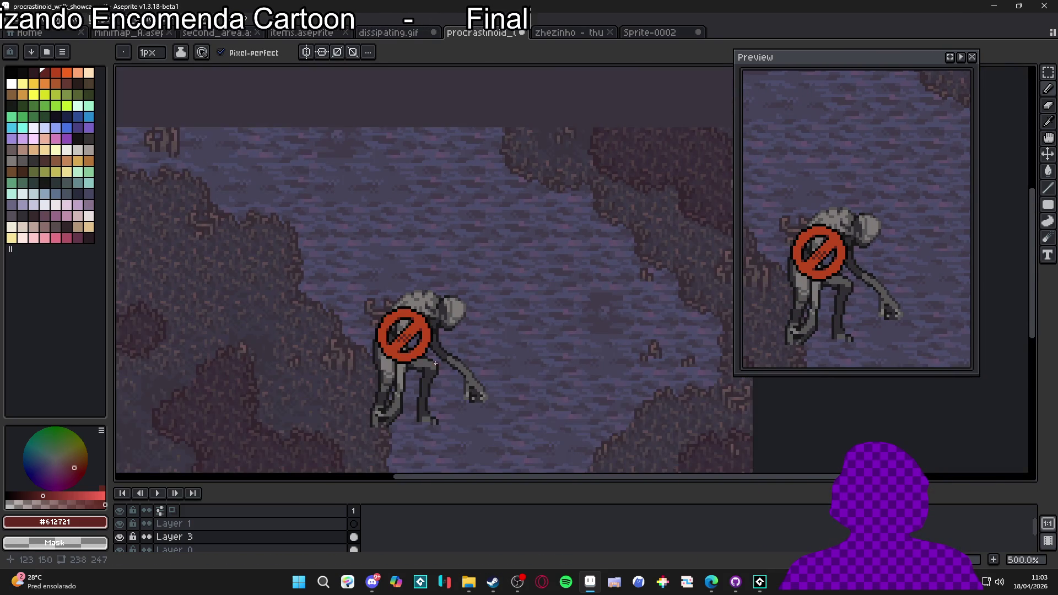
pyautogui.press('v')
pyautogui.scroll(2, 394, 300)
pyautogui.press('ctrl')
pyautogui.press('b')
pyautogui.scroll(5, 402, 300)
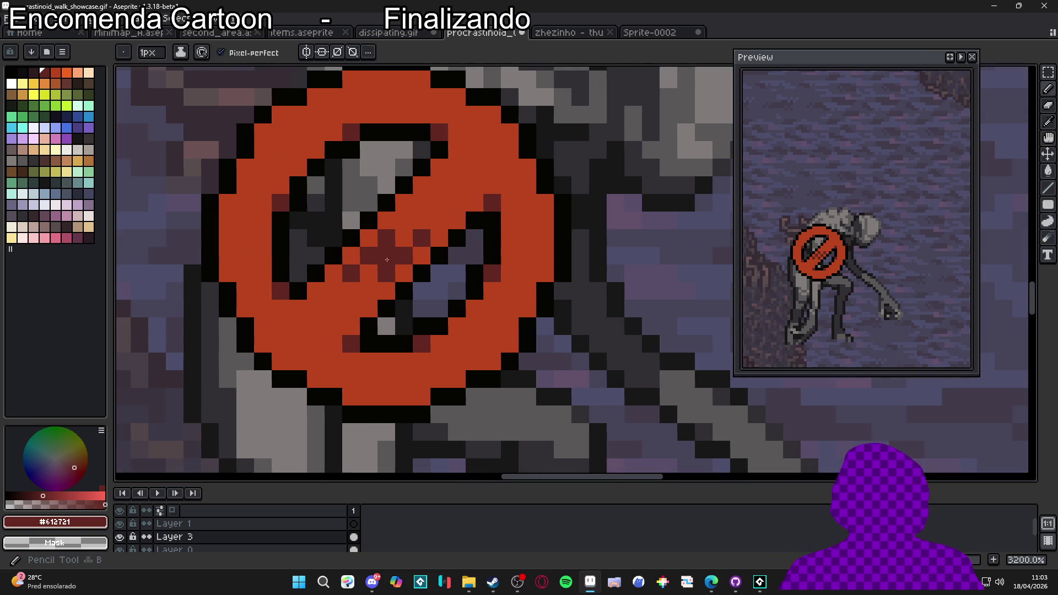
pyautogui.scroll(-8, 438, 310)
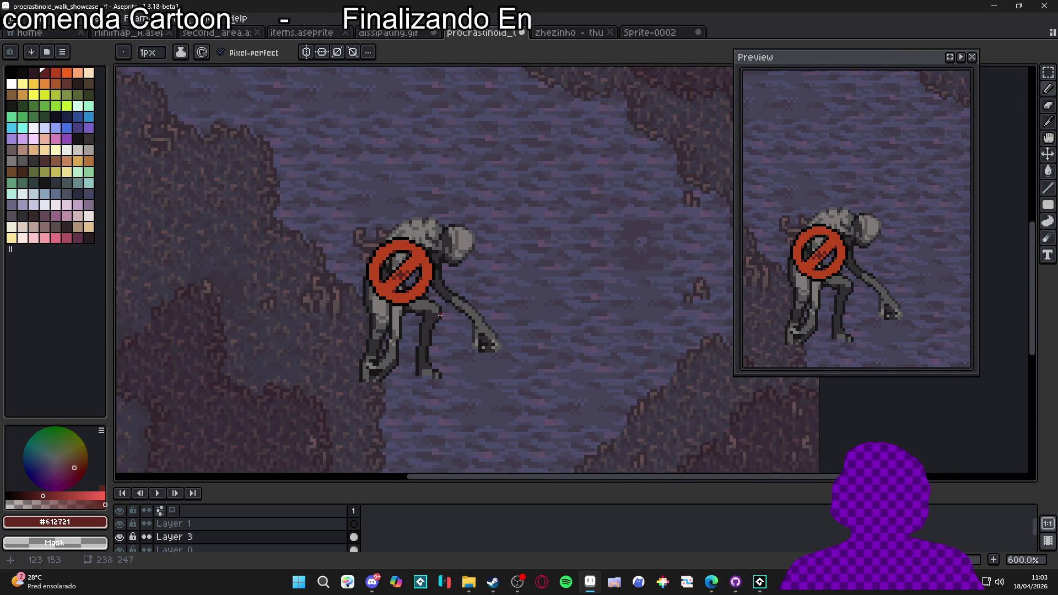
pyautogui.scroll(-2, 440, 315)
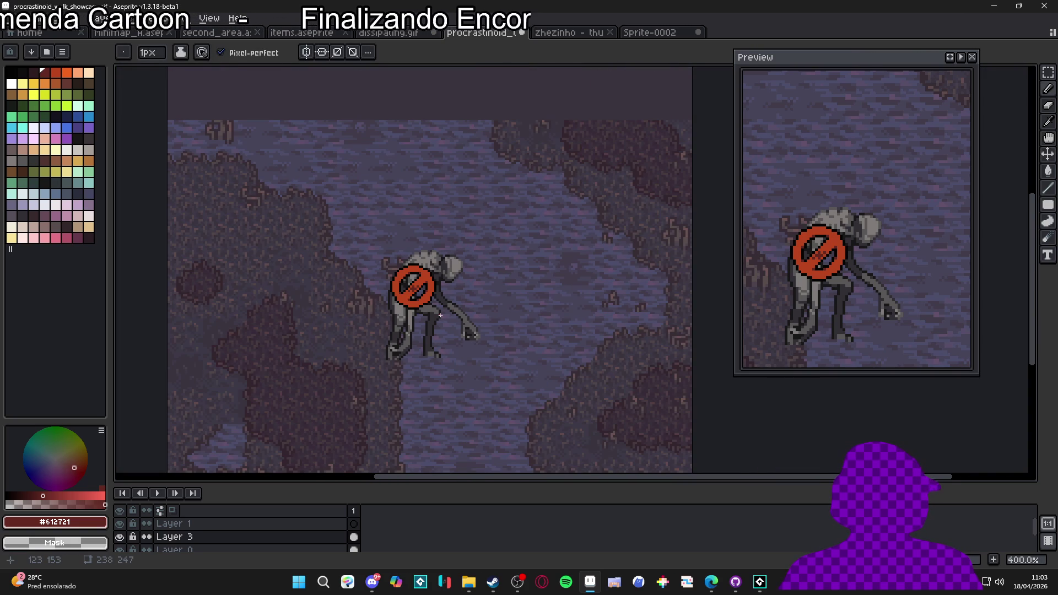
pyautogui.press('ctrl')
pyautogui.scroll(3, 444, 319)
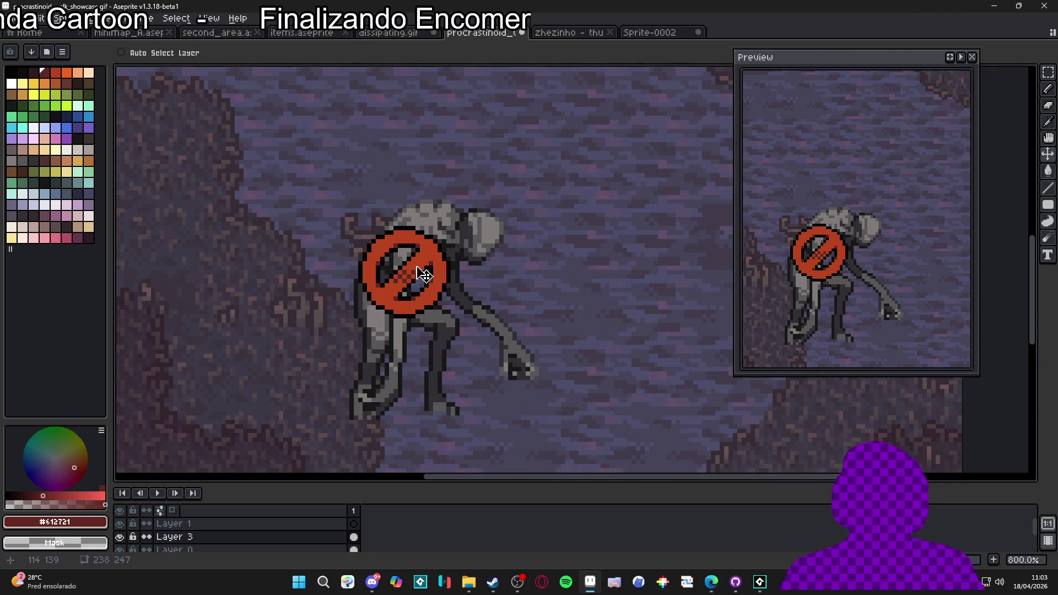
# Step: Marquee the no-entry sign and turn the selection into a custom brush
pyautogui.press('m')
pyautogui.scroll(2, 432, 237)
pyautogui.moveTo(468, 199)
pyautogui.mouseDown()
pyautogui.moveTo(435, 253)
pyautogui.moveTo(314, 372)
pyautogui.mouseUp()
pyautogui.scroll(-2, 314, 371)
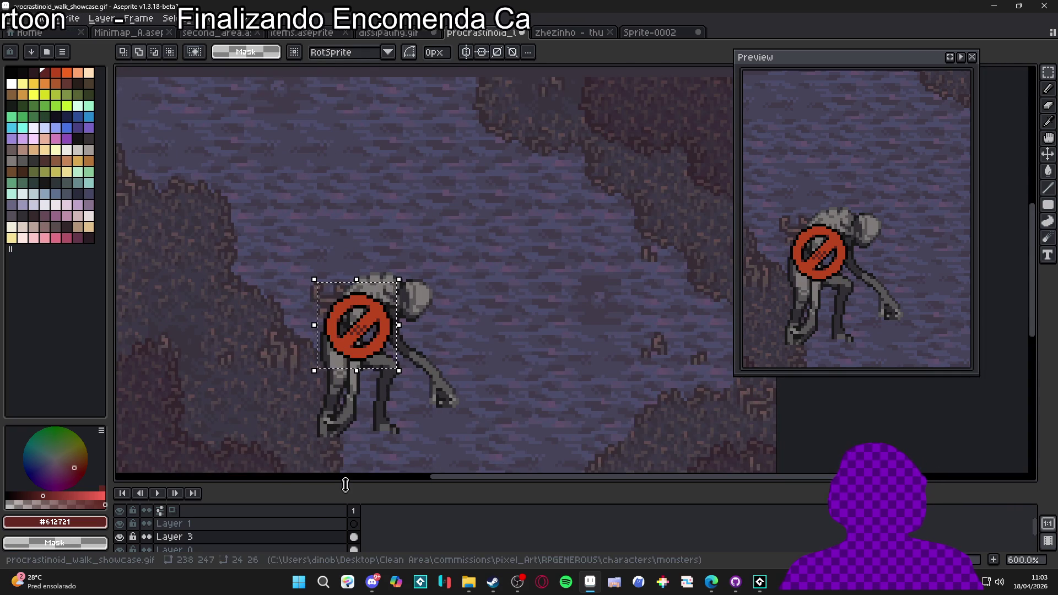
pyautogui.moveTo(345, 484); pyautogui.dragTo(346, 429)
pyautogui.moveTo(439, 326); pyautogui.dragTo(463, 251)
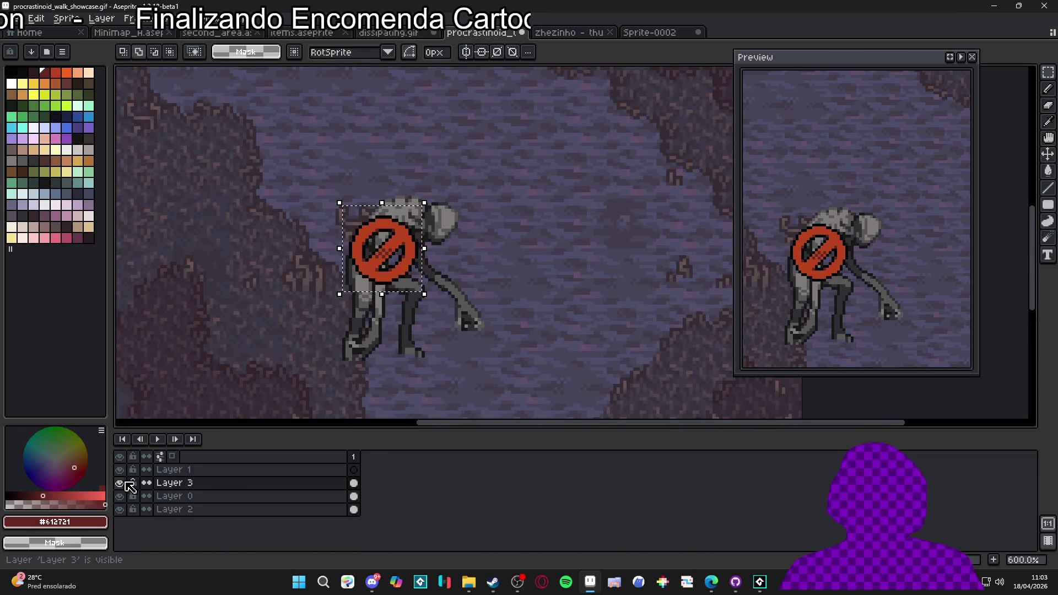
pyautogui.hotkey('ctrl', 'd')
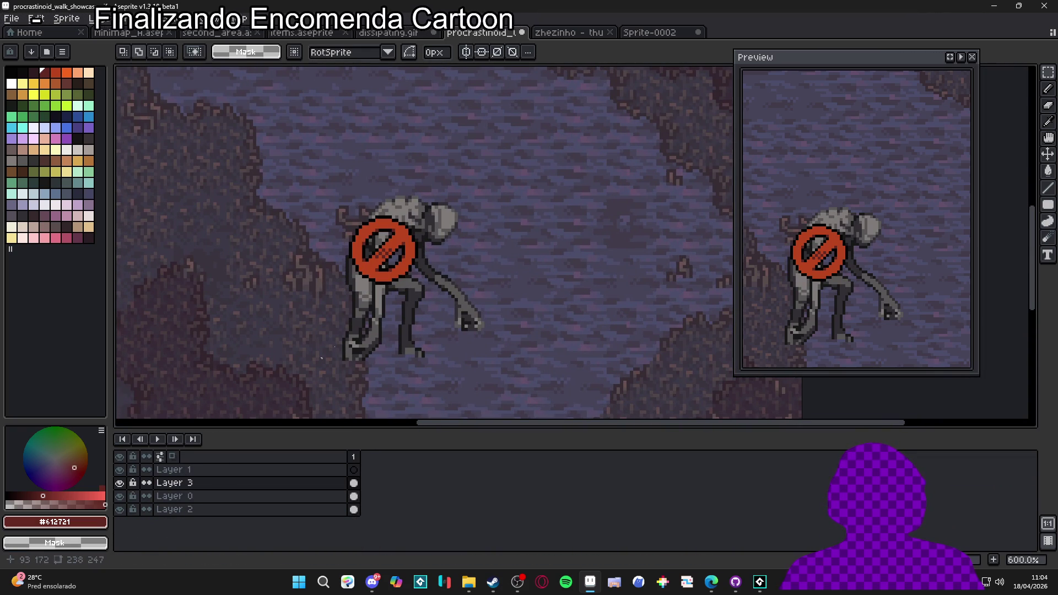
pyautogui.scroll(1, 387, 284)
pyautogui.hotkey('ctrl', 'shift', 'd')
pyautogui.hotkey('ctrl', 'd')
pyautogui.press('b')
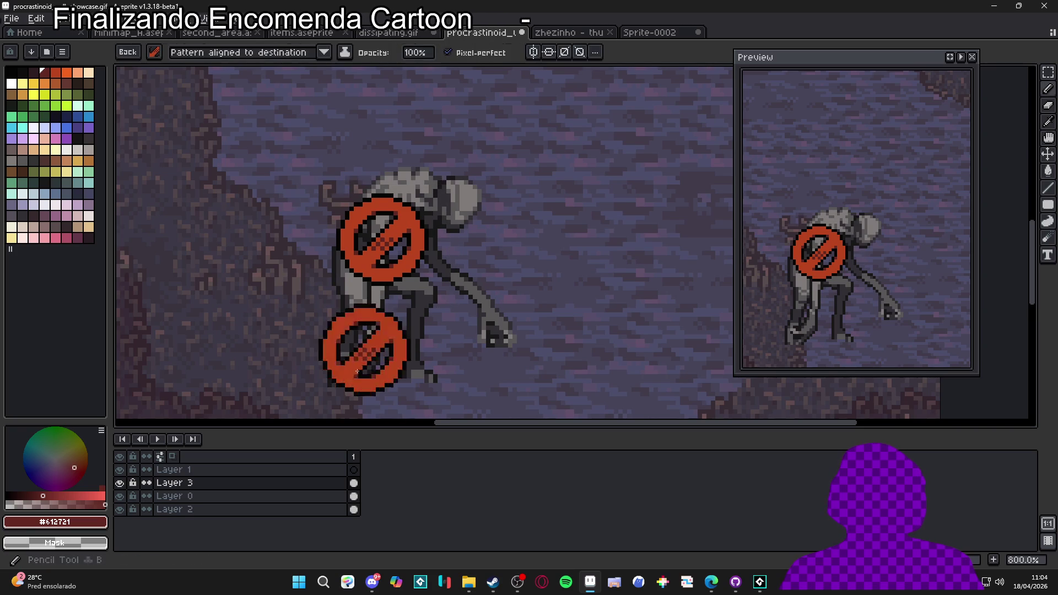
# Step: Add a new layer above Layer 0 and stamp a black copy of the sign under the original
pyautogui.click(224, 499)
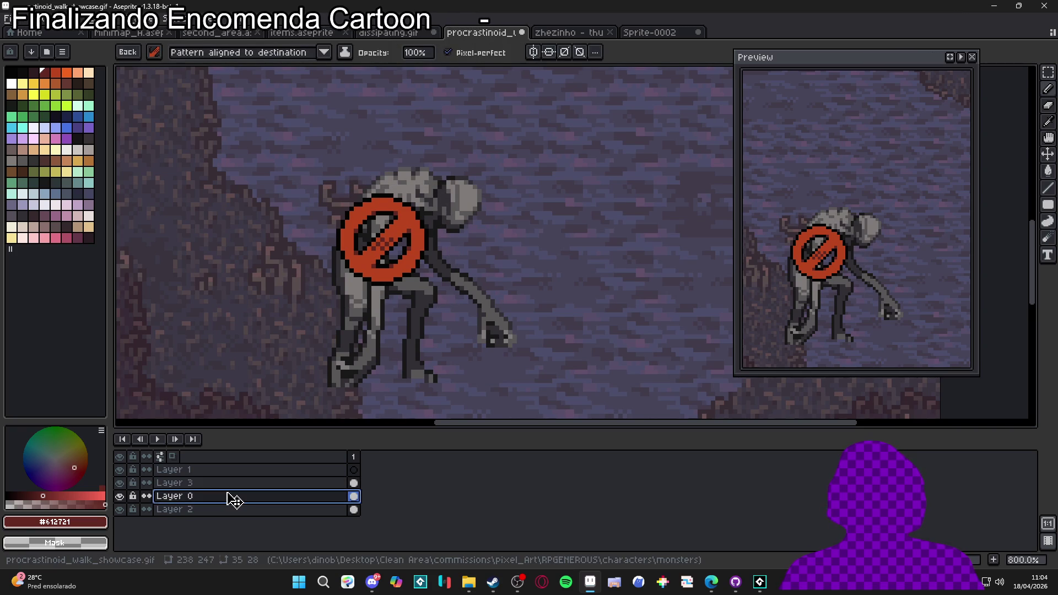
pyautogui.hotkey('shift', 'n')
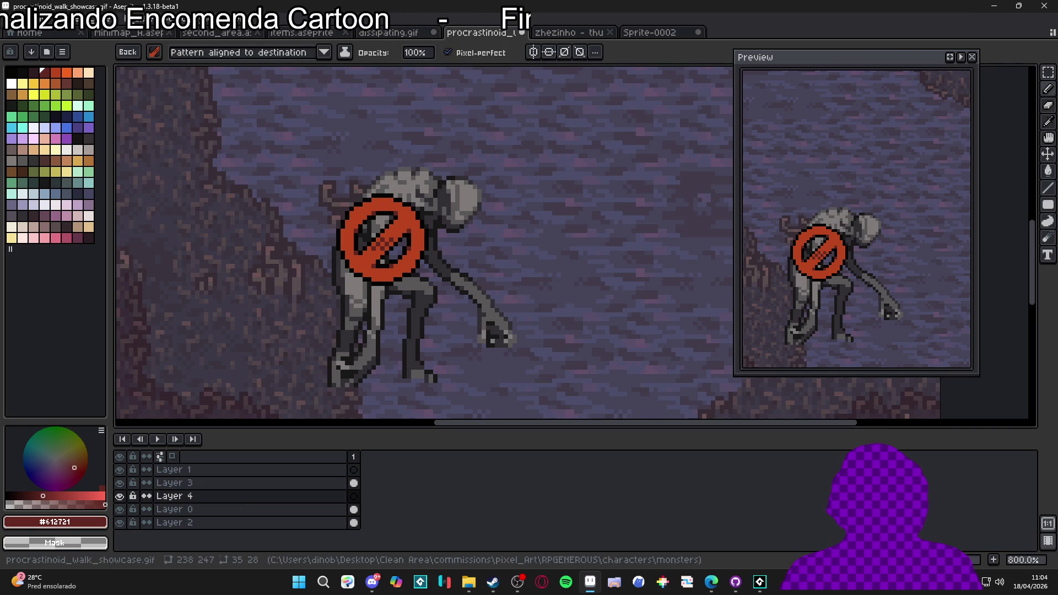
pyautogui.click(10, 72)
pyautogui.scroll(3, 368, 238)
pyautogui.hotkey('ctrl', 'z')
pyautogui.click(369, 226)
pyautogui.scroll(-3, 370, 227)
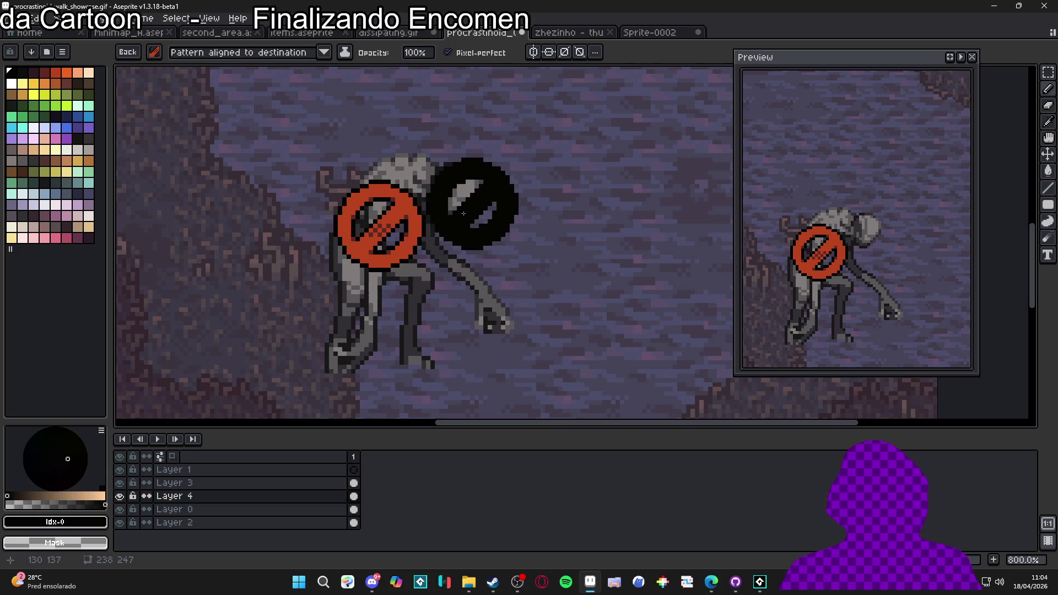
# Step: Blur the black copy with a Convolution Matrix blur preset to form a soft shadow
pyautogui.press('h')
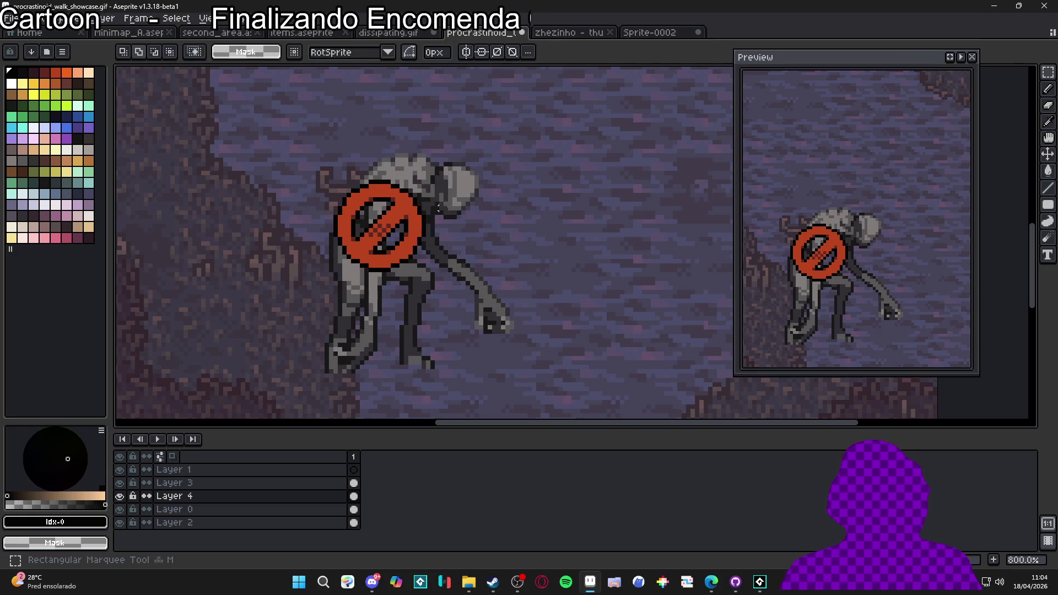
pyautogui.press('F9')
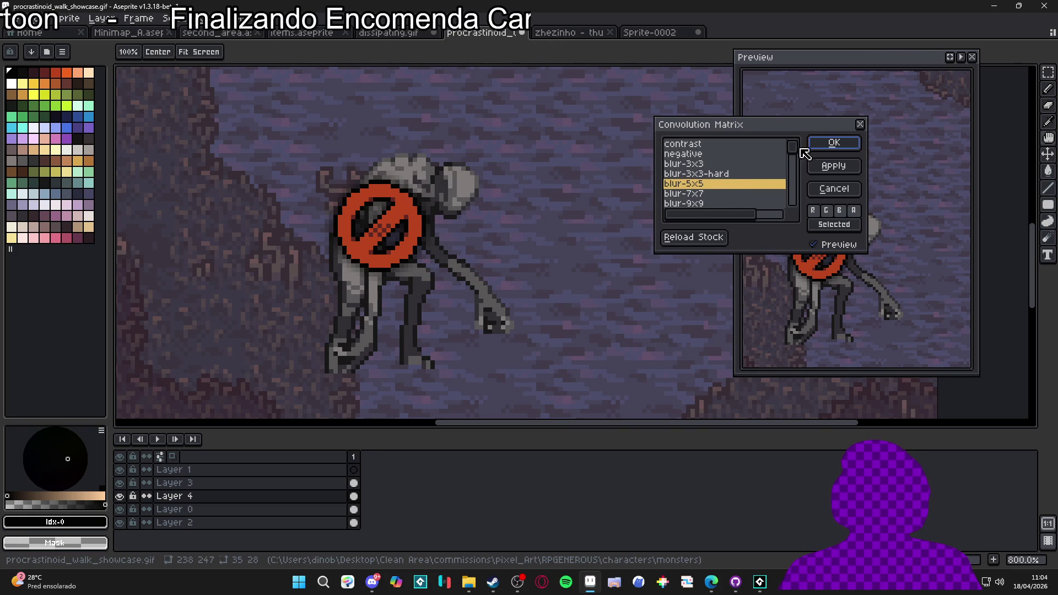
pyautogui.click(726, 176)
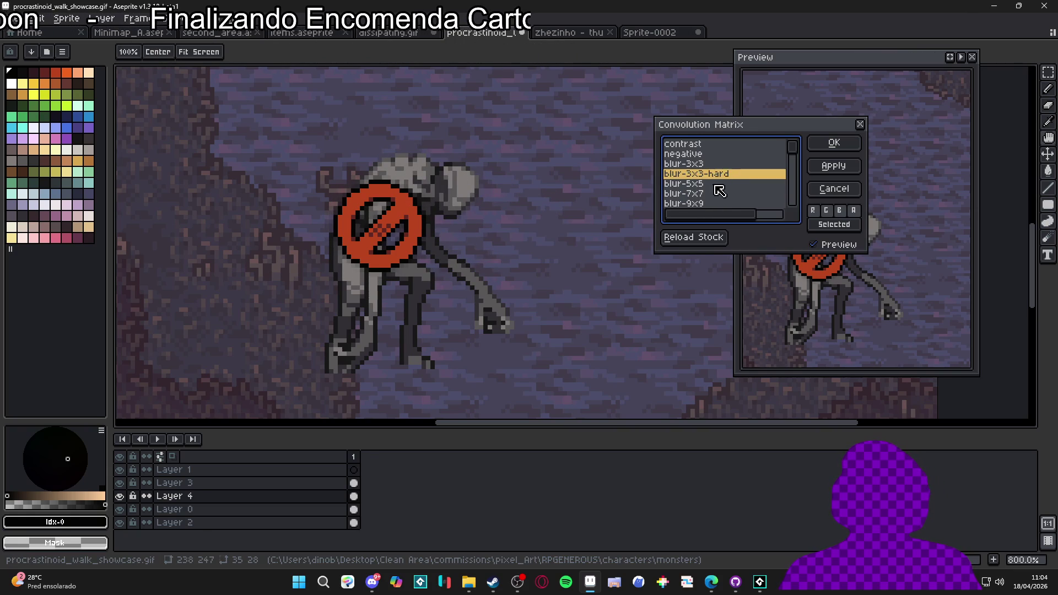
pyautogui.click(829, 145)
pyautogui.press('m')
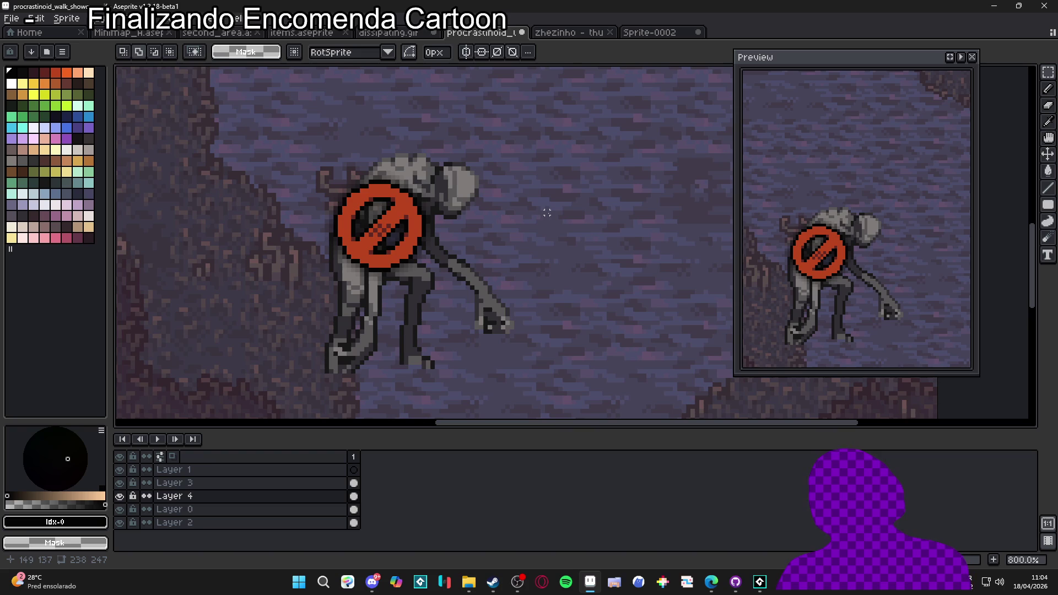
# Step: Duplicate shadow Layer 4, merge the copy back down into it, and toggle its visibility to compare
pyautogui.rightClick(344, 499)
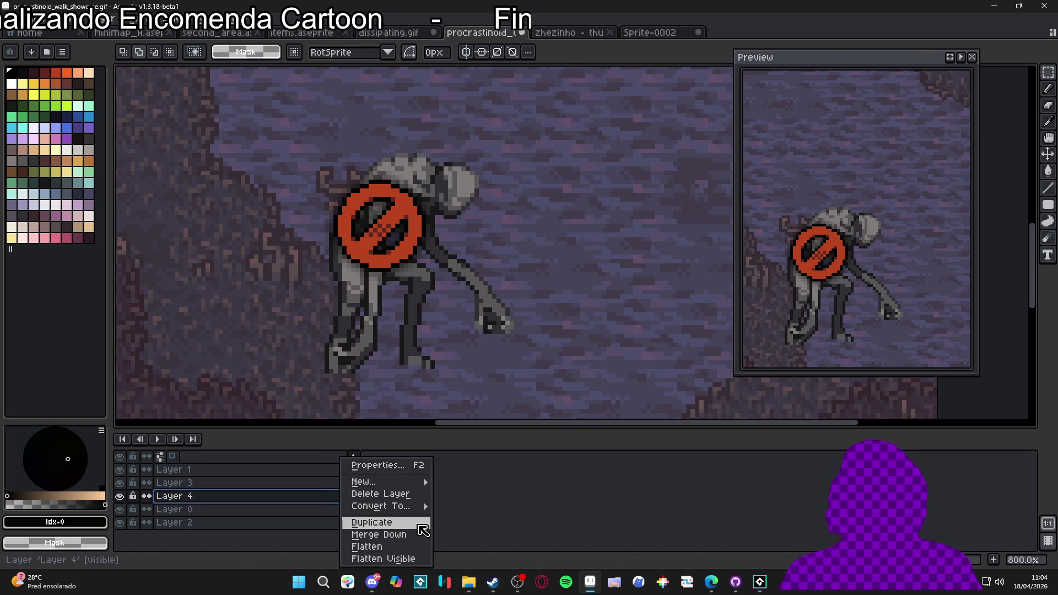
pyautogui.click(419, 526)
pyautogui.rightClick(324, 507)
pyautogui.click(355, 533)
pyautogui.click(120, 496)
pyautogui.click(120, 497)
pyautogui.scroll(-3, 447, 316)
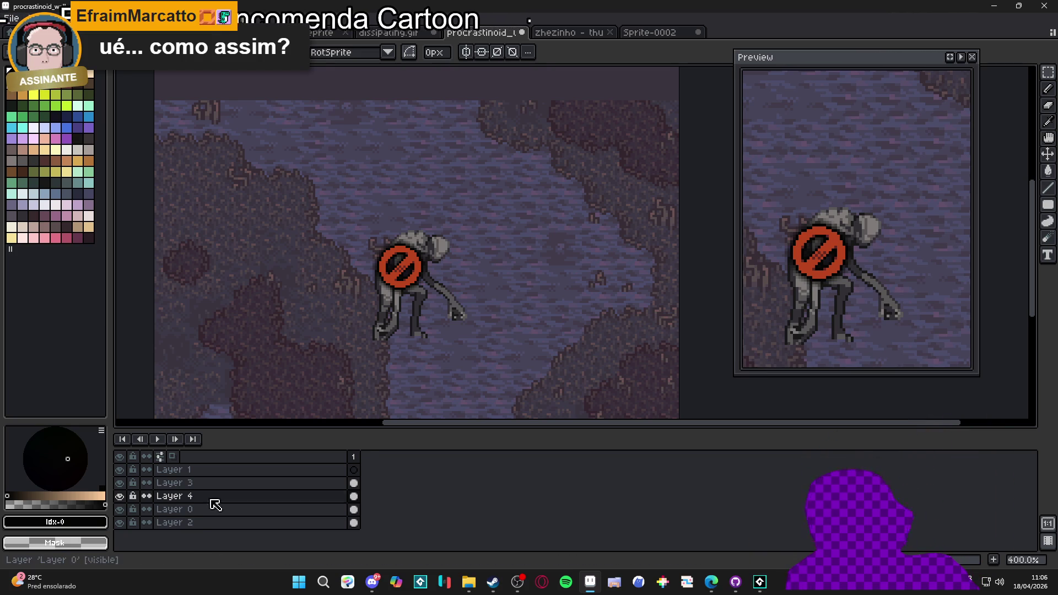
# Step: Merge Layer 3 (the sign) down into shadow Layer 4
pyautogui.click(121, 499)
pyautogui.click(121, 500)
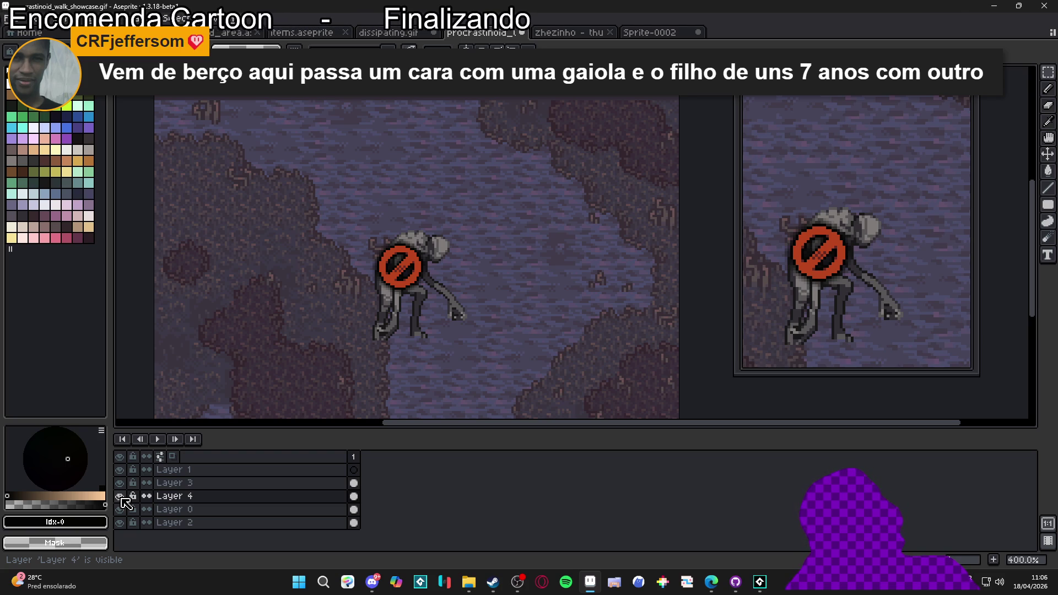
pyautogui.click(120, 497)
pyautogui.click(121, 497)
pyautogui.click(165, 488)
pyautogui.rightClick(168, 493)
pyautogui.click(188, 522)
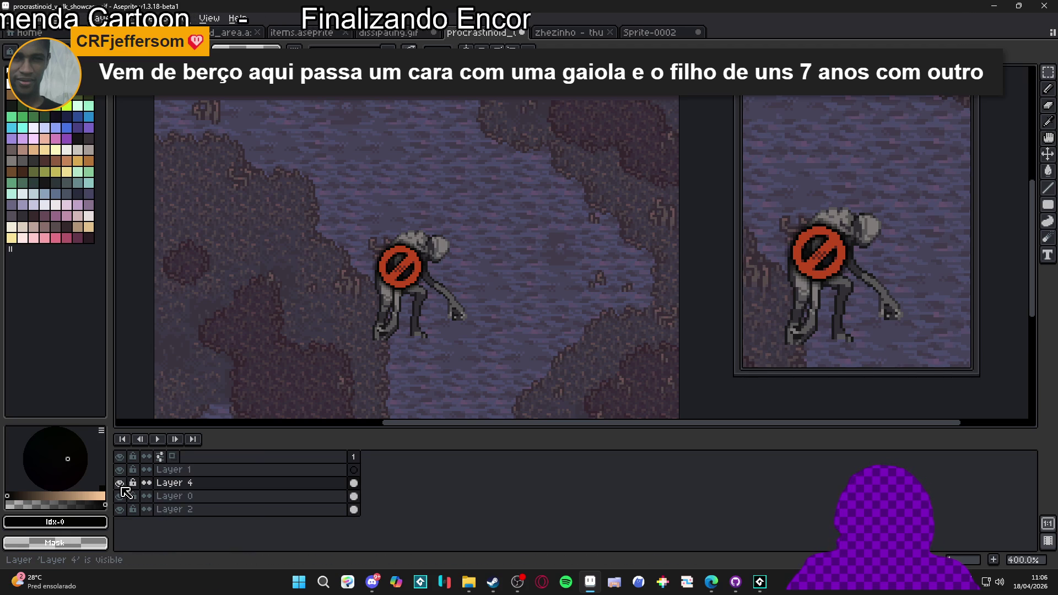
pyautogui.press('v')
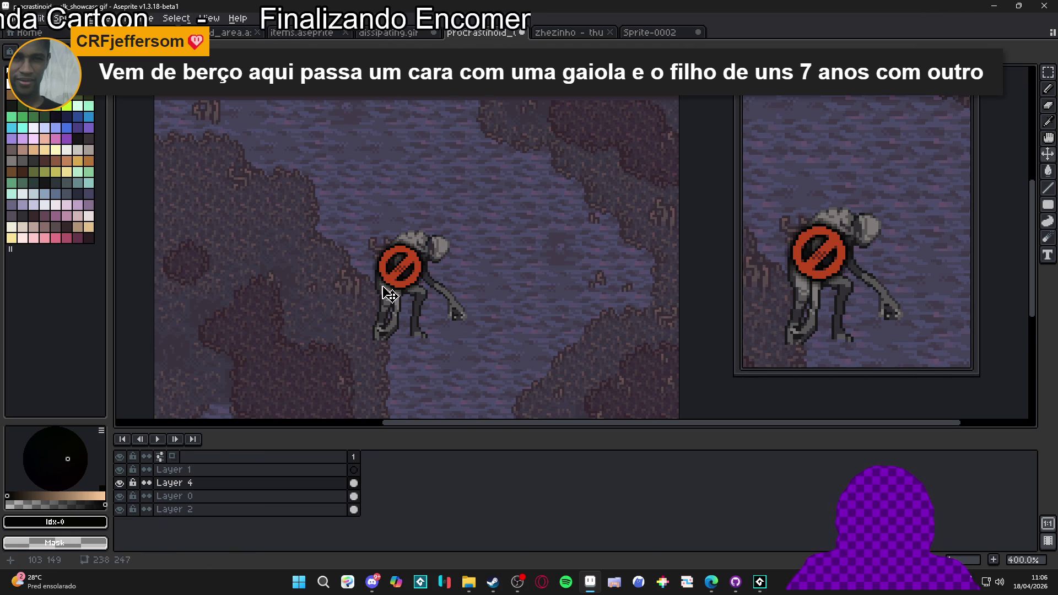
# Step: Check the merged Layer 4 and save procrastinoid_walk_showcase.gif
pyautogui.click(119, 483)
pyautogui.click(120, 483)
pyautogui.hotkey('ctrl', 's')
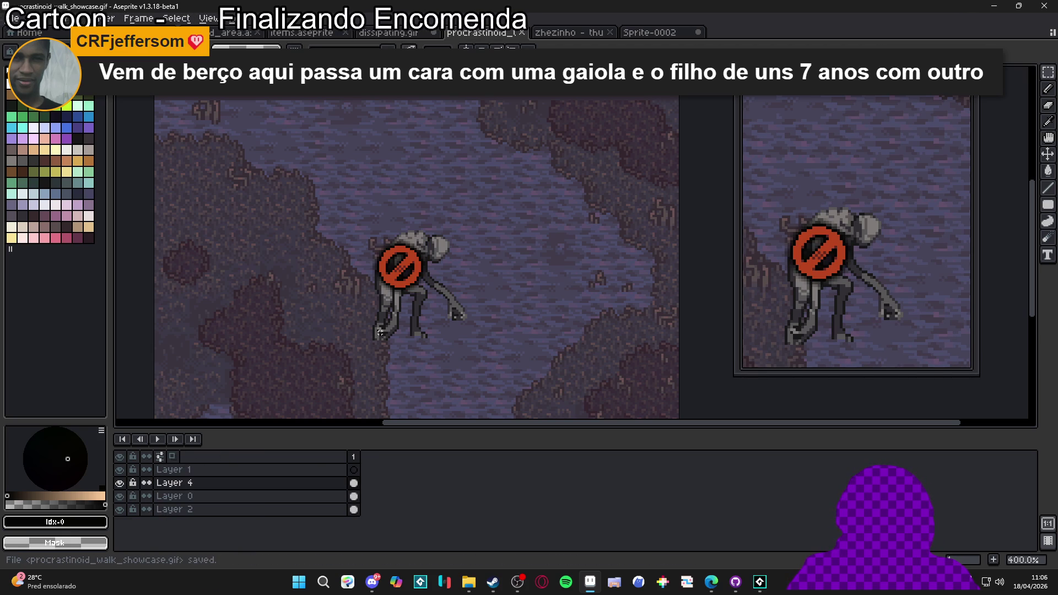
pyautogui.scroll(1, 395, 312)
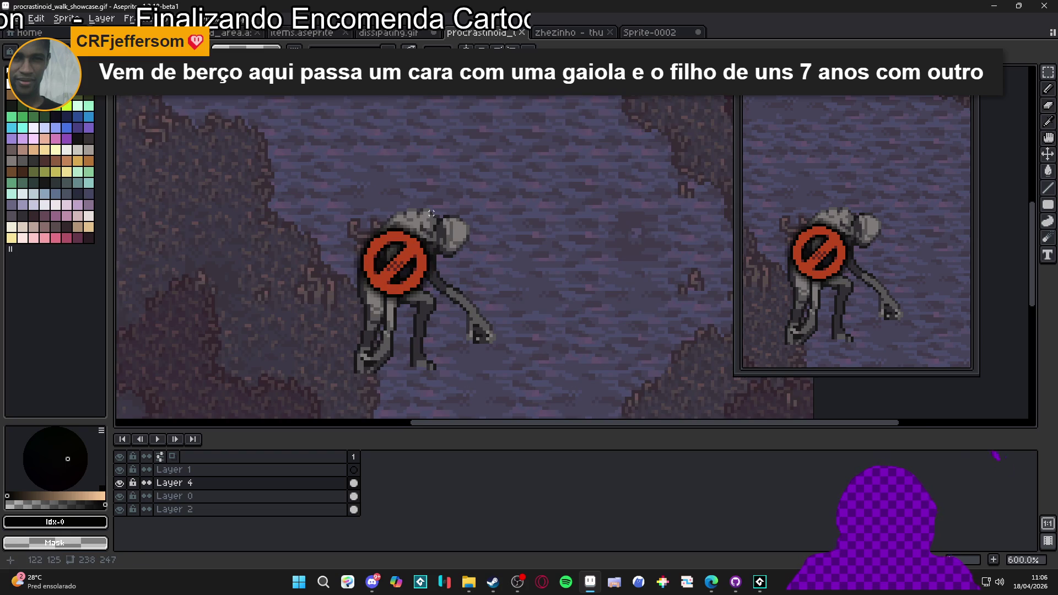
# Step: Draw a selection box around the no-entry sign
pyautogui.moveTo(457, 185); pyautogui.dragTo(340, 321)
pyautogui.hotkey('ctrl', 'd')
pyautogui.press('u')
pyautogui.moveTo(478, 166); pyautogui.dragTo(299, 333)
pyautogui.hotkey('ctrl', 'z')
pyautogui.moveTo(501, 168)
pyautogui.mouseDown()
pyautogui.moveTo(319, 345)
pyautogui.moveTo(308, 342)
pyautogui.mouseUp()
# Step: Cut the sign out of the scene and start a new 71×64 sprite
pyautogui.scroll(-3, 352, 323)
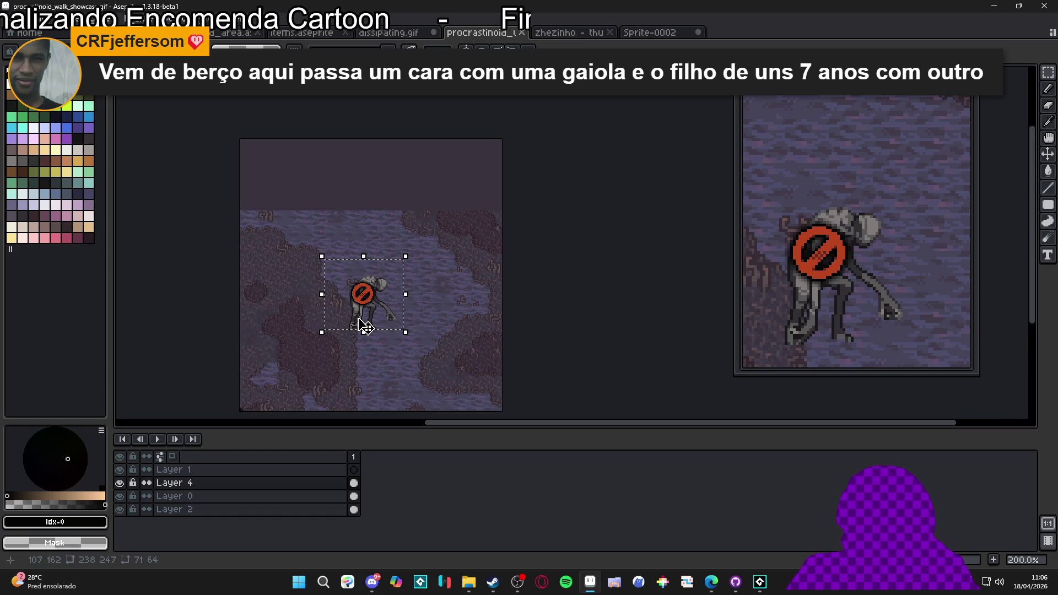
pyautogui.press('Delete')
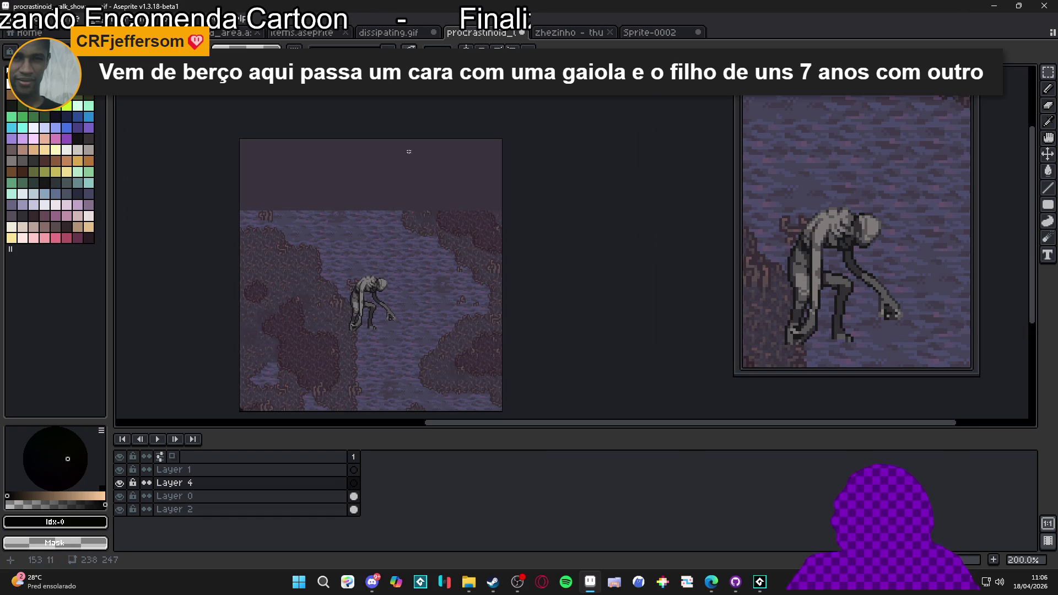
pyautogui.click(14, 19)
pyautogui.click(24, 31)
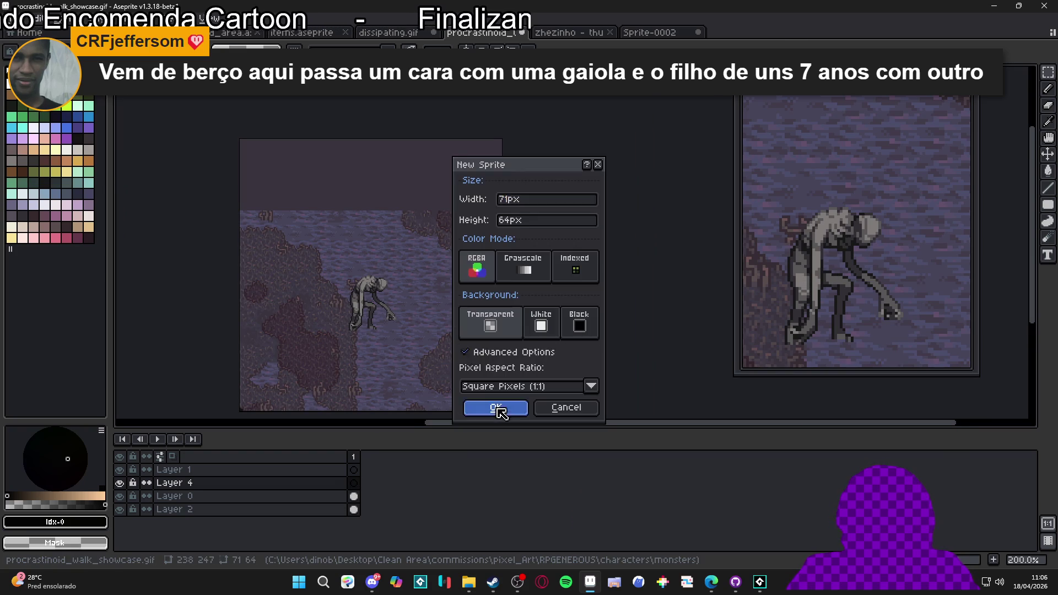
# Step: Create the 71×64 sprite, paste the sign in, and trim the canvas to 25×25
pyautogui.click(495, 408)
pyautogui.hotkey('ctrl', 'v')
pyautogui.scroll(3, 572, 243)
pyautogui.press('Return')
pyautogui.scroll(1, 518, 229)
pyautogui.click(62, 20)
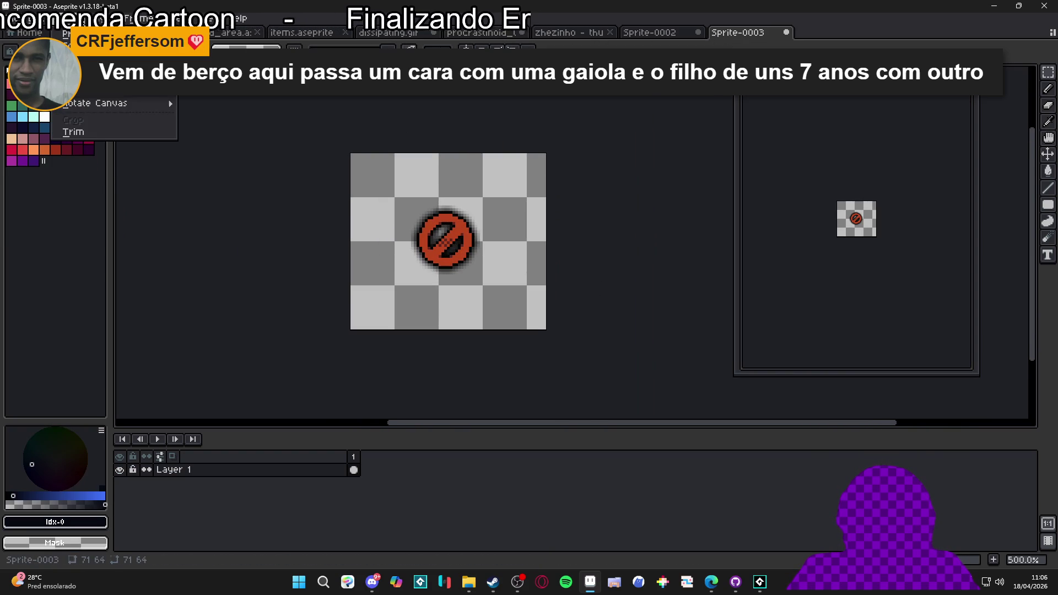
pyautogui.click(124, 133)
pyautogui.moveTo(626, 272); pyautogui.dragTo(484, 260)
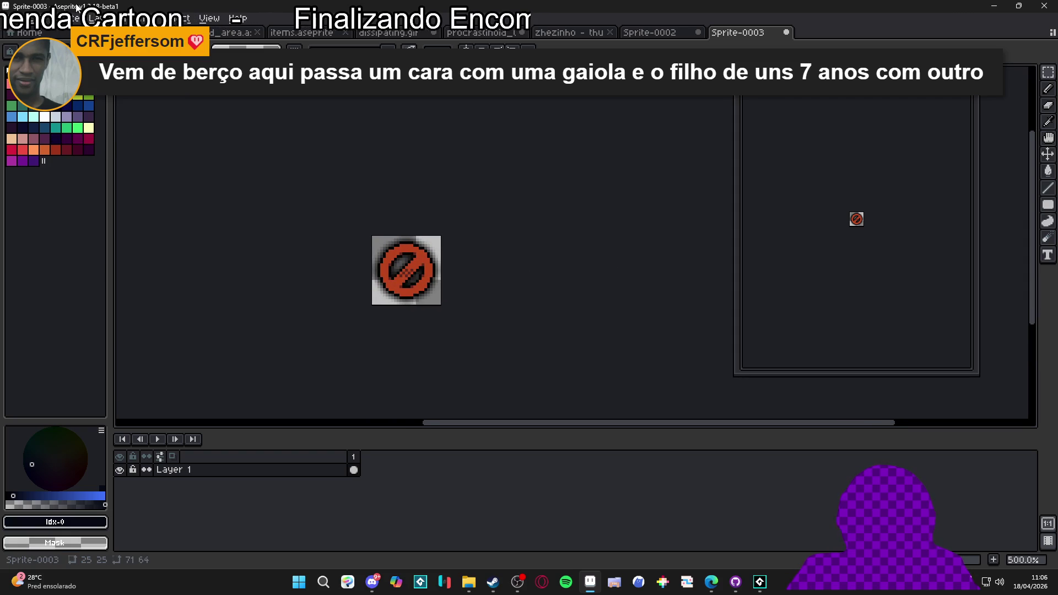
# Step: Start Save As for Sprite-0003 and open the file type list
pyautogui.click(13, 18)
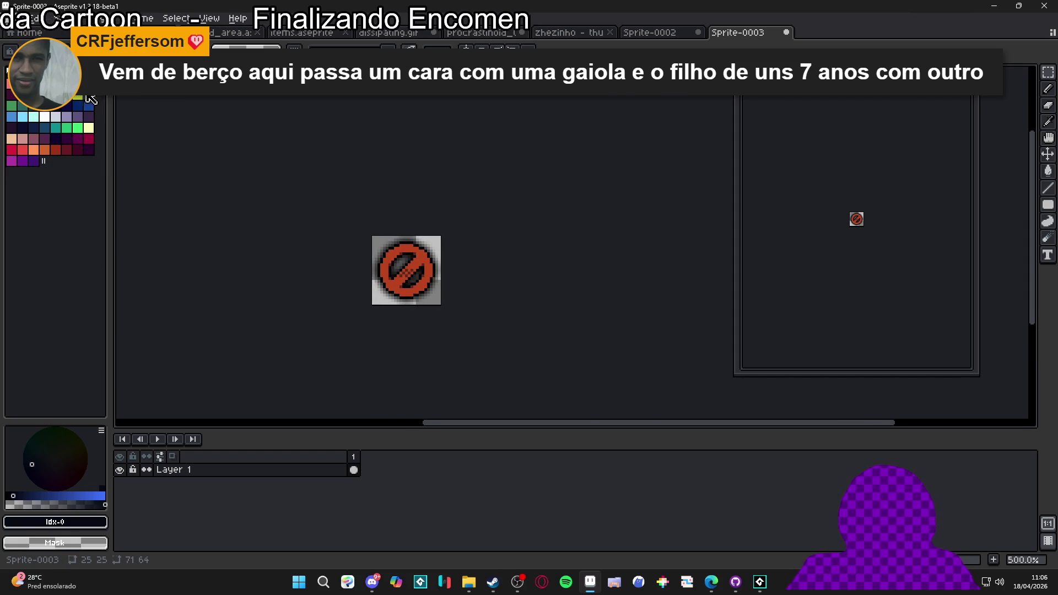
pyautogui.click(88, 101)
pyautogui.click(683, 424)
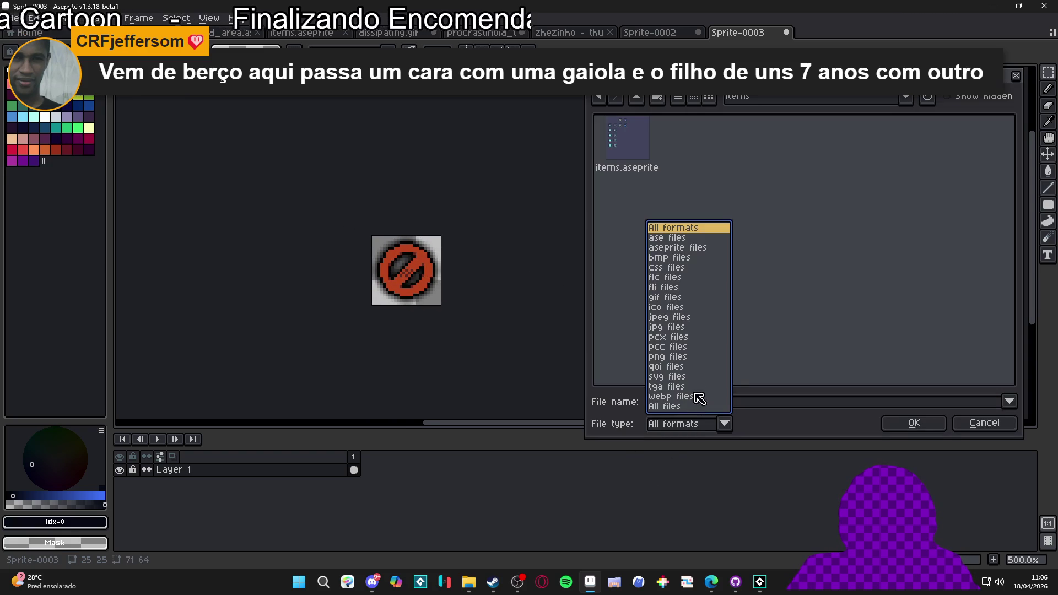
# Step: Choose PNG format, navigate into interface/battle, then switch to the stream chat window
pyautogui.click(680, 357)
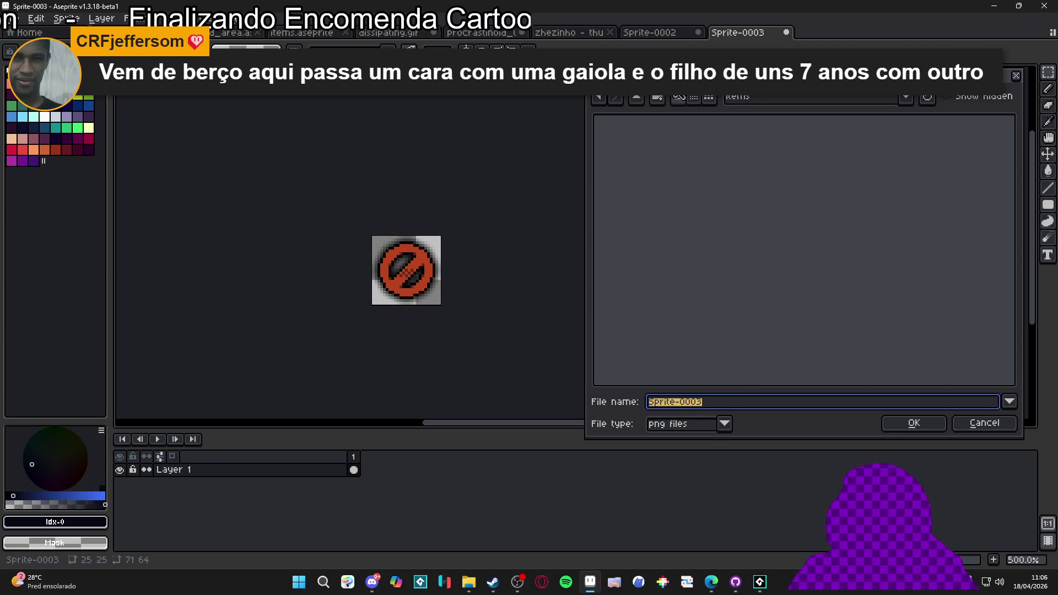
pyautogui.click(642, 97)
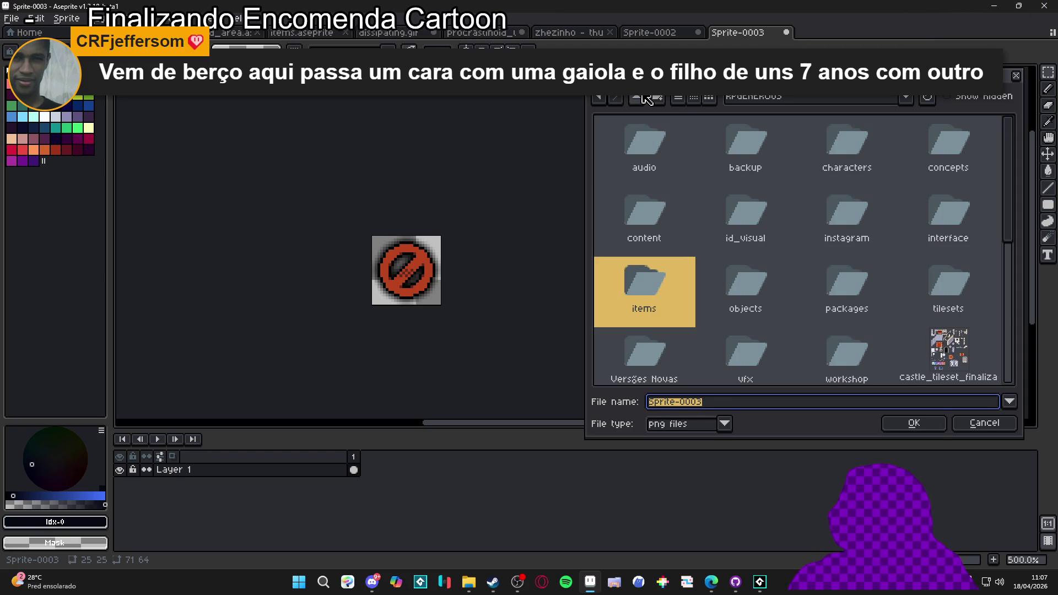
pyautogui.click(642, 151)
pyautogui.scroll(-1, 821, 255)
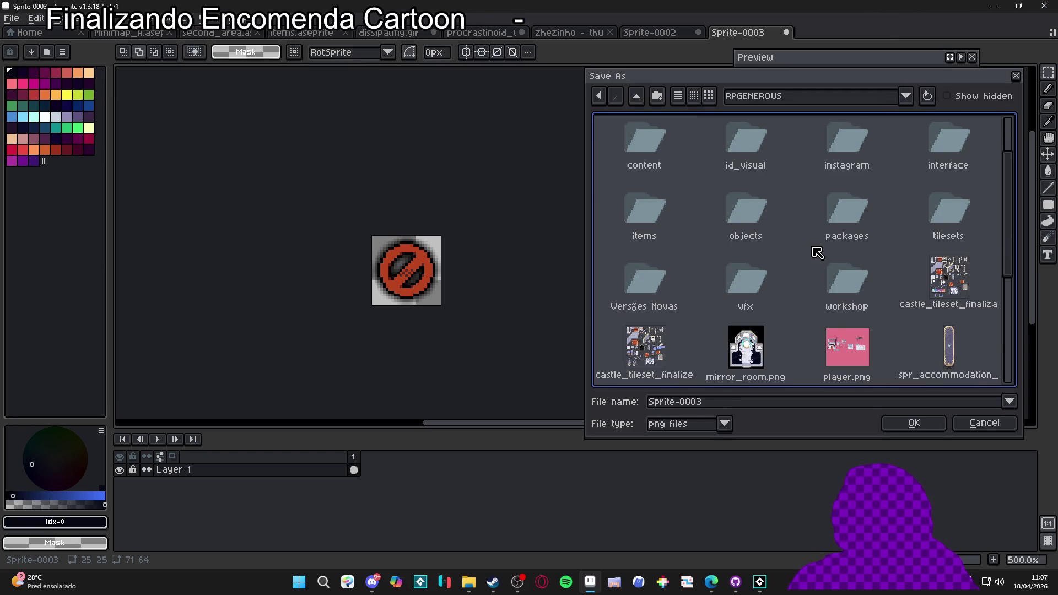
pyautogui.scroll(1, 677, 262)
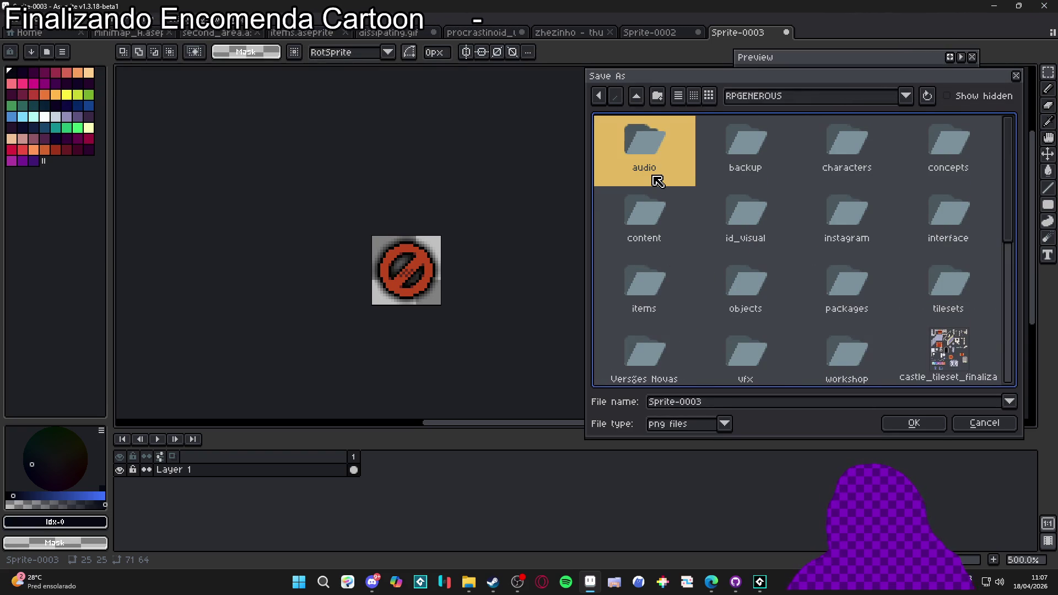
pyautogui.write('int')
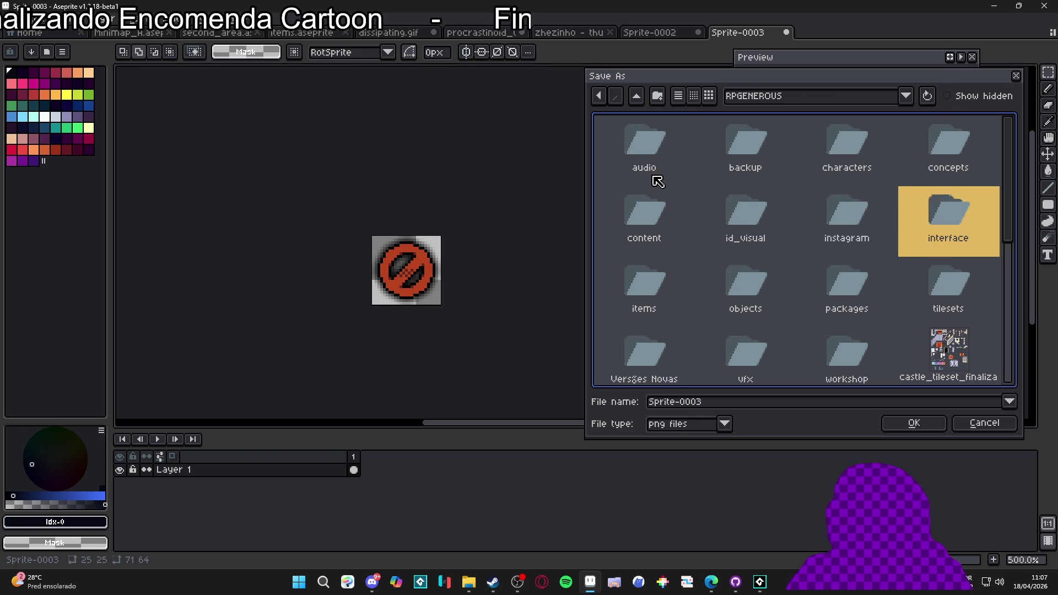
pyautogui.press('Return')
pyautogui.press('Return')
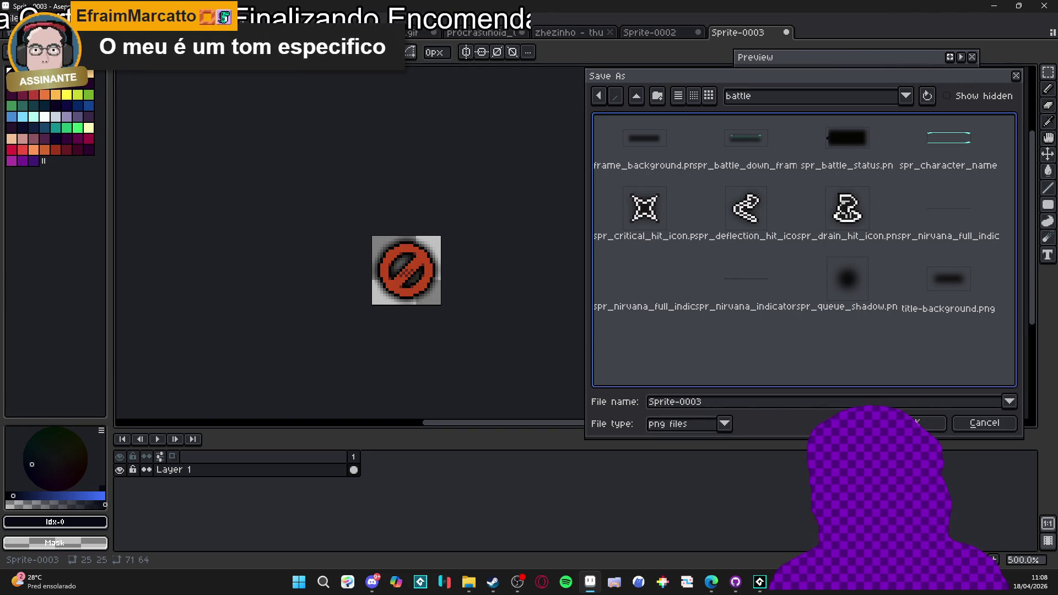
pyautogui.hotkey('alt', 'Tab')
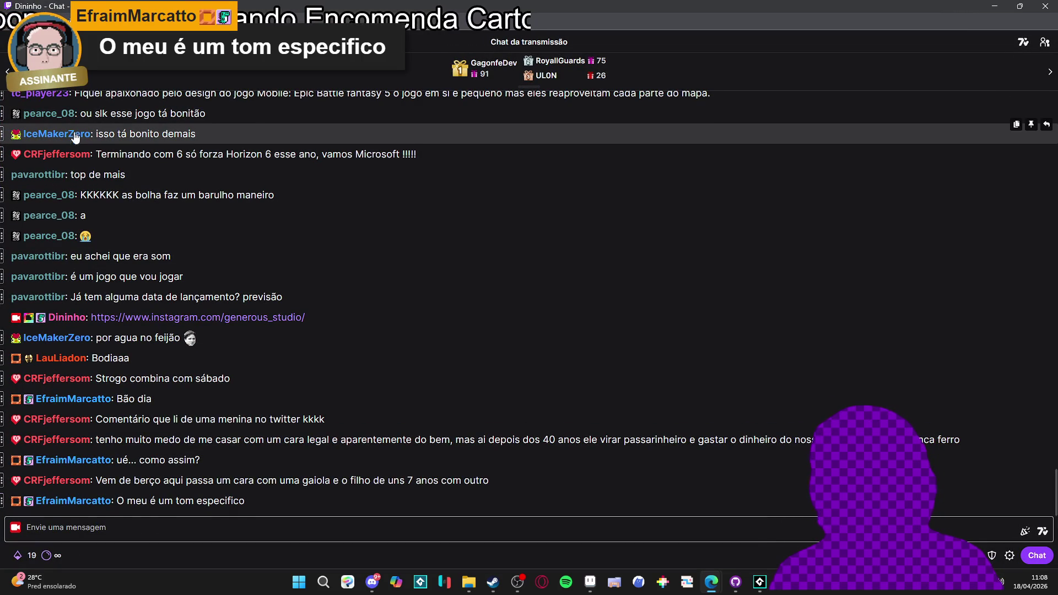
# Step: Snip a region of the chat messages, restore the chat window, and return to Aseprite
pyautogui.press('super+shift+s')
pyautogui.moveTo(9, 121)
pyautogui.mouseDown()
pyautogui.moveTo(131, 261)
pyautogui.moveTo(180, 473)
pyautogui.moveTo(162, 513)
pyautogui.mouseUp()
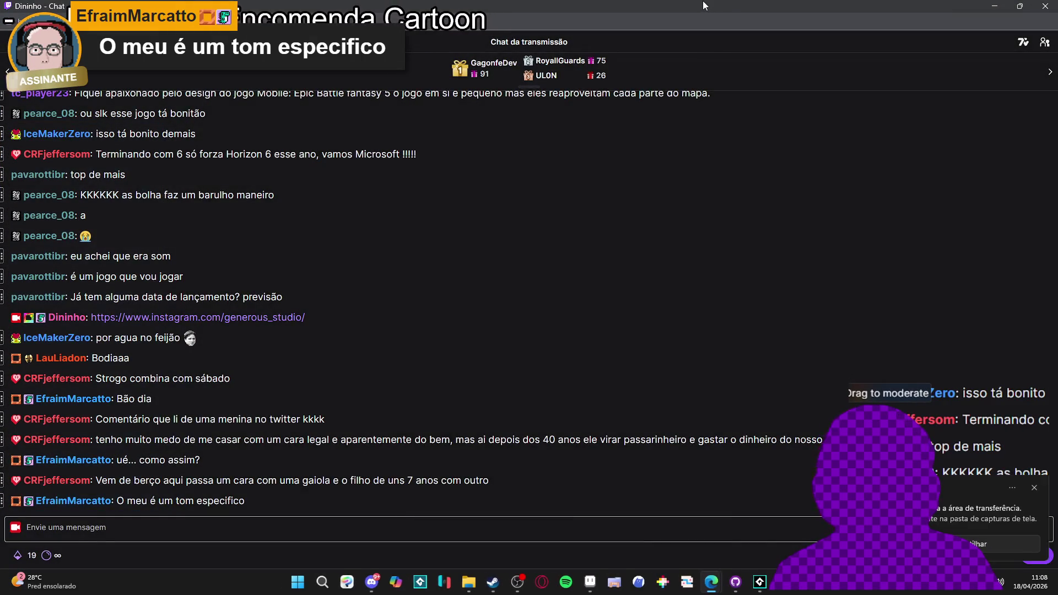
pyautogui.doubleClick(703, 5)
pyautogui.hotkey('alt', 'Tab')
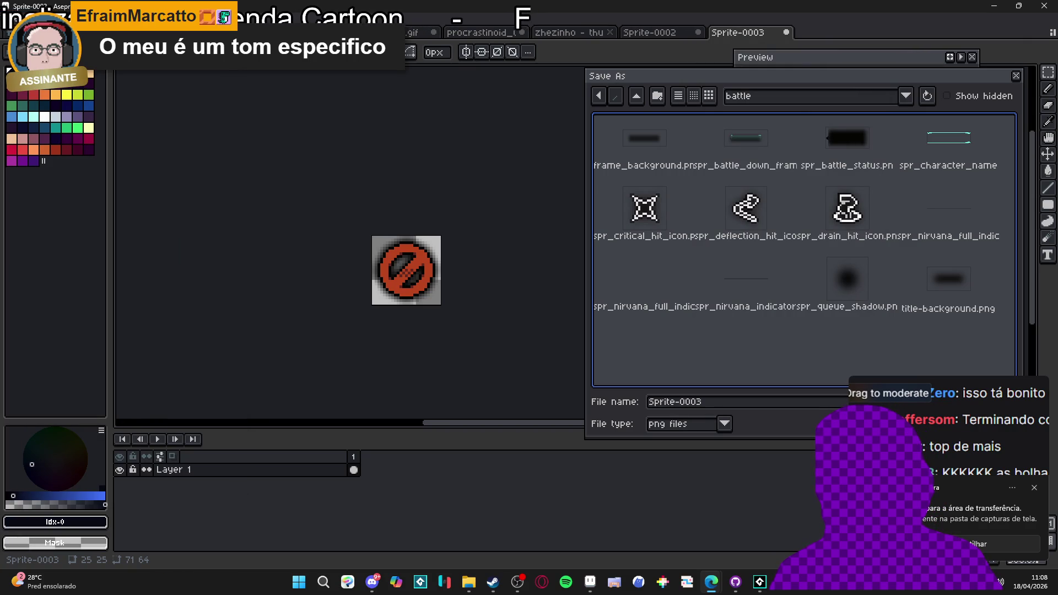
# Step: Name the file spr_bat_icon_turn_deny and save it as PNG in battle
pyautogui.click(413, 217)
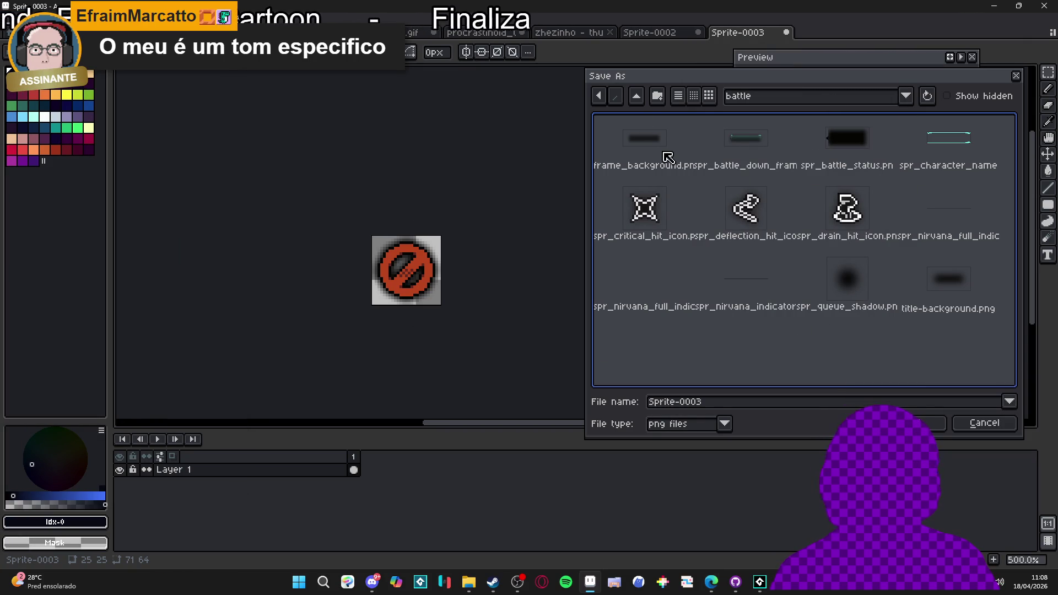
pyautogui.click(713, 402)
pyautogui.write('spr_turn_den')
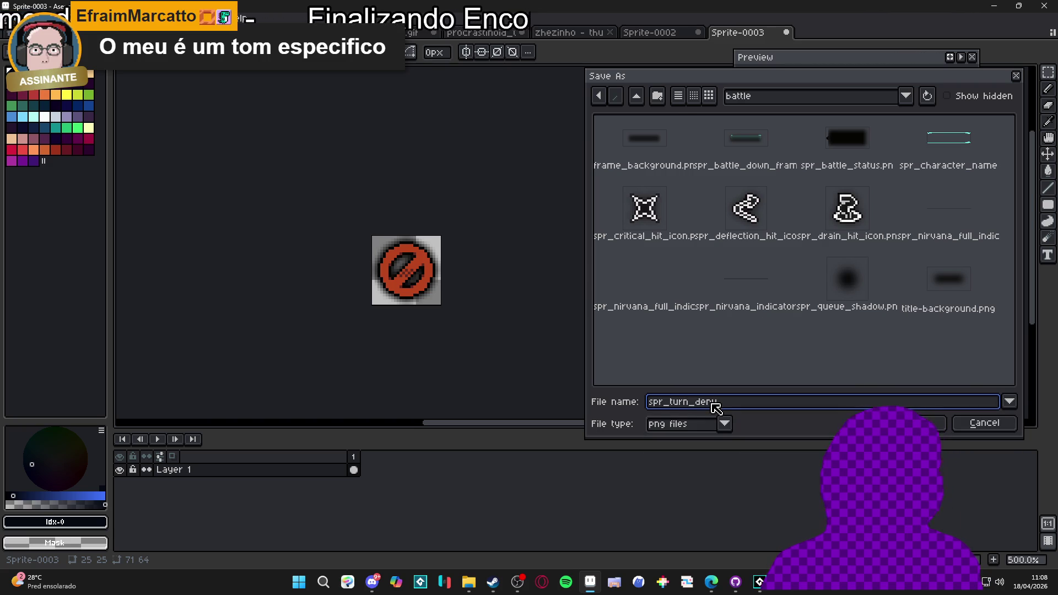
pyautogui.press('Tab')
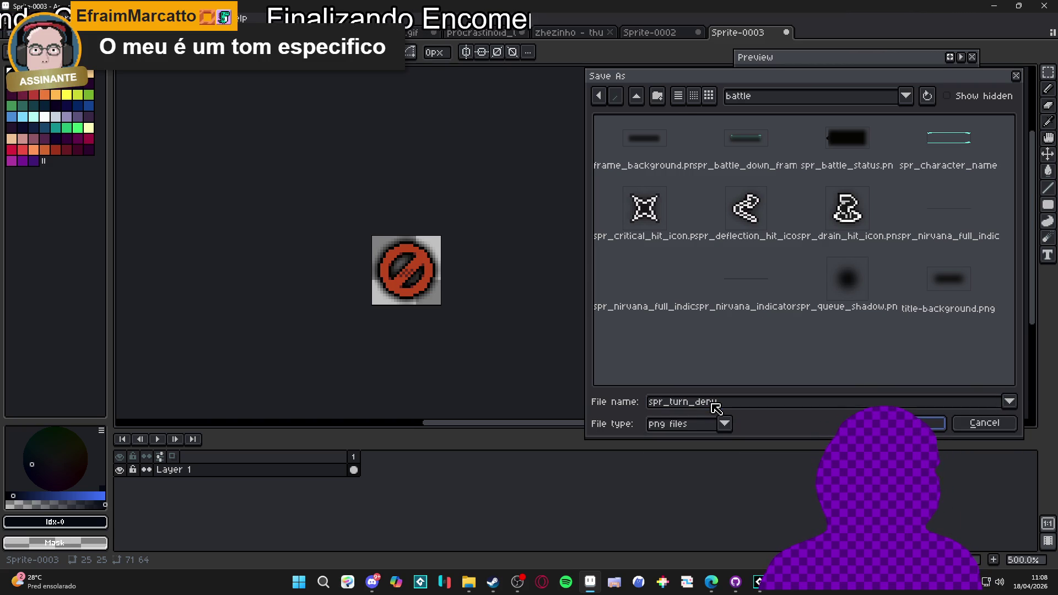
pyautogui.click(714, 405)
pyautogui.write('spr_bat_icon')
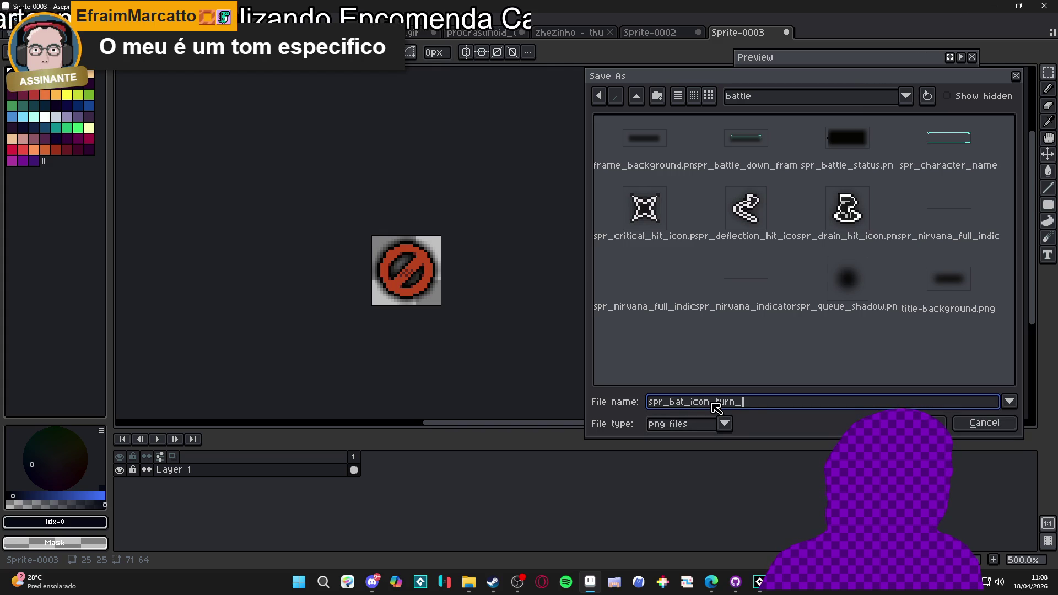
pyautogui.write('deny')
pyautogui.press('Return')
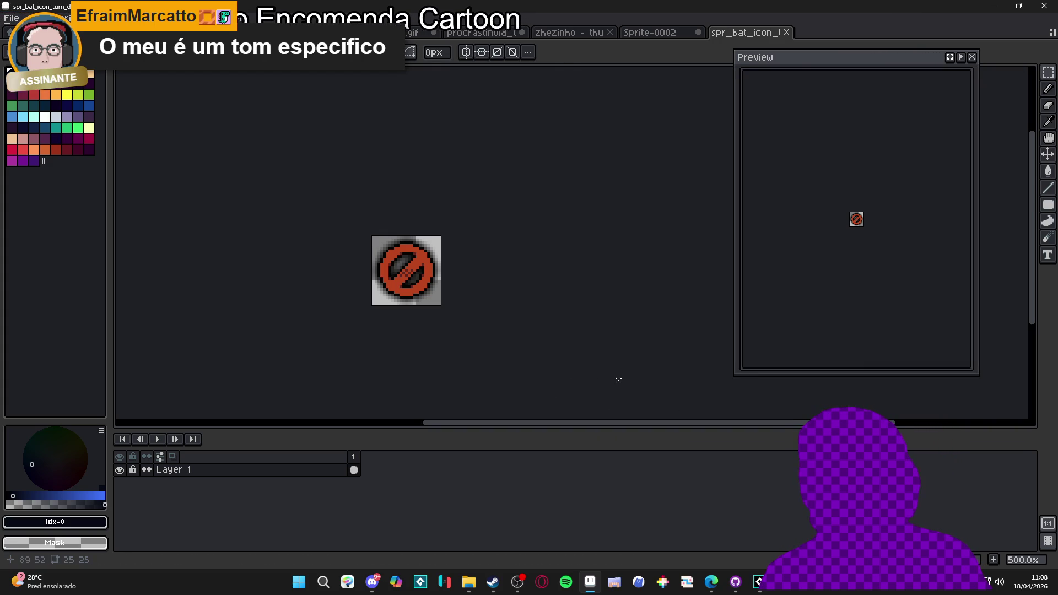
# Step: Create a new blank sprite and paste the chat screenshot onto its canvas
pyautogui.click(11, 17)
pyautogui.click(22, 69)
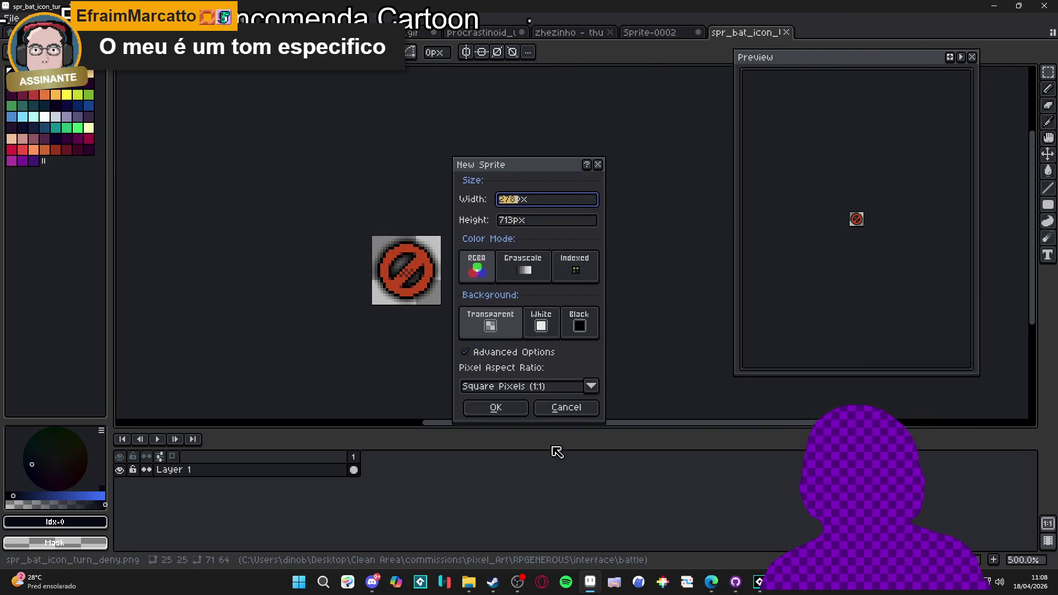
pyautogui.click(495, 413)
pyautogui.hotkey('ctrl', 'v')
pyautogui.scroll(5, 541, 258)
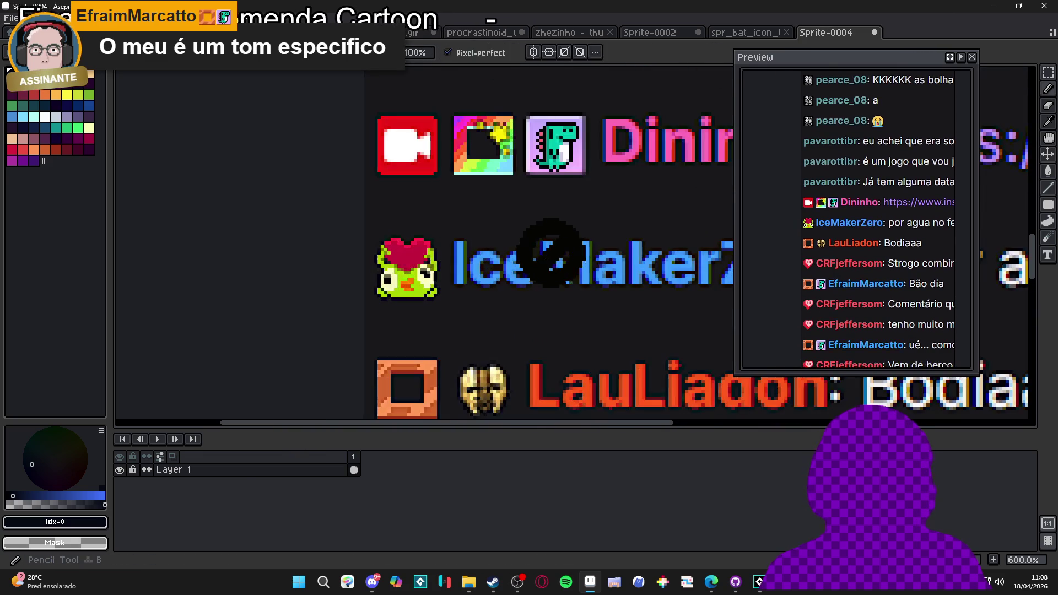
pyautogui.scroll(8, 540, 258)
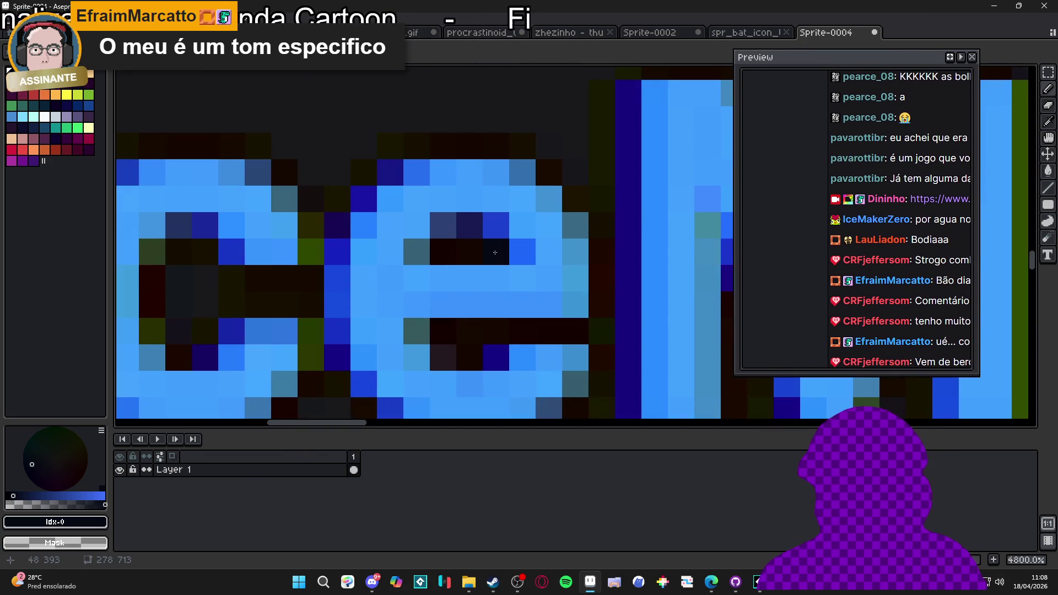
# Step: Sample the chat username's blue and check its exact colour values
pyautogui.keyDown('alt'); pyautogui.click(461, 279); pyautogui.keyUp('alt')
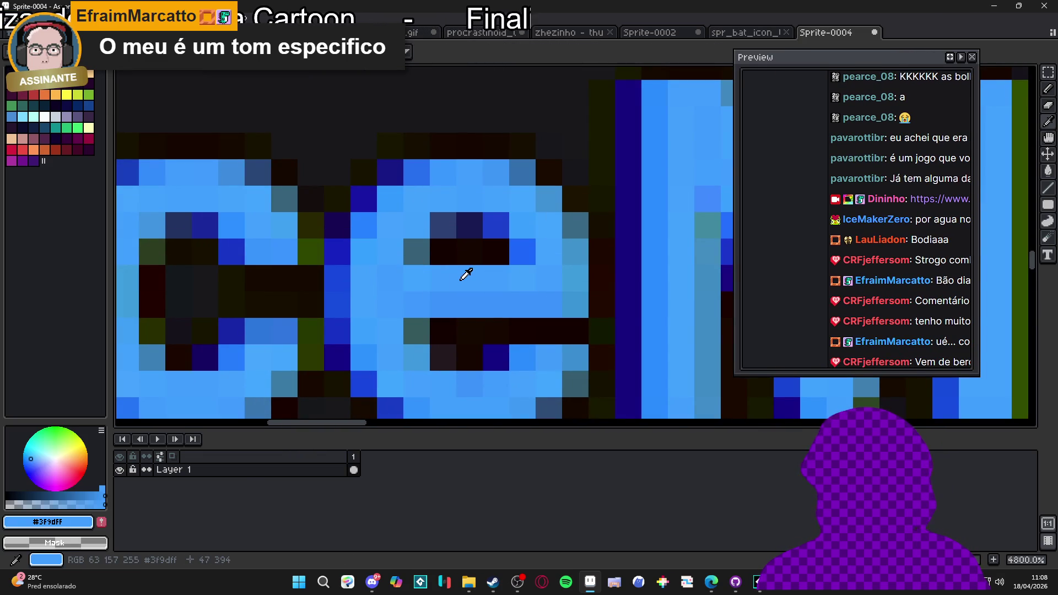
pyautogui.click(48, 523)
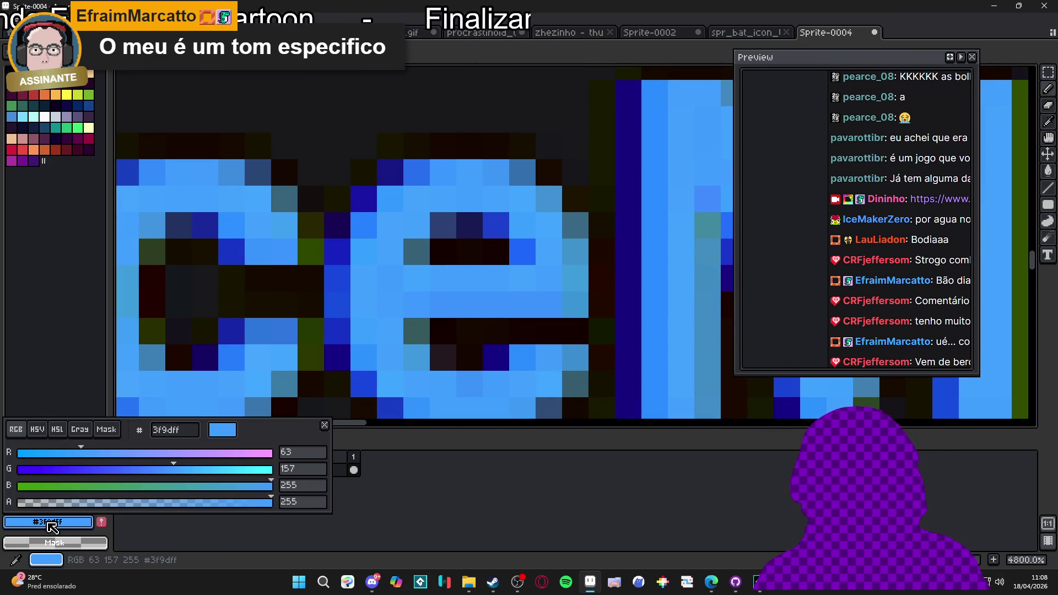
pyautogui.click(52, 527)
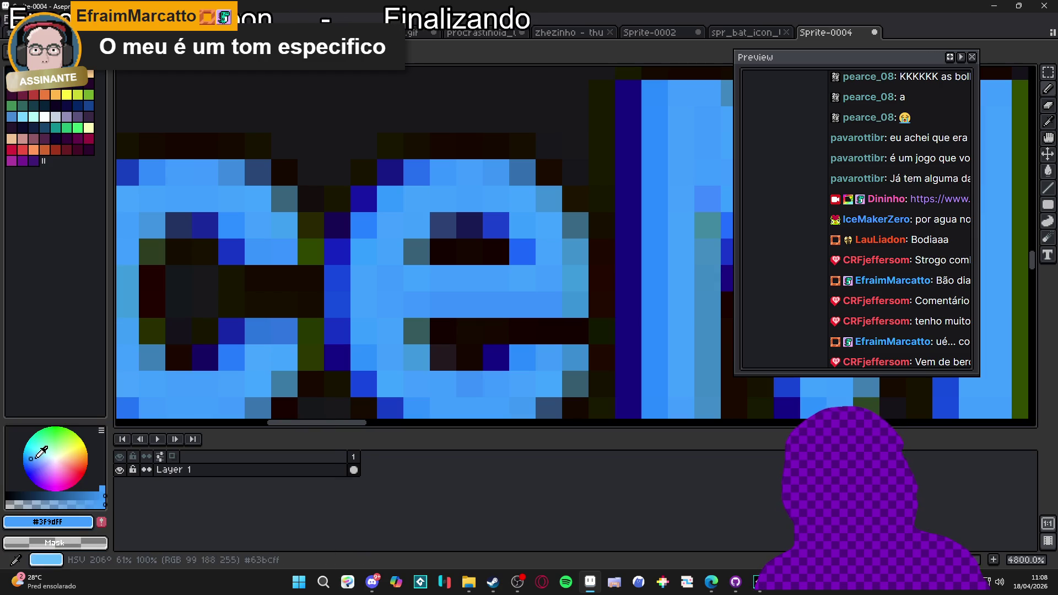
pyautogui.scroll(-6, 497, 251)
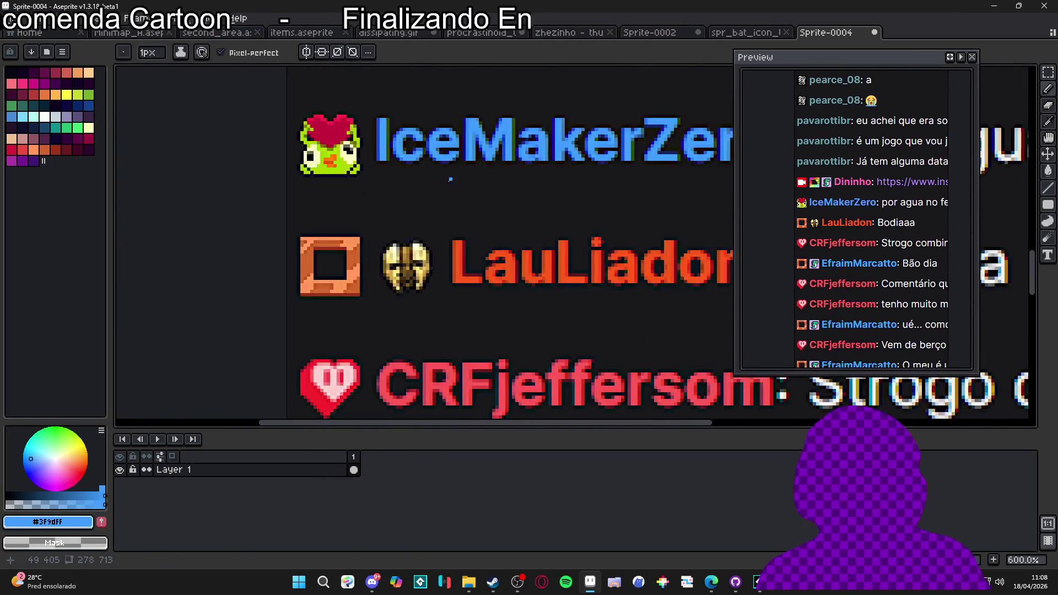
pyautogui.scroll(-1, 497, 250)
pyautogui.scroll(2, 483, 348)
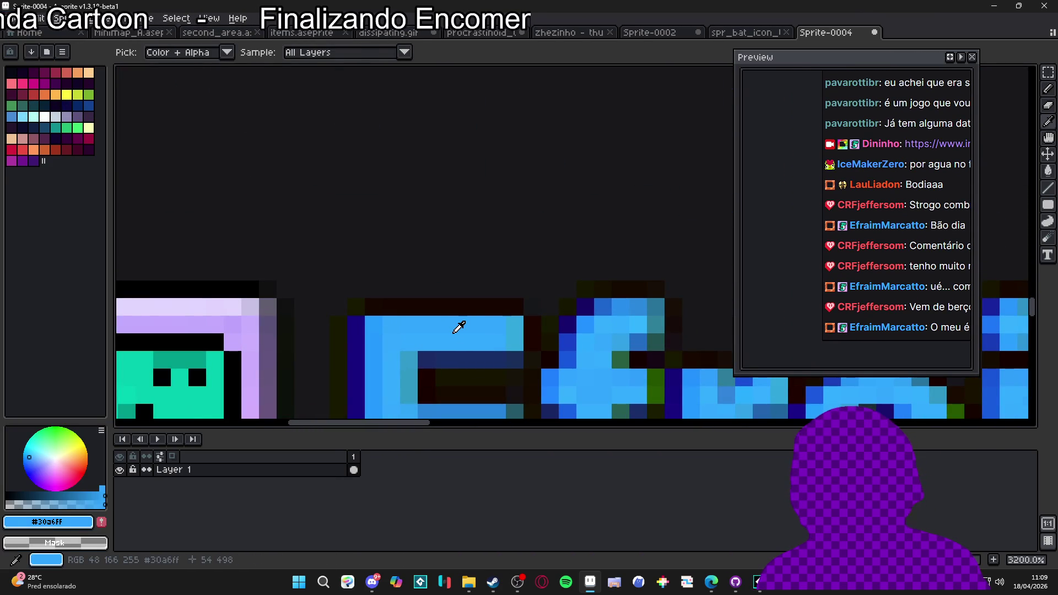
pyautogui.scroll(-2, 459, 327)
pyautogui.scroll(1, 435, 330)
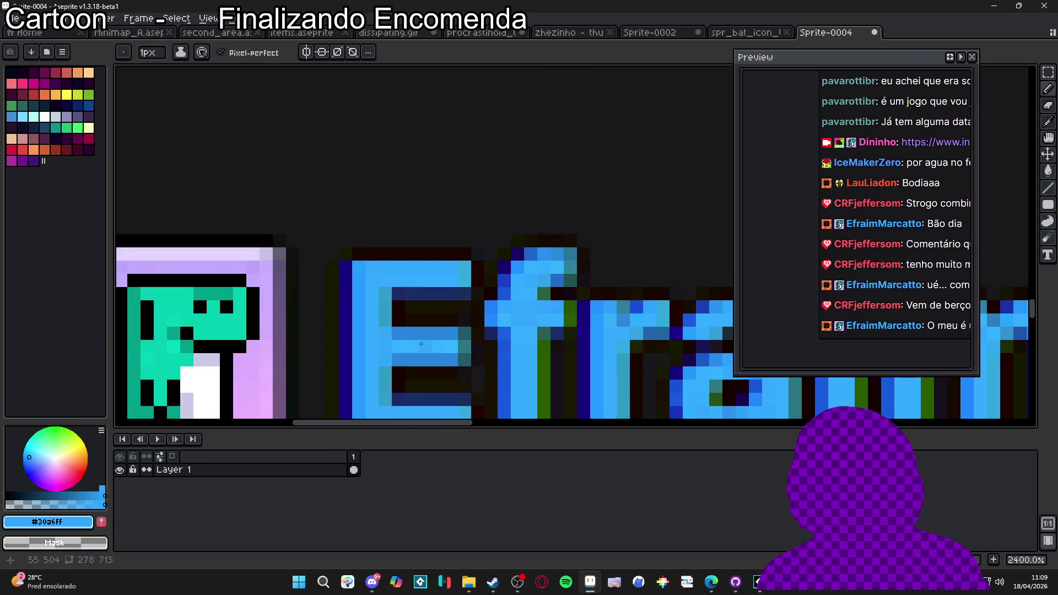
# Step: Sample several lighter and darker blue shades from the username lettering
pyautogui.click(431, 332)
pyautogui.click(418, 344)
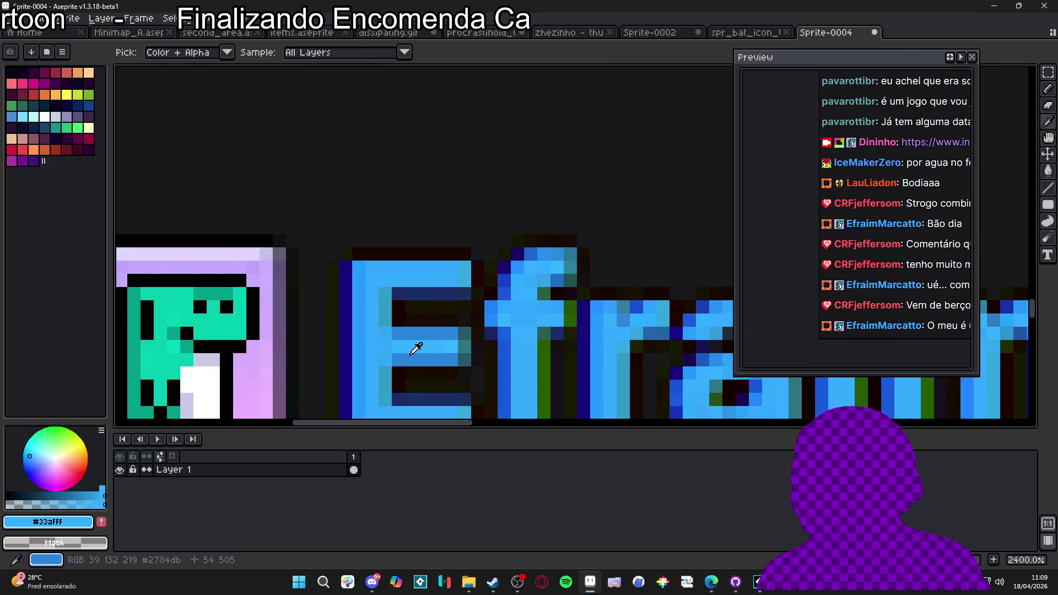
pyautogui.click(364, 342)
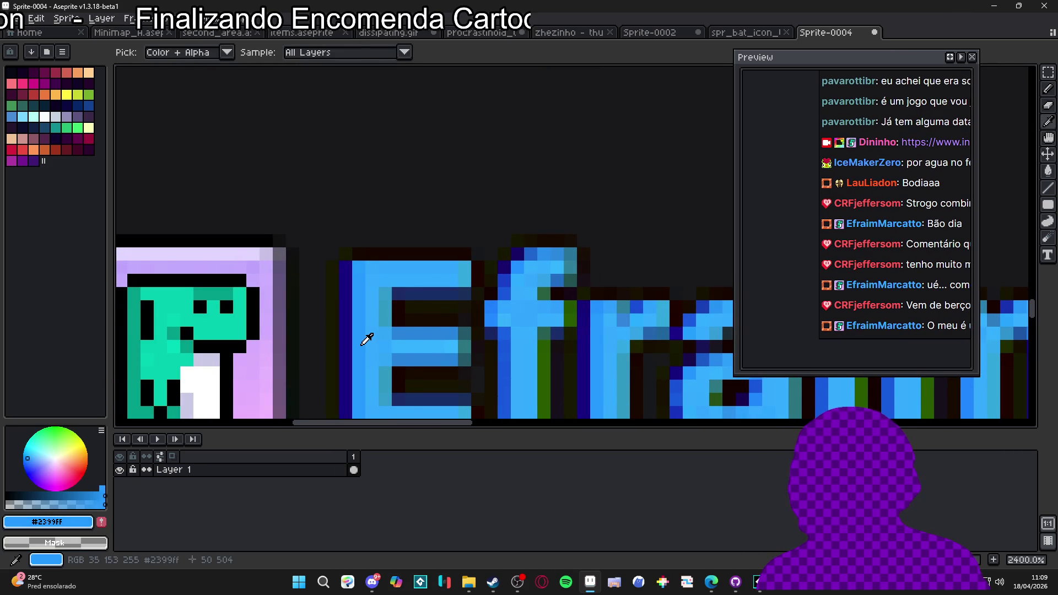
pyautogui.click(397, 338)
pyautogui.scroll(-6, 477, 331)
pyautogui.scroll(-1, 478, 330)
pyautogui.scroll(2, 449, 176)
pyautogui.scroll(1, 461, 156)
pyautogui.scroll(-2, 470, 248)
pyautogui.scroll(3, 463, 309)
pyautogui.scroll(4, 461, 308)
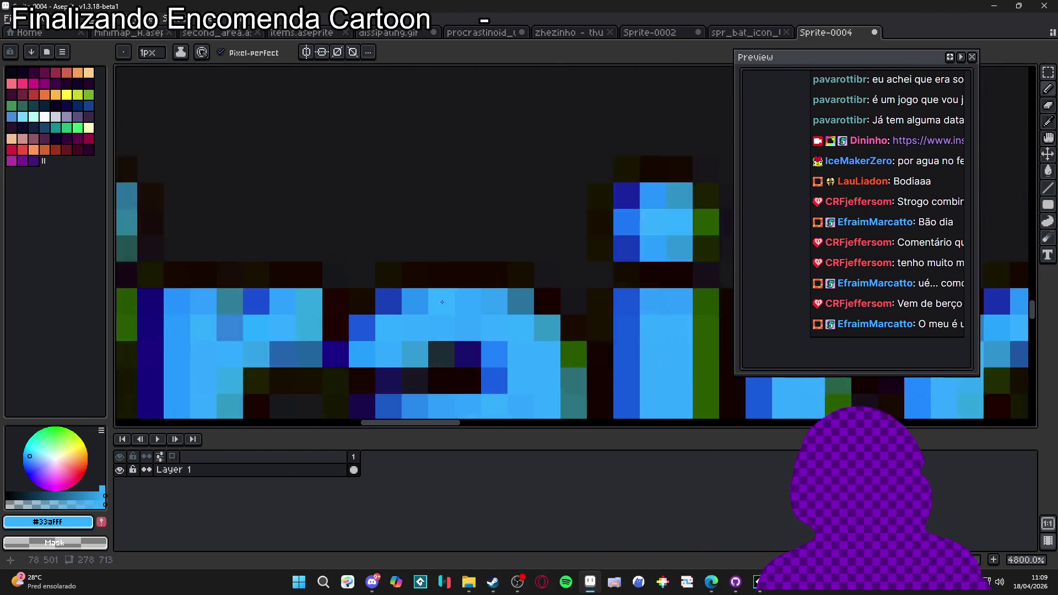
pyautogui.keyDown('alt'); pyautogui.click(472, 290); pyautogui.keyUp('alt')
pyautogui.scroll(-3, 477, 300)
pyautogui.scroll(-2, 478, 185)
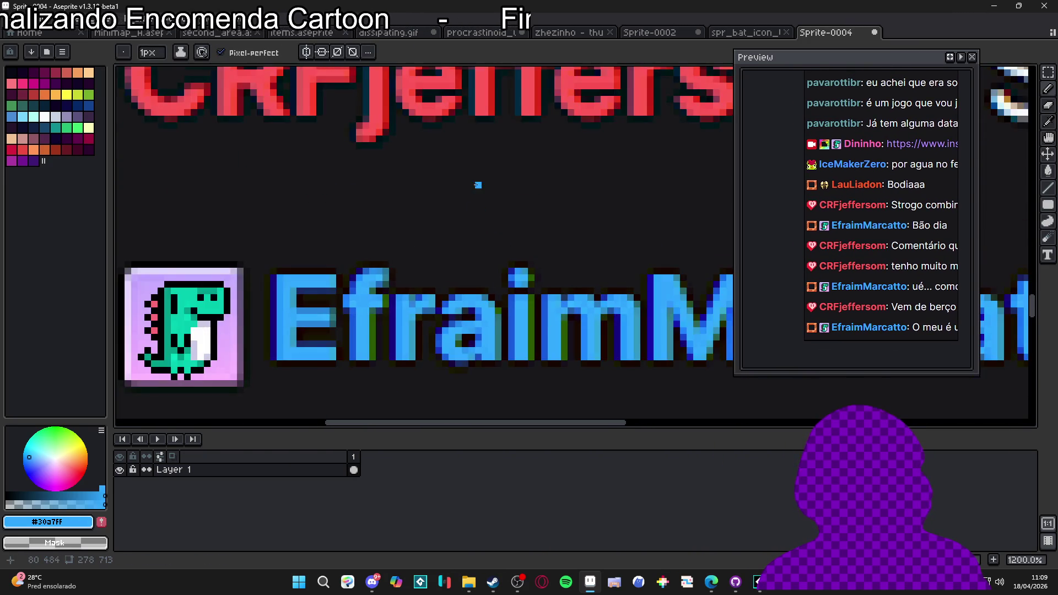
pyautogui.scroll(1, 463, 248)
pyautogui.scroll(-1, 446, 308)
pyautogui.scroll(-2, 437, 347)
pyautogui.scroll(-1, 440, 263)
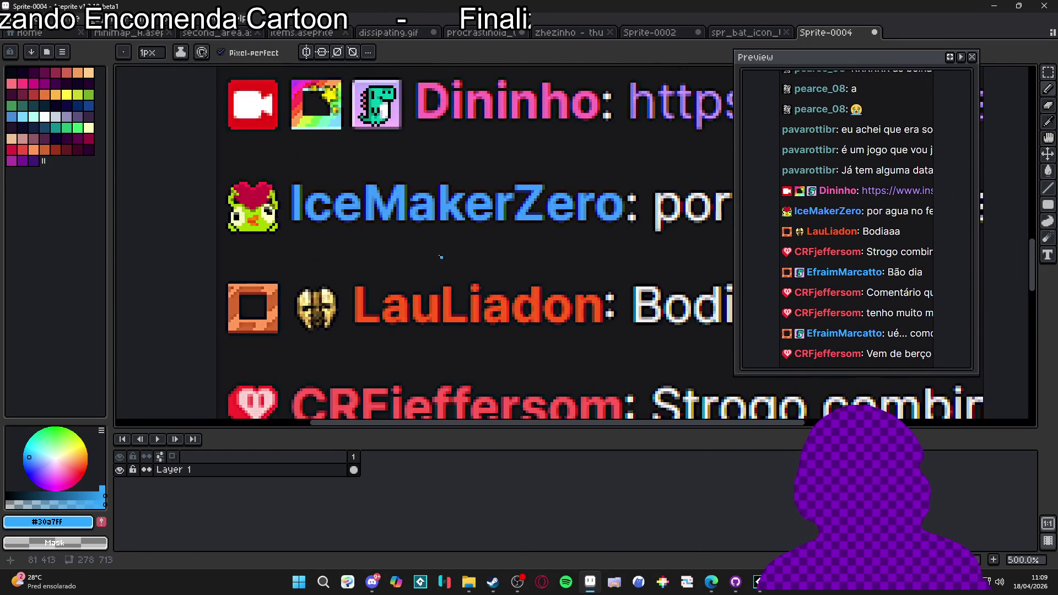
pyautogui.scroll(7, 385, 218)
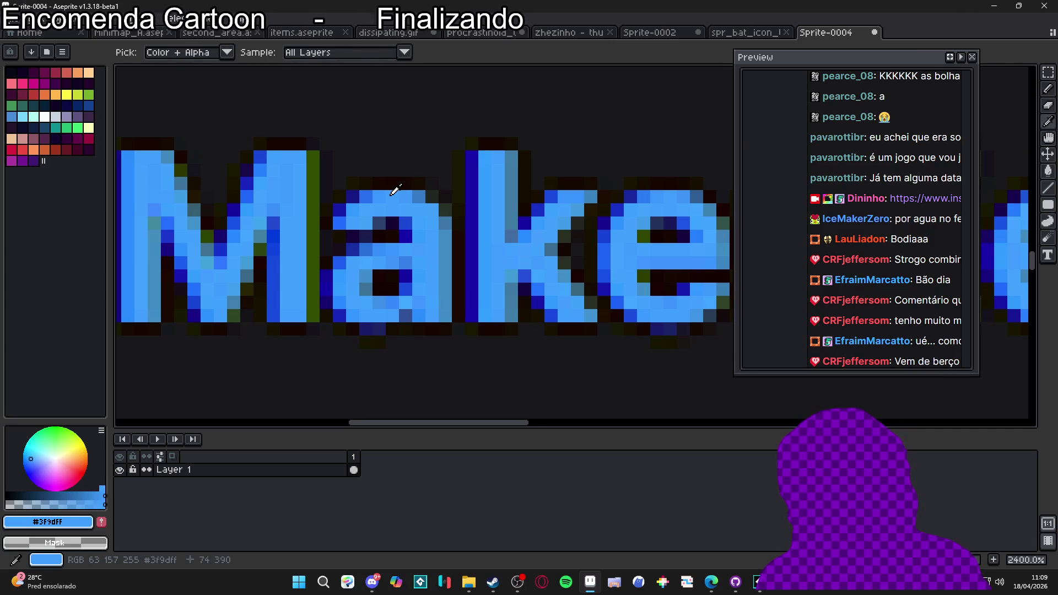
pyautogui.press('alt')
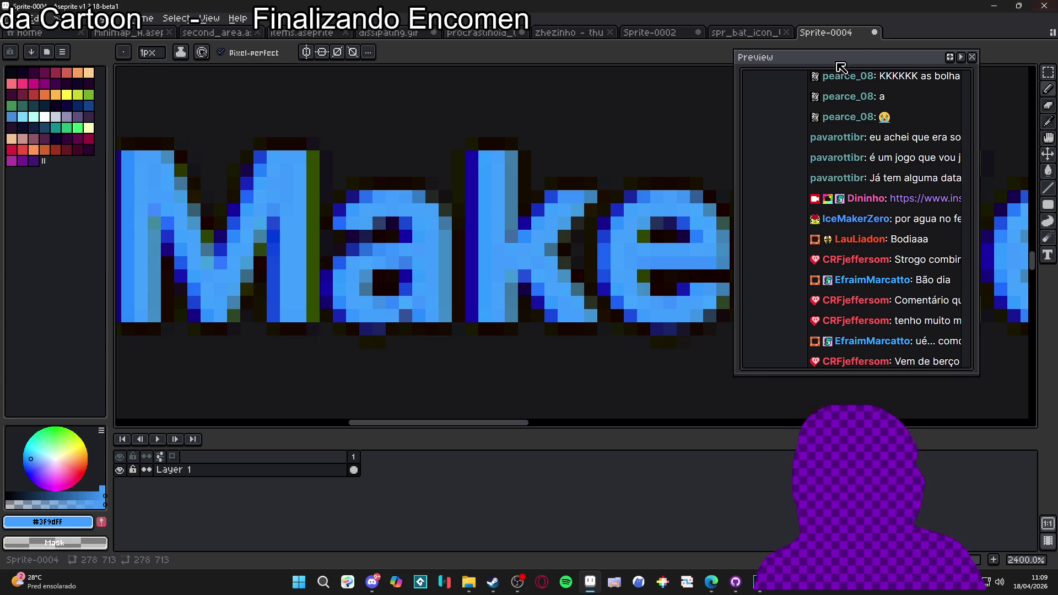
# Step: Close the chat sprite without saving and move Aseprite out of the way
pyautogui.click(874, 32)
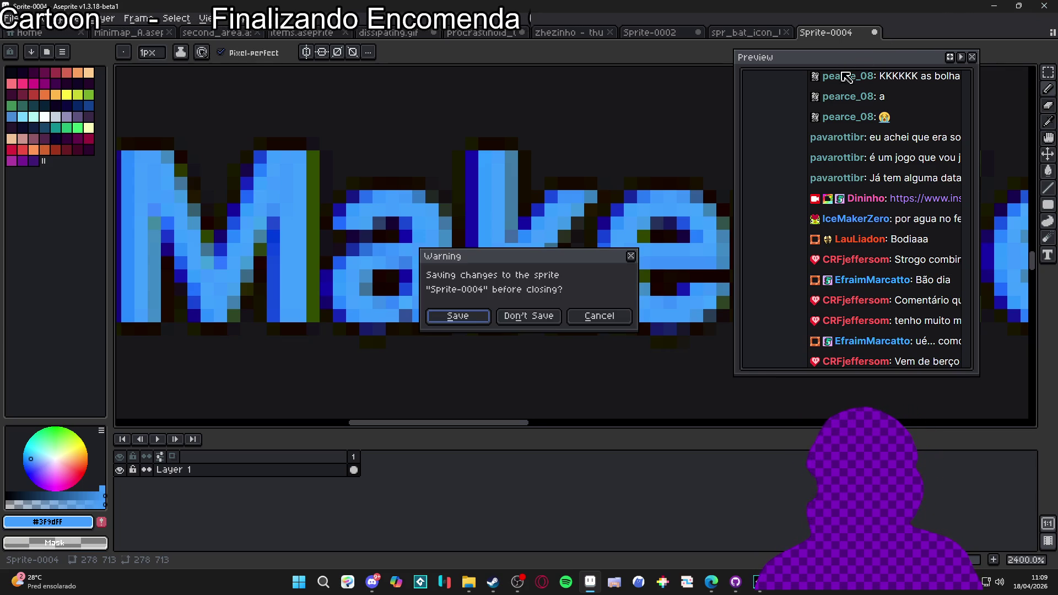
pyautogui.click(539, 323)
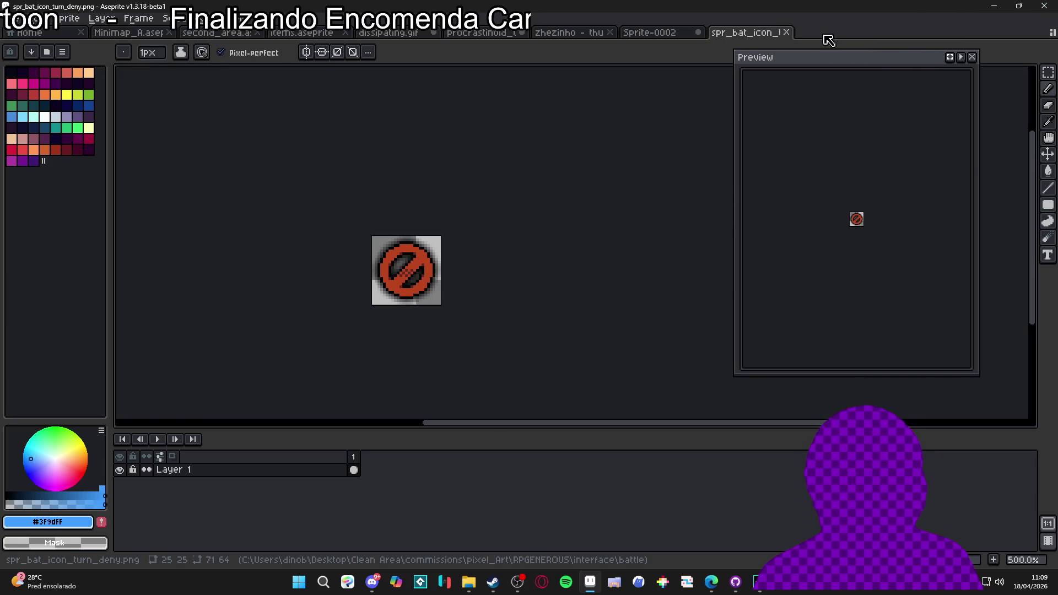
pyautogui.click(994, 6)
# Step: Play and stop the dissipation sequence preview, then inspect spr_dissipation_noise
pyautogui.click(759, 582)
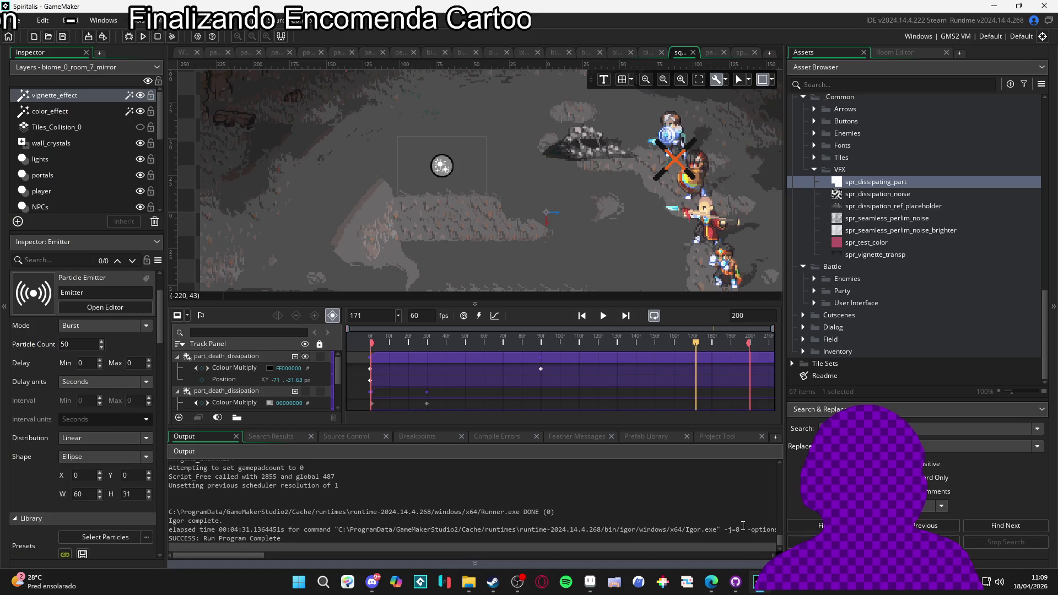
pyautogui.press('space')
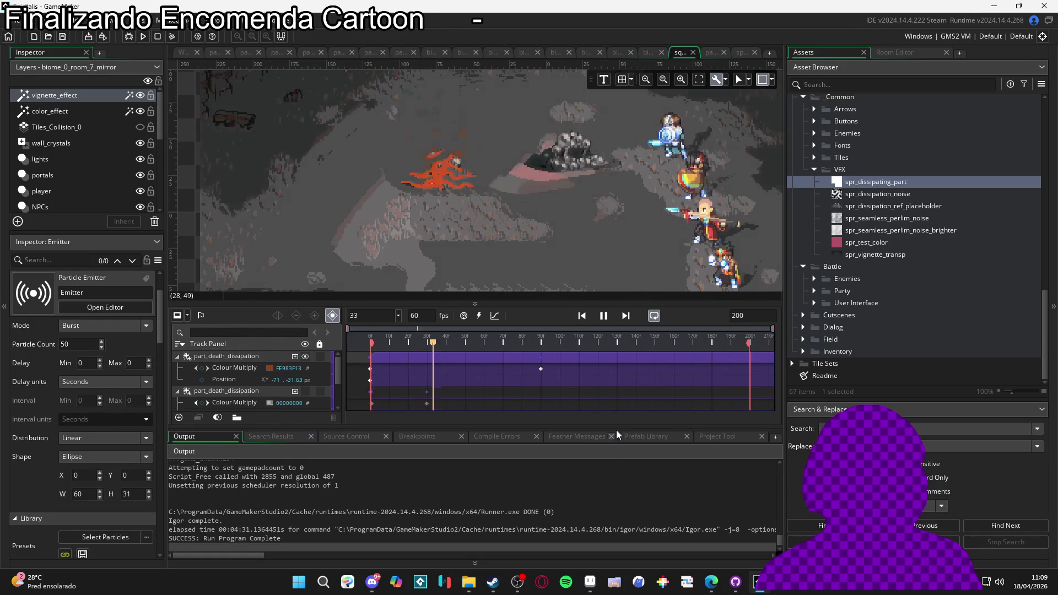
pyautogui.click(603, 315)
pyautogui.click(864, 192)
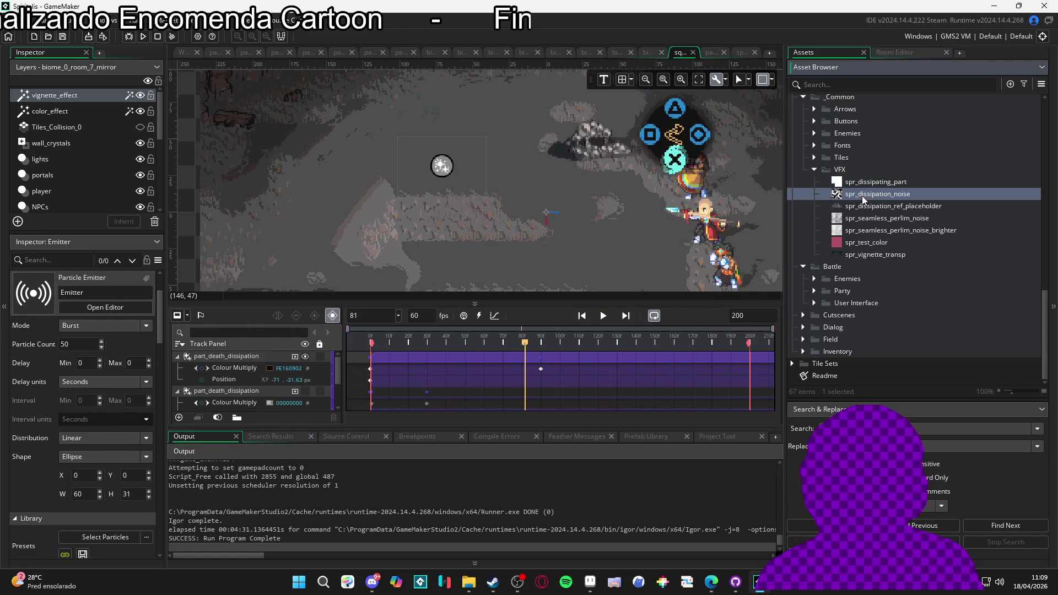
pyautogui.scroll(15, 862, 299)
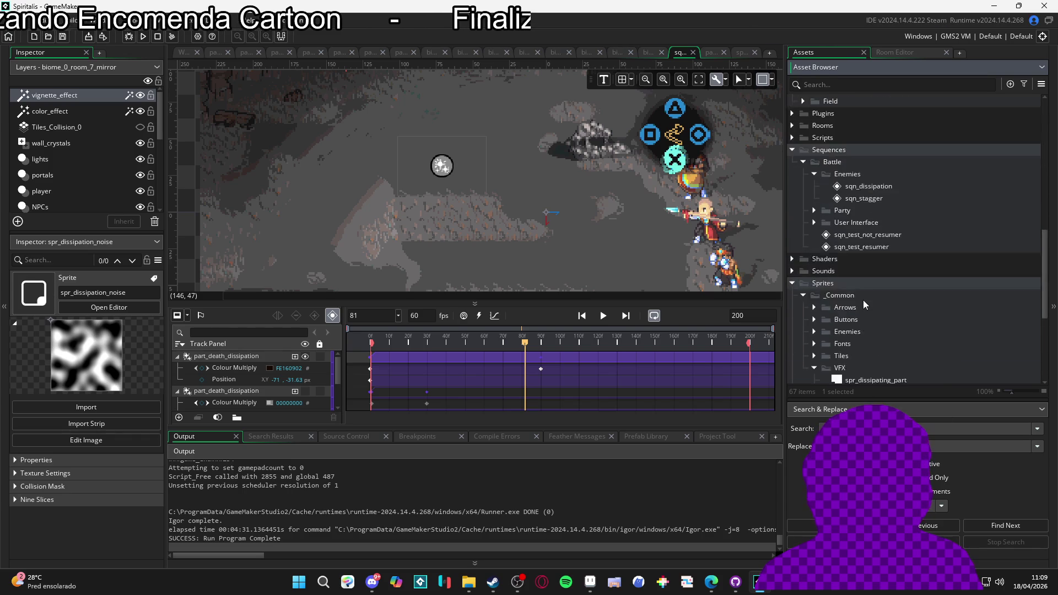
pyautogui.scroll(-15, 864, 300)
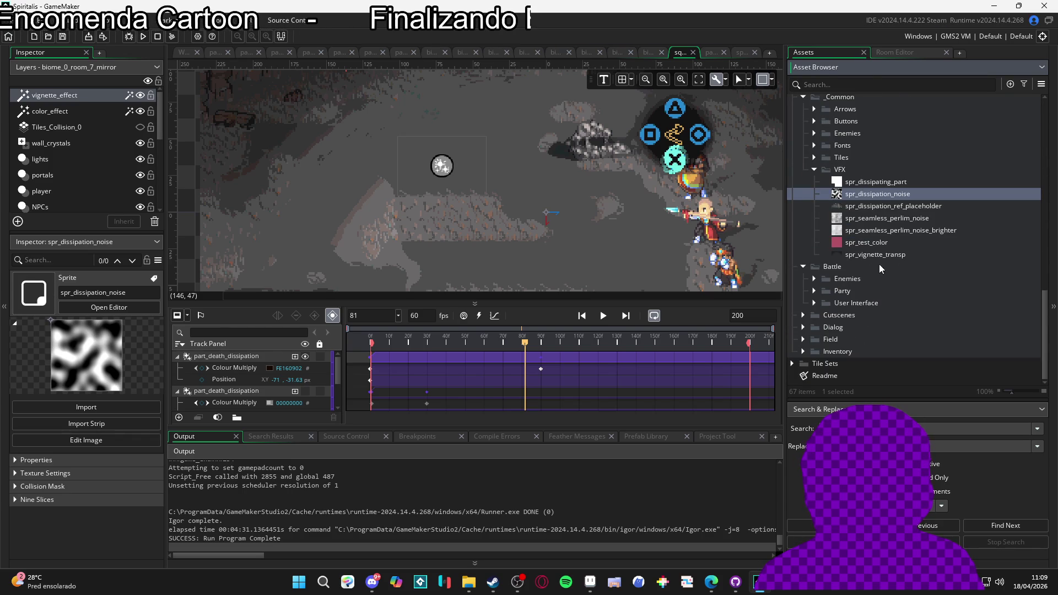
pyautogui.scroll(3, 878, 227)
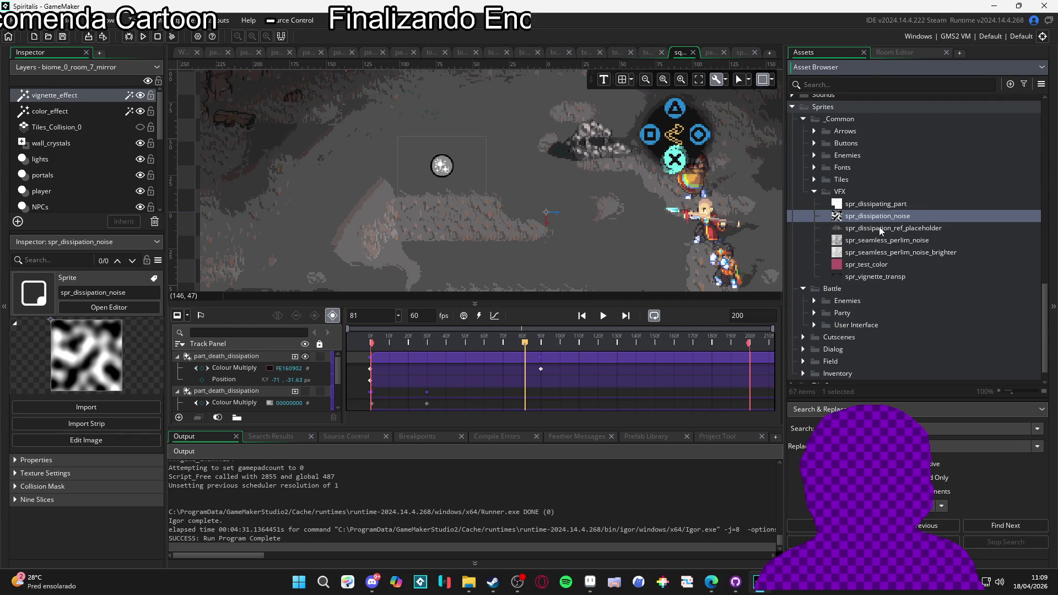
pyautogui.scroll(-2, 827, 226)
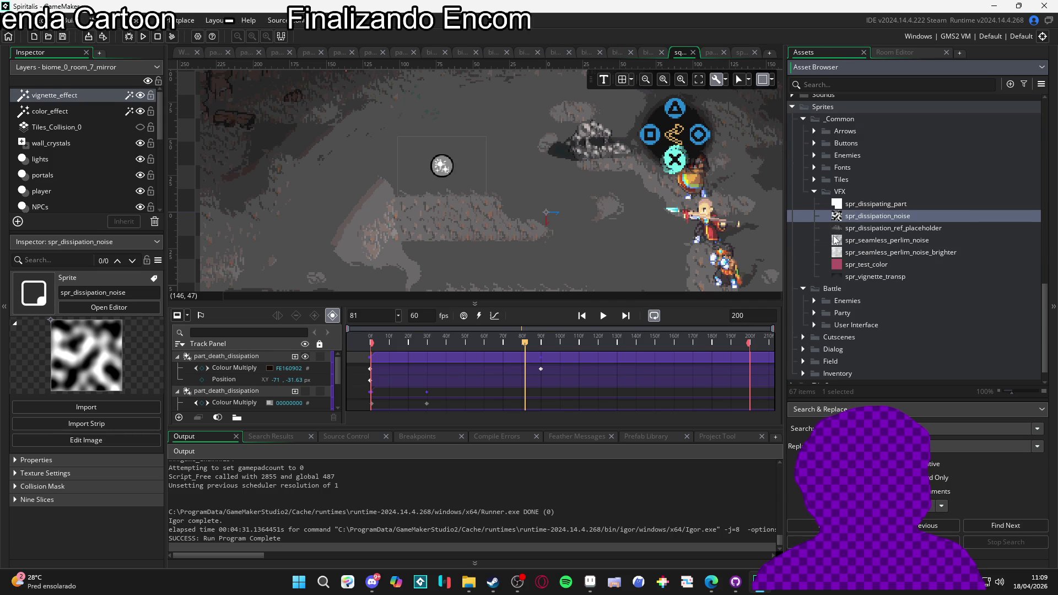
# Step: Inspect spr_bat_enemy_0_turn in Battle › Enemies › Turns, then spr_dissipating_part
pyautogui.click(813, 301)
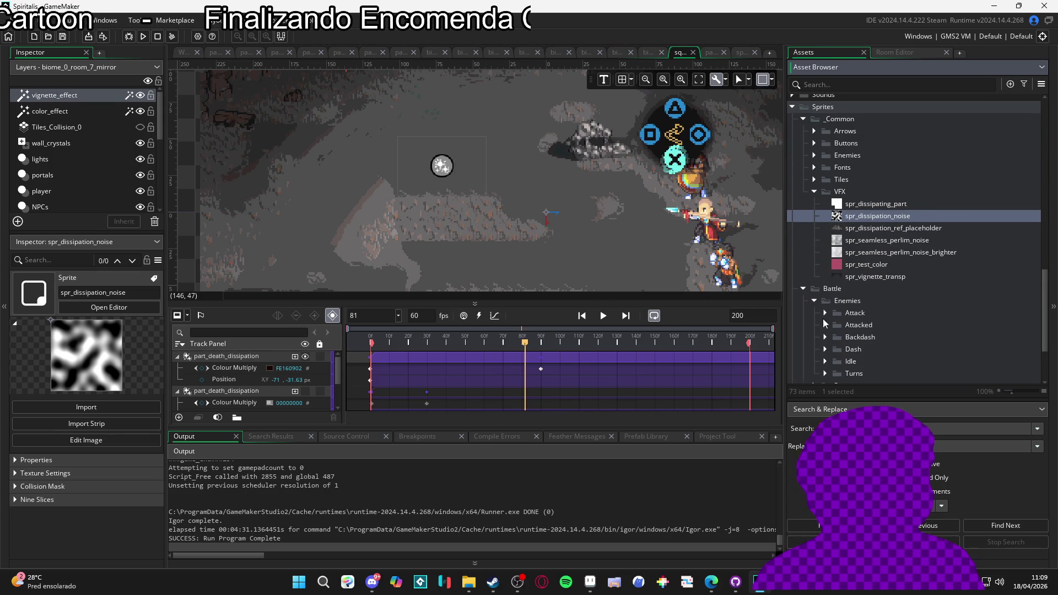
pyautogui.scroll(-2, 817, 308)
pyautogui.click(825, 330)
pyautogui.click(843, 328)
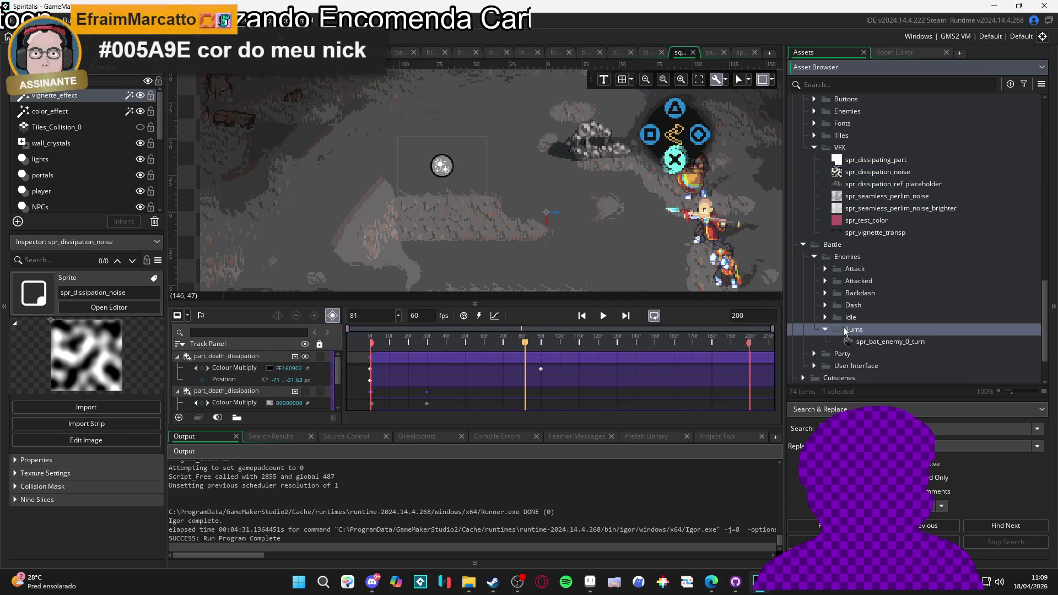
pyautogui.click(867, 342)
pyautogui.click(862, 332)
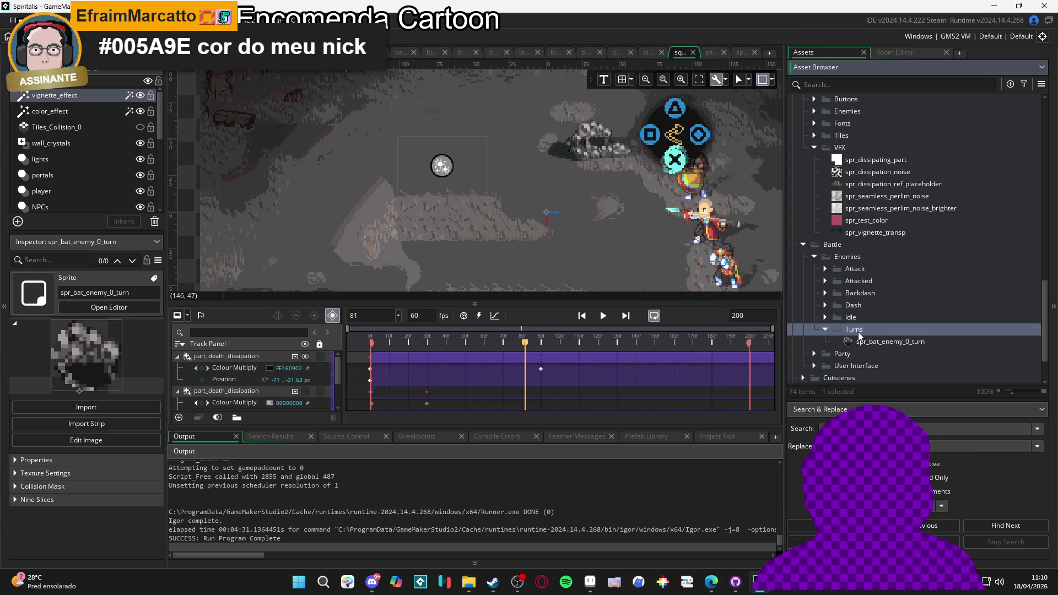
pyautogui.click(824, 327)
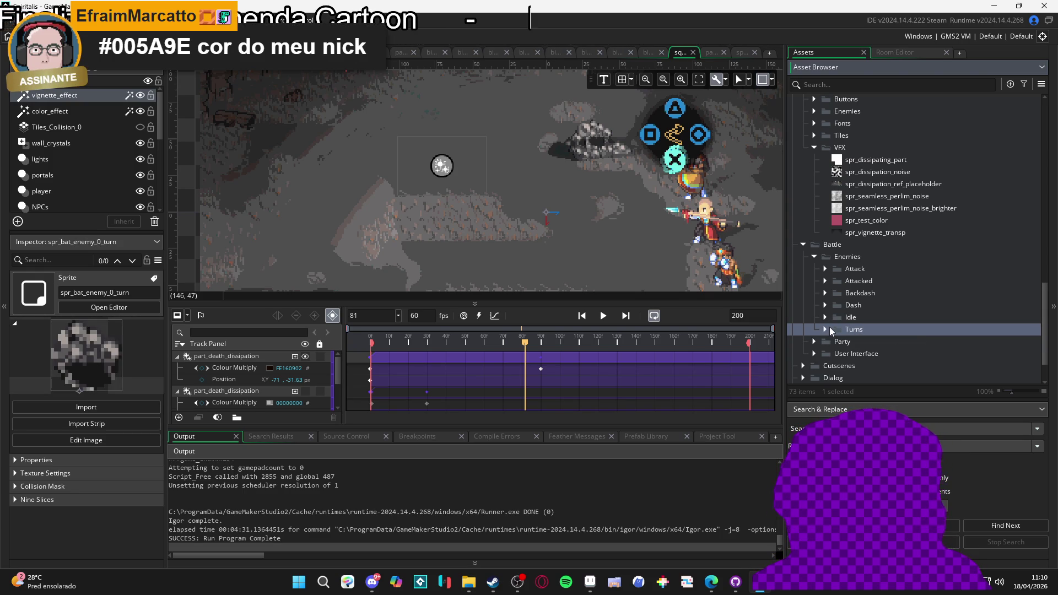
pyautogui.scroll(2, 835, 322)
pyautogui.click(875, 182)
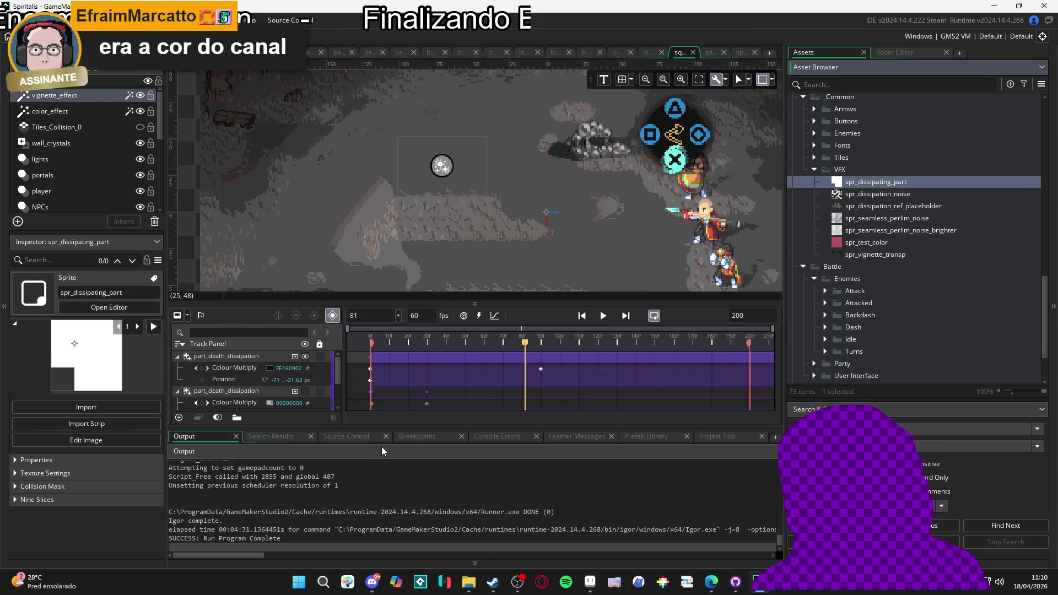
# Step: Switch through the open windows to File Explorer's zeh folder
pyautogui.click(597, 591)
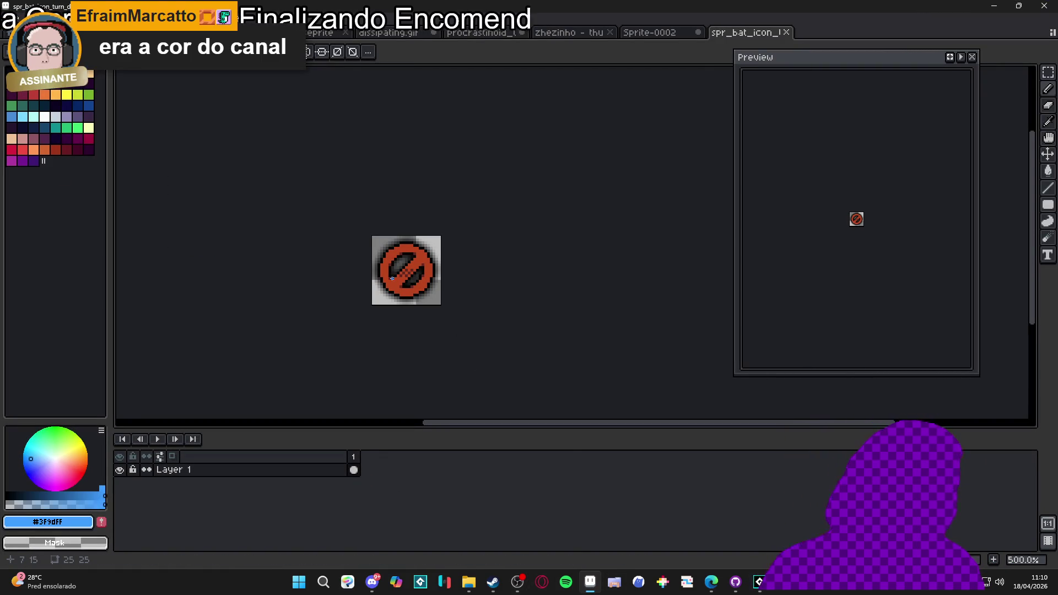
pyautogui.hotkey('alt', 'Tab')
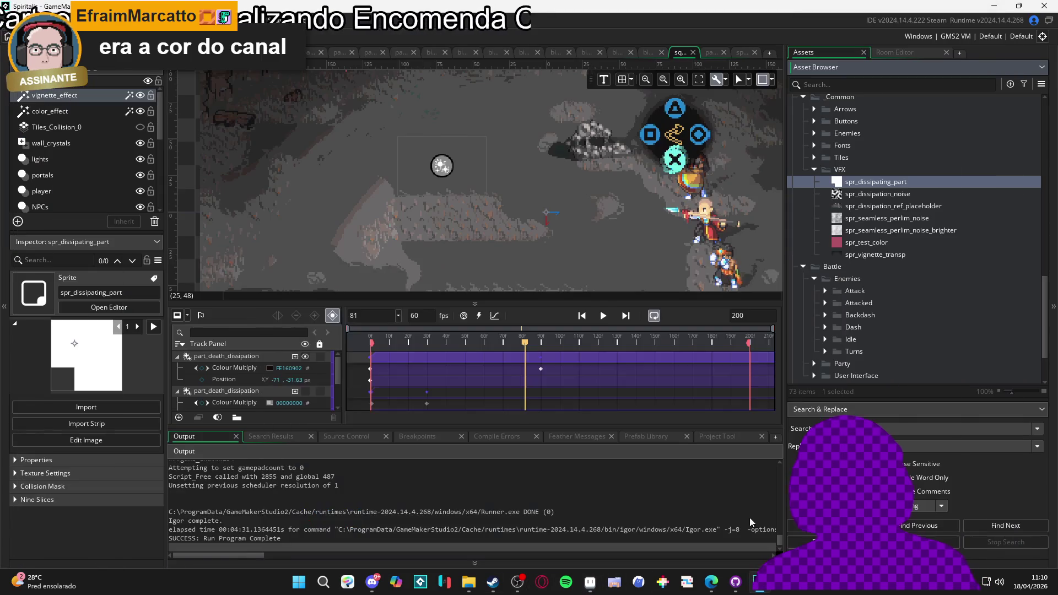
pyautogui.hotkey('alt', 'Tab')
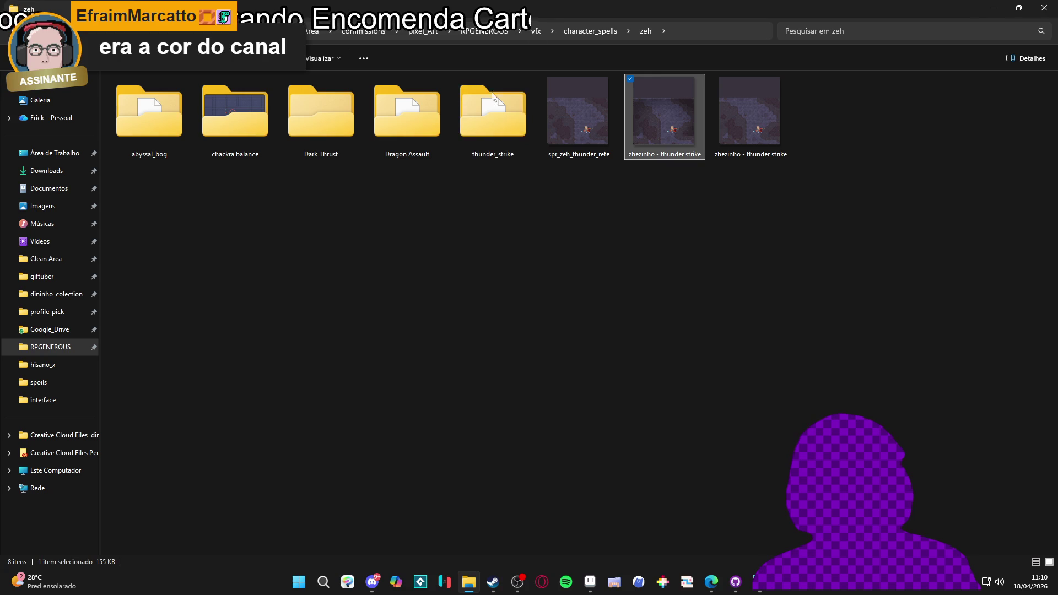
# Step: Navigate up to the RPGENEROUS folder, into interface, and peek at battle_icons
pyautogui.click(536, 30)
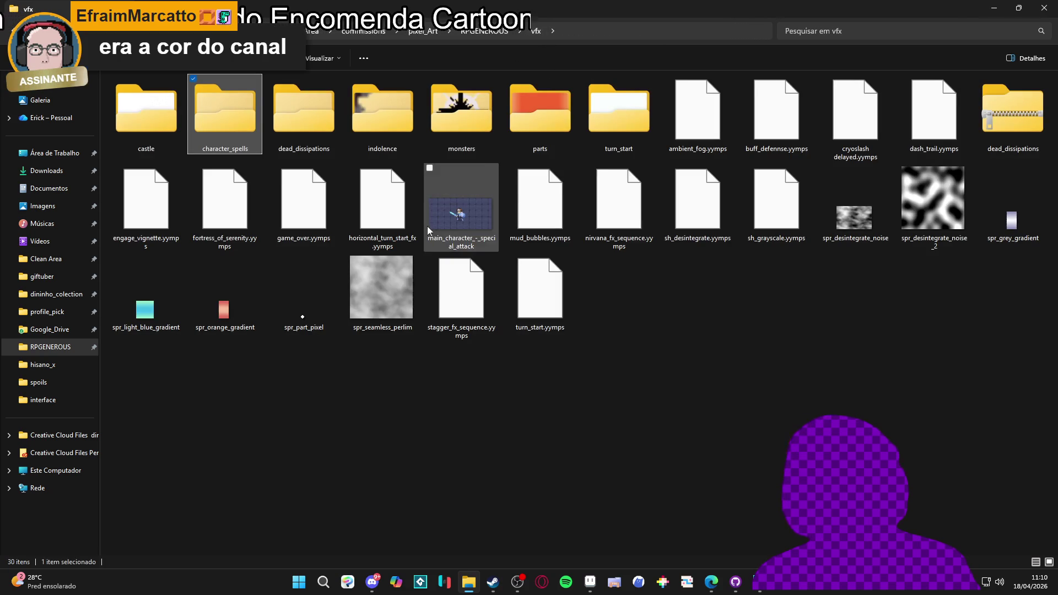
pyautogui.click(484, 31)
pyautogui.doubleClick(607, 93)
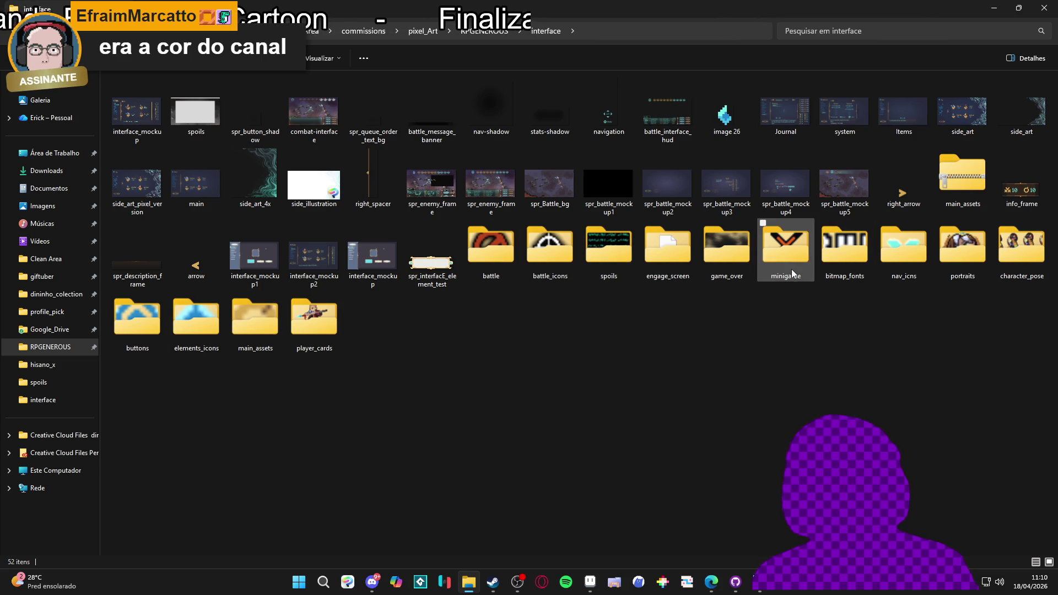
pyautogui.doubleClick(568, 258)
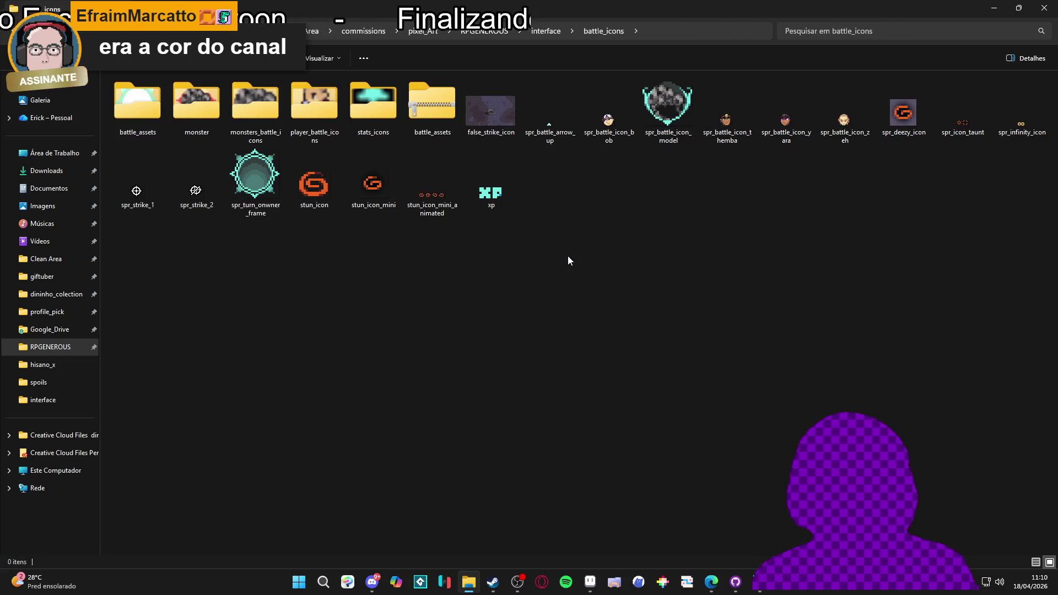
pyautogui.hotkey('alt', 'Left')
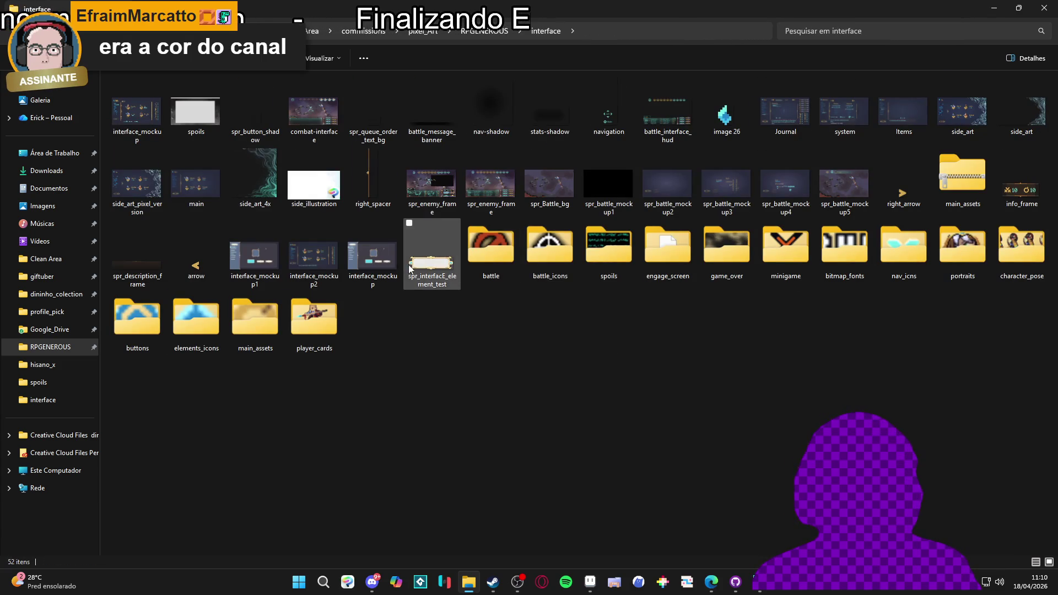
# Step: Locate spr_bat_icon_turn_deny in battle and spr_battle_arrow_up in battle_icons
pyautogui.doubleClick(491, 248)
pyautogui.click(197, 113)
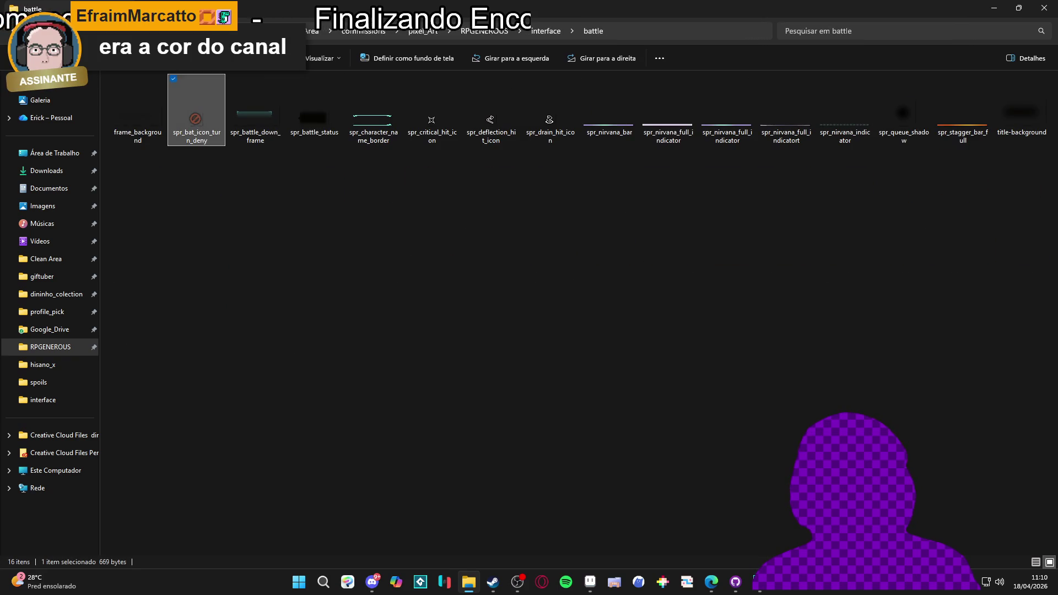
pyautogui.hotkey('alt', 'Left')
pyautogui.doubleClick(542, 253)
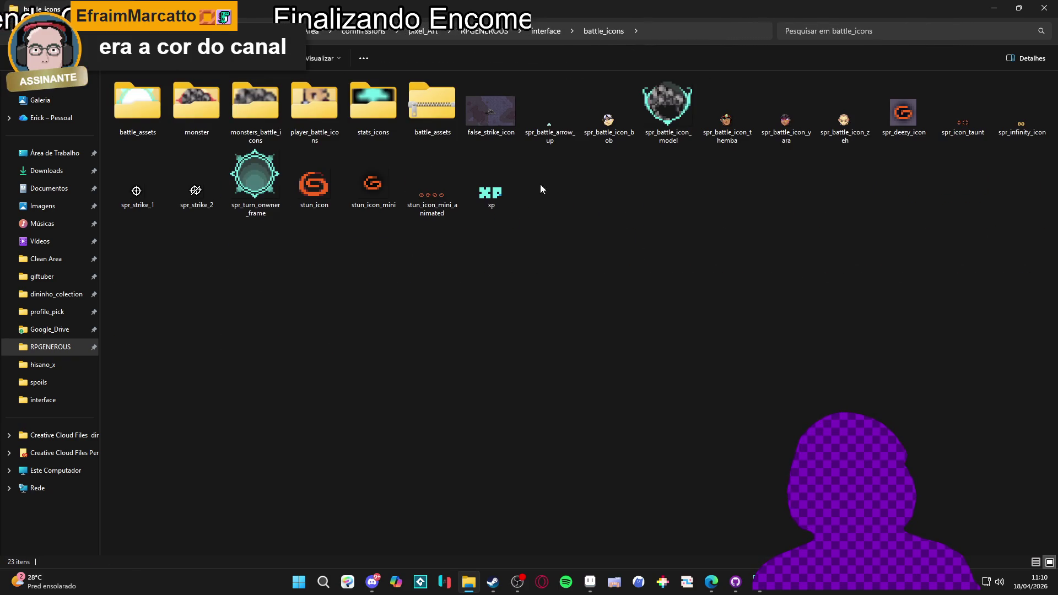
pyautogui.click(550, 113)
pyautogui.hotkey('alt', 'Tab')
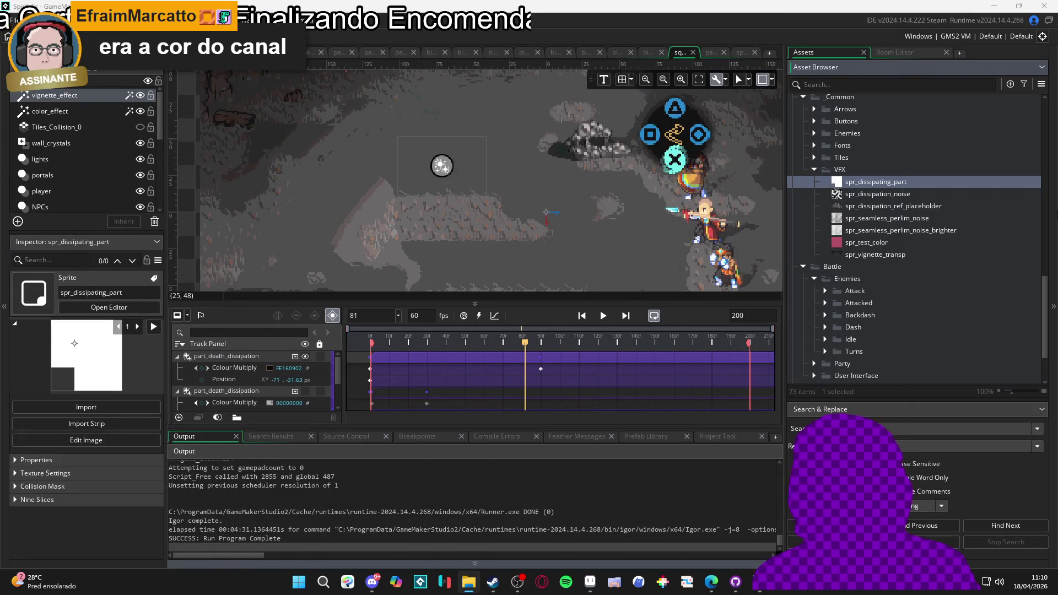
# Step: Filter the asset list for 'stagg' sprites, then clear the search
pyautogui.click(857, 83)
pyautogui.write('stun')
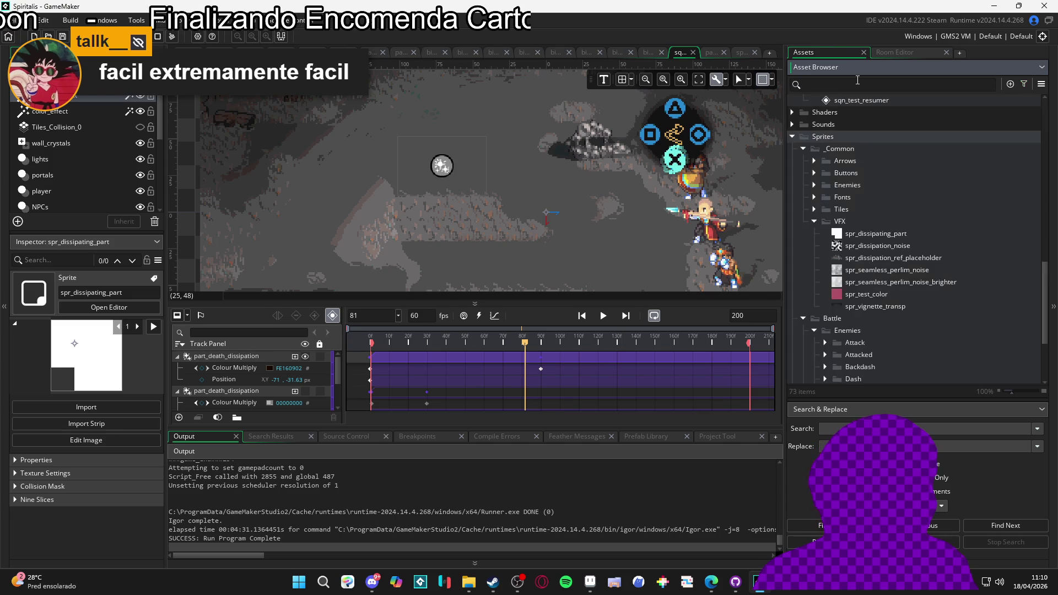
pyautogui.write('gg')
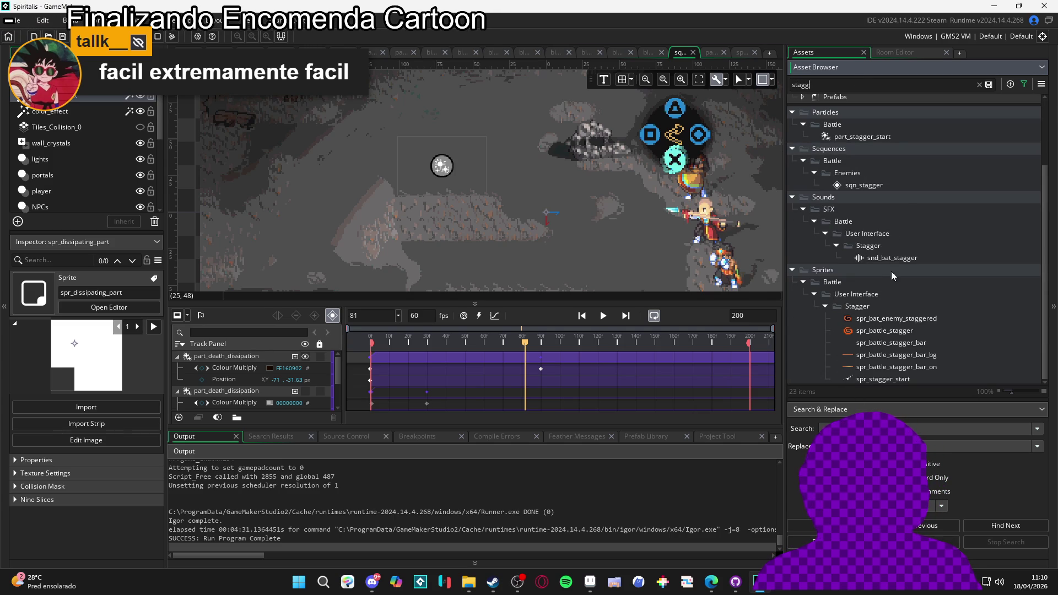
pyautogui.click(979, 85)
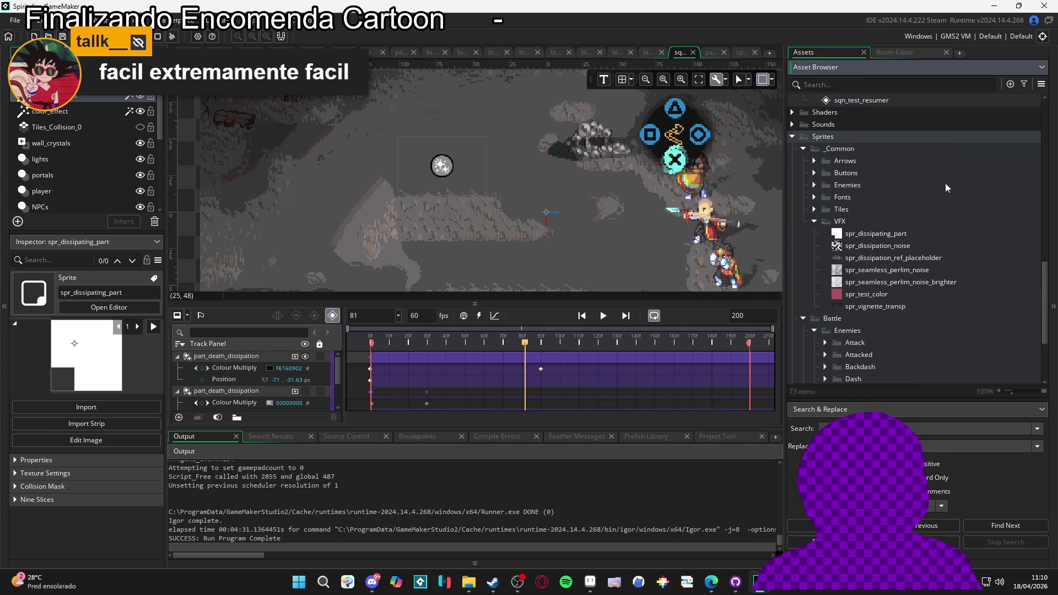
pyautogui.scroll(-2, 873, 220)
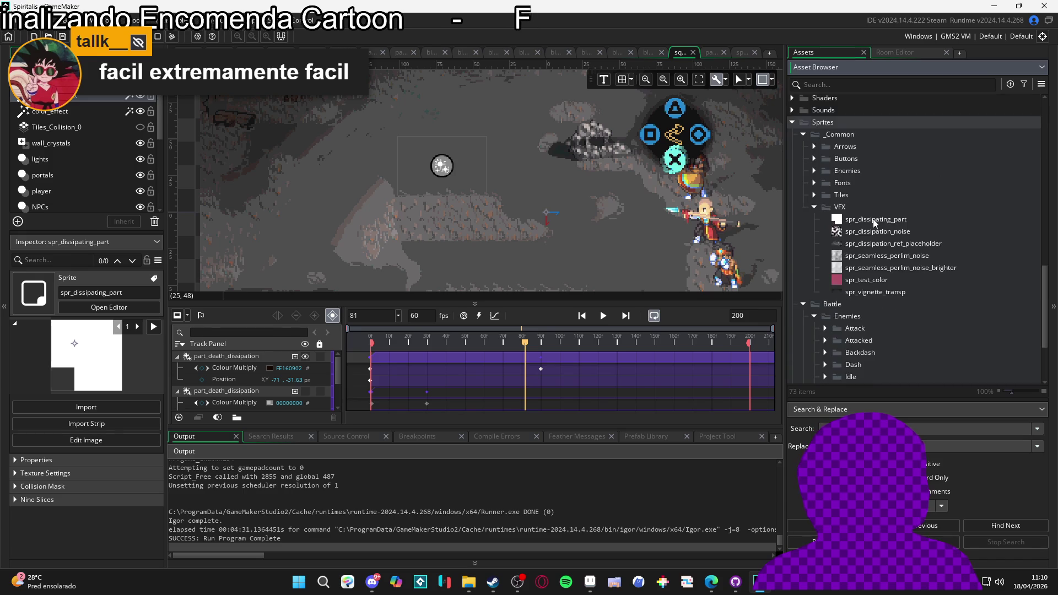
pyautogui.scroll(3, 876, 213)
pyautogui.write('stagg')
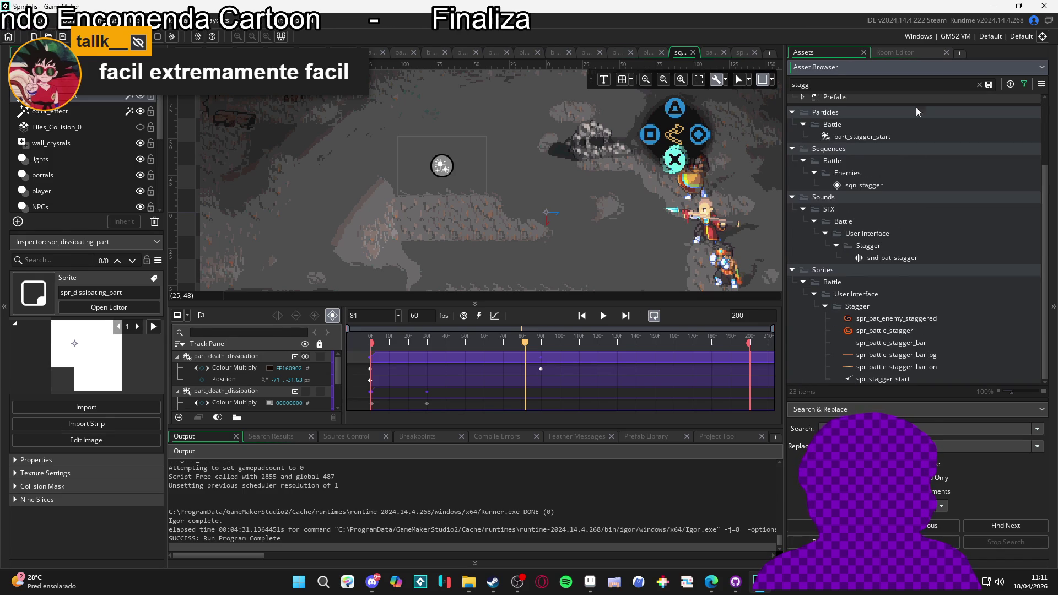
pyautogui.press('BackSpace')
pyautogui.press('BackSpace')
pyautogui.press('BackSpace')
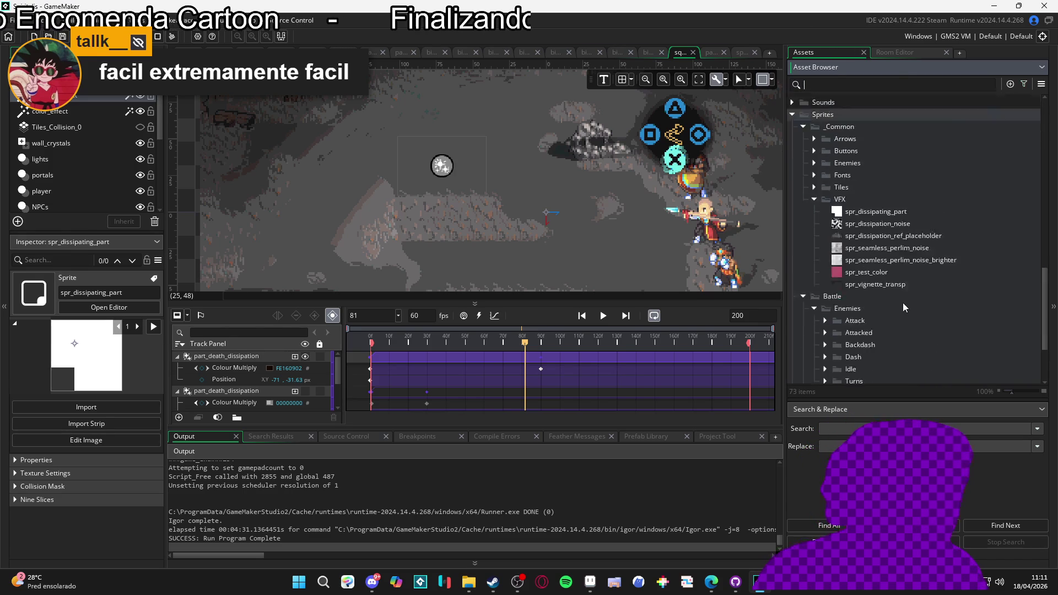
# Step: Expand the User Interface sprite folder and its Turns subfolder
pyautogui.scroll(-3, 865, 285)
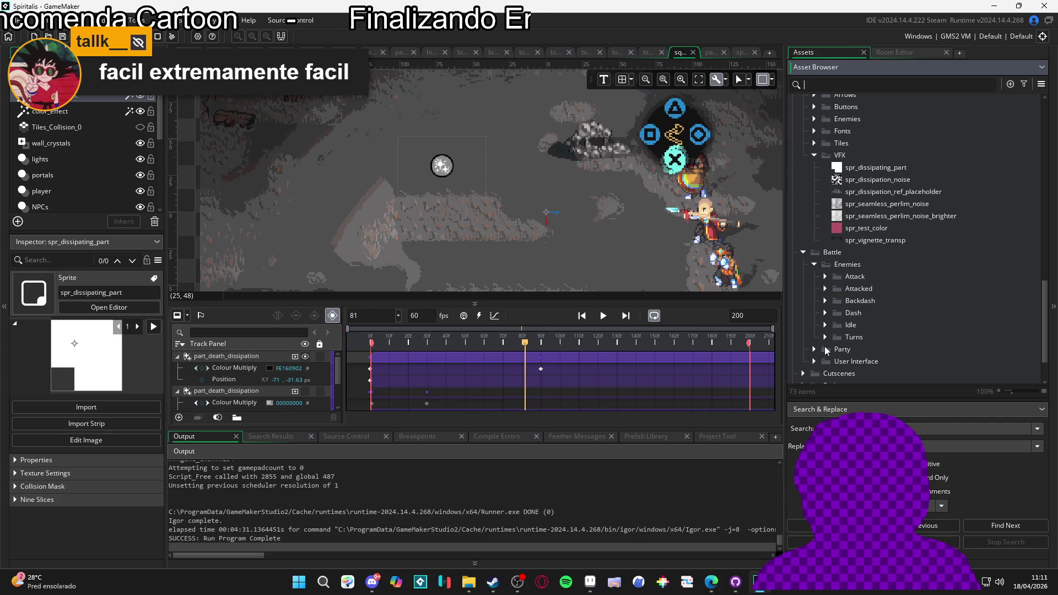
pyautogui.click(813, 361)
pyautogui.scroll(-8, 823, 350)
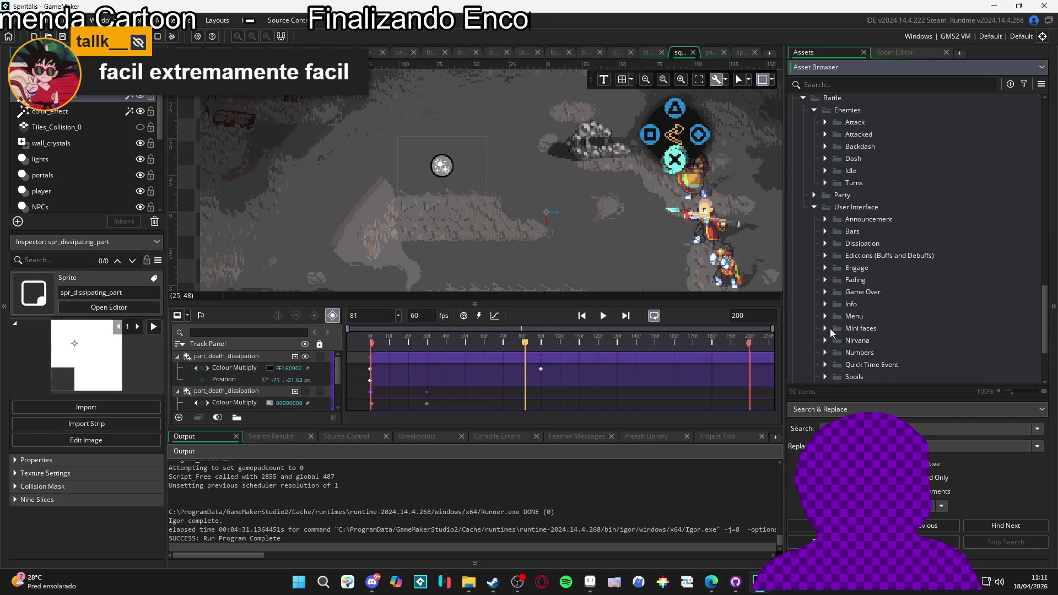
pyautogui.scroll(-2, 854, 284)
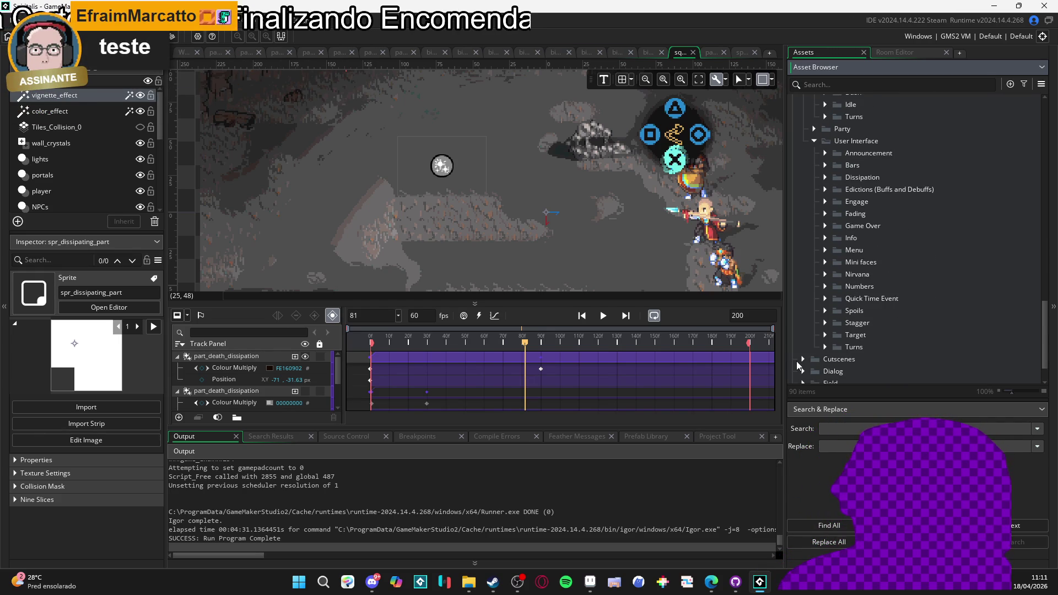
pyautogui.click(826, 346)
pyautogui.scroll(-4, 832, 350)
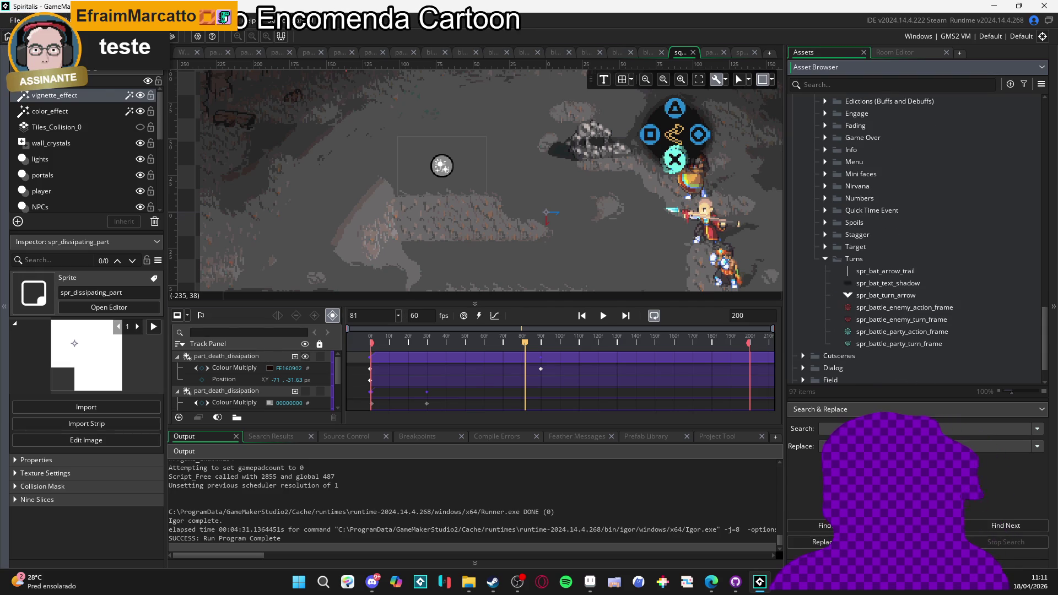
# Step: Add the deny icon PNG as a sprite in Turns, comparing Stagger folder names
pyautogui.doubleClick(892, 282)
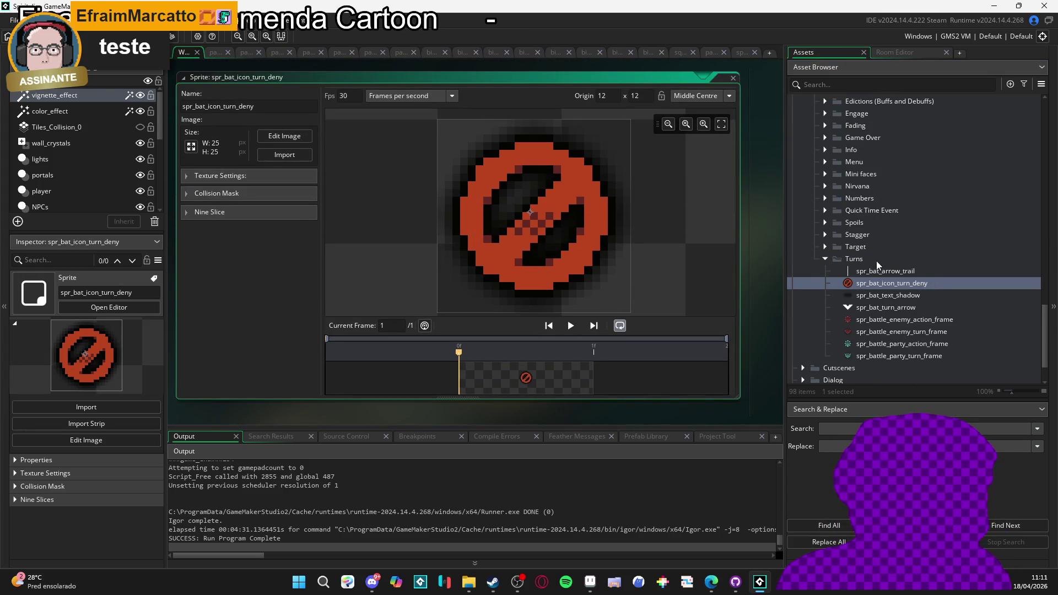
pyautogui.click(825, 235)
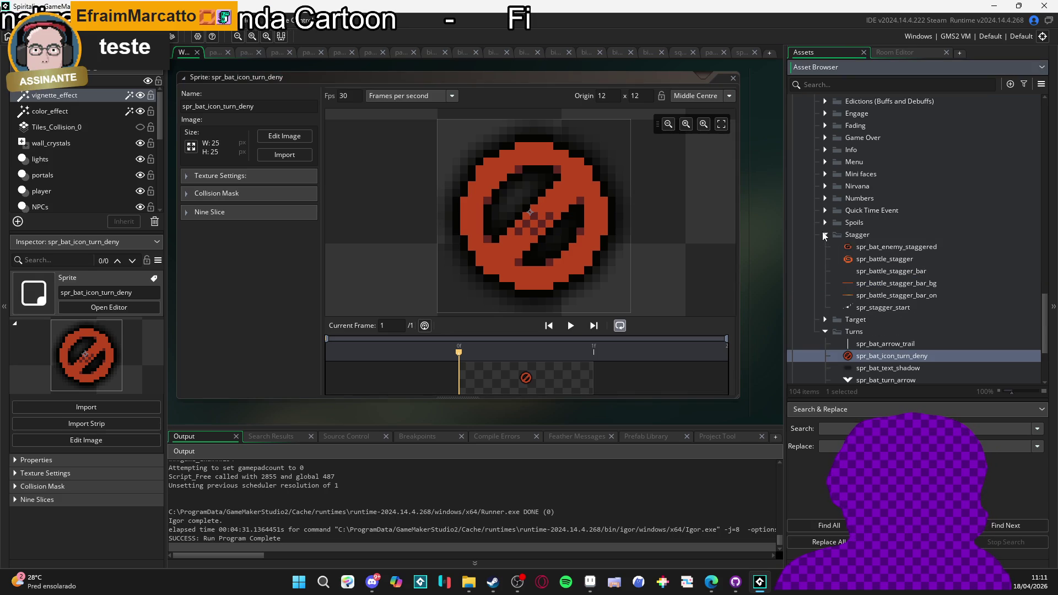
pyautogui.click(825, 235)
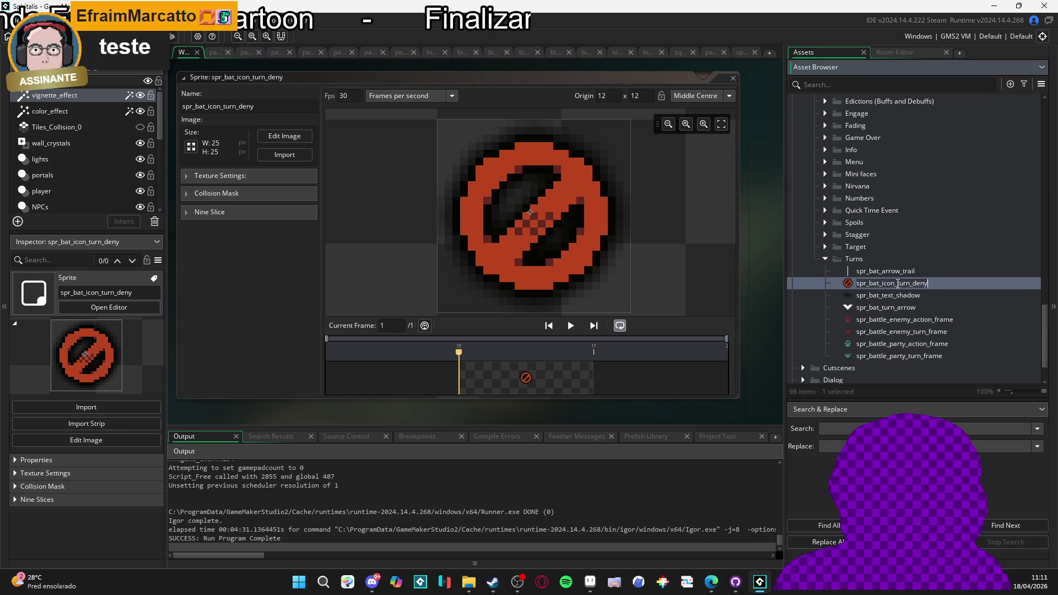
# Step: Rename spr_bat_icon_turn_deny to spr_bat_turn_deny and refocus its sprite editor
pyautogui.click(893, 282)
pyautogui.press('BackSpace')
pyautogui.press('BackSpace')
pyautogui.press('BackSpace')
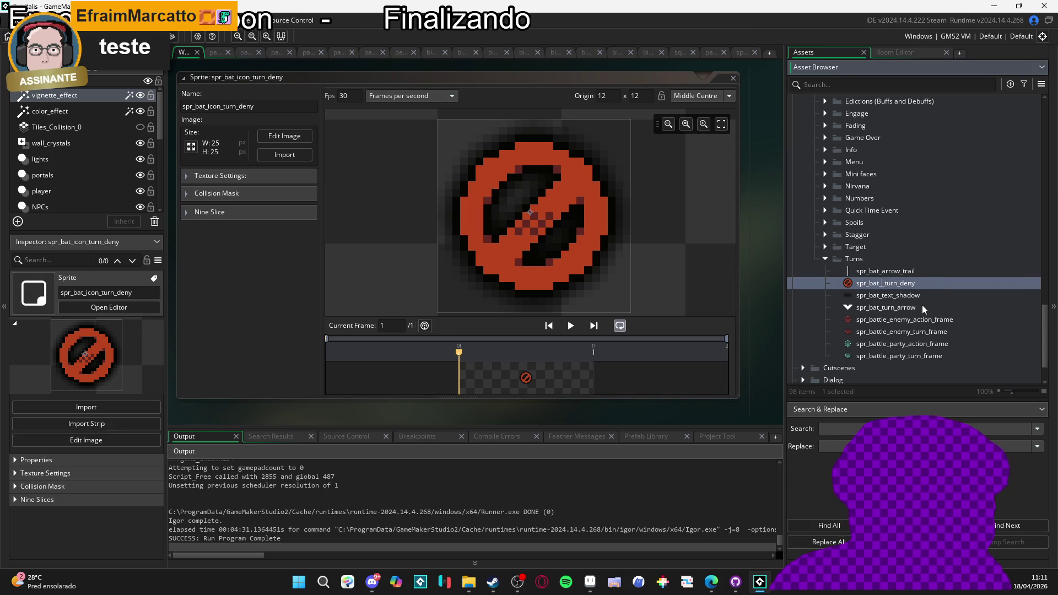
pyautogui.click(907, 275)
pyautogui.doubleClick(898, 308)
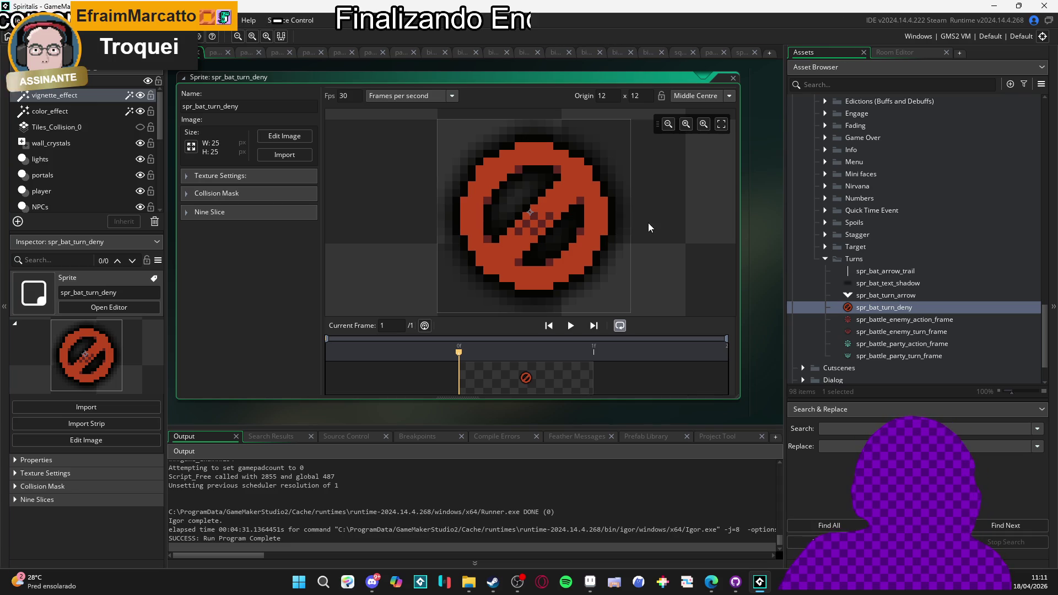
# Step: Return to the sqn_dissipation sequence editor and play its preview
pyautogui.click(745, 55)
pyautogui.click(717, 52)
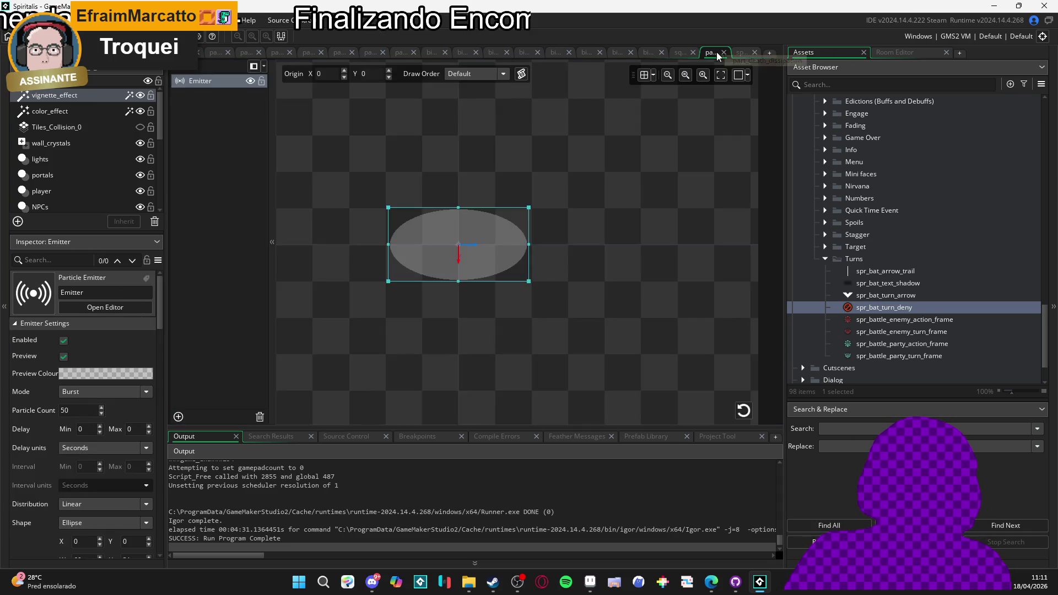
pyautogui.click(682, 50)
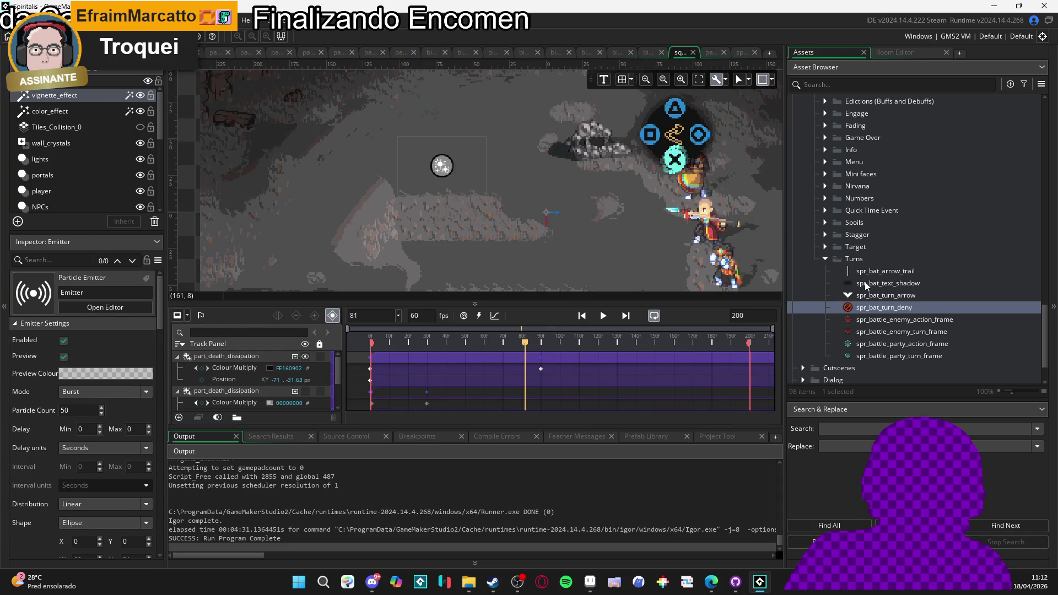
pyautogui.scroll(2, 865, 282)
pyautogui.scroll(10, 835, 115)
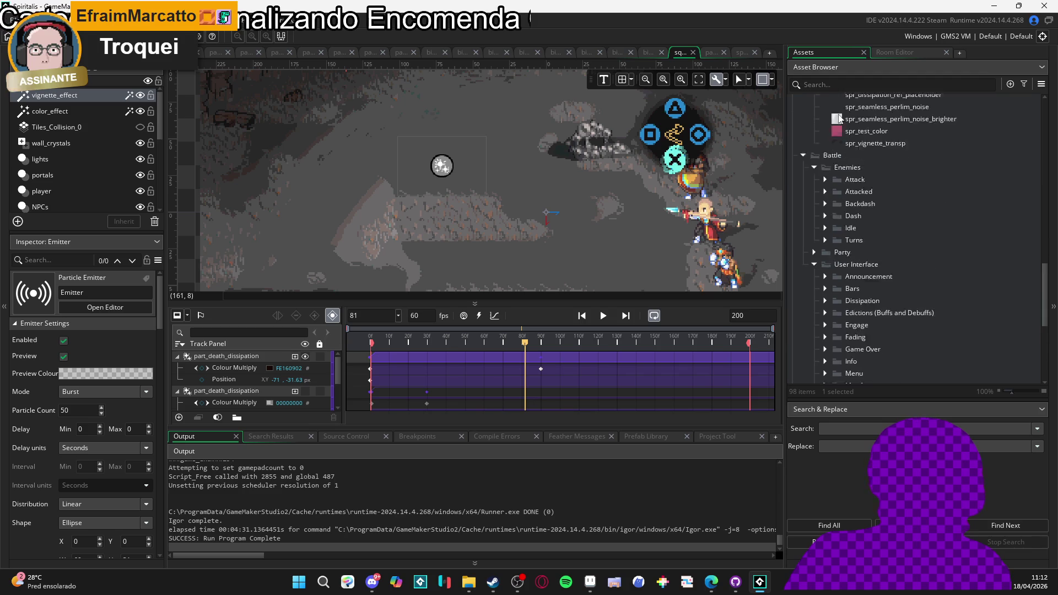
pyautogui.scroll(2, 837, 118)
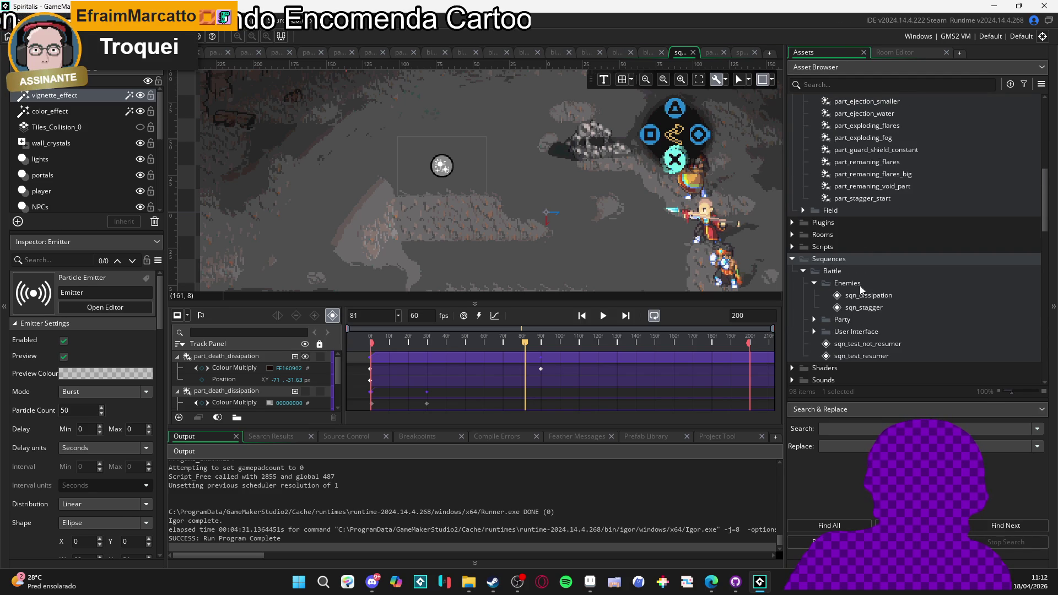
pyautogui.click(862, 293)
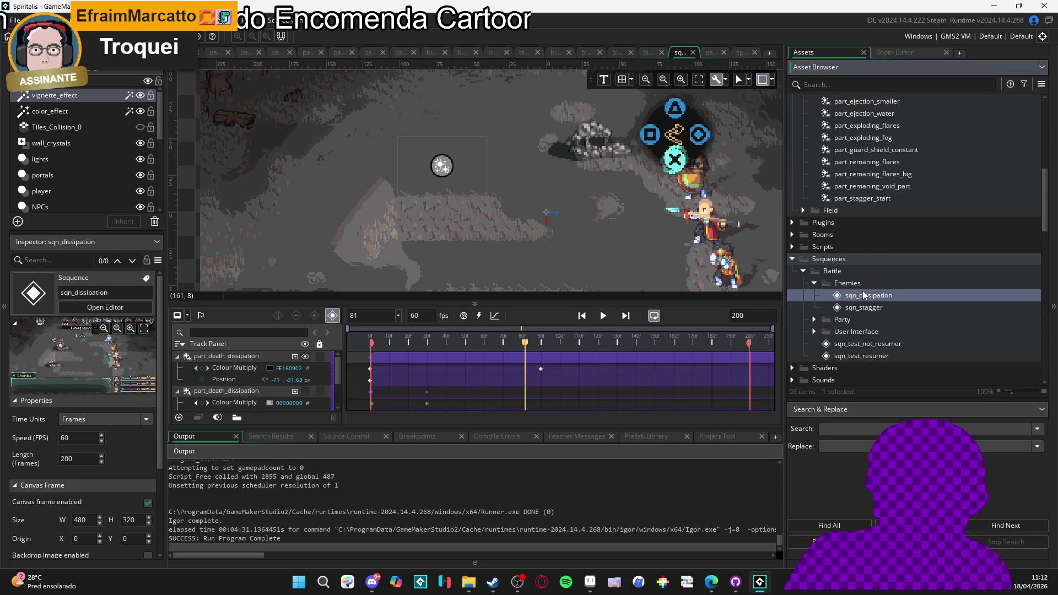
pyautogui.click(600, 322)
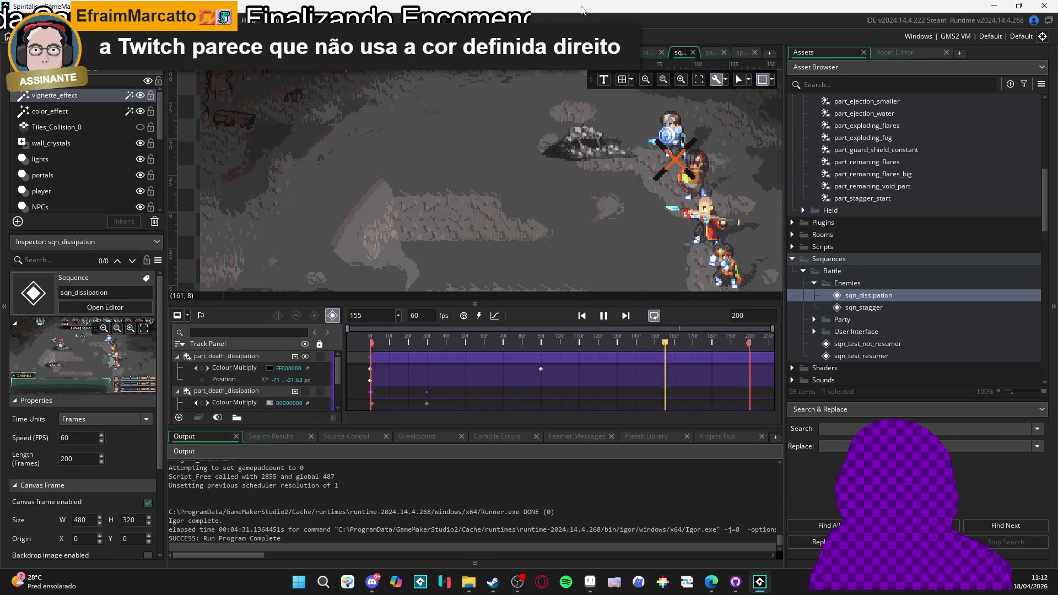
# Step: Collapse the VFX sprites folder and build and run the game with F5
pyautogui.scroll(-3, 891, 226)
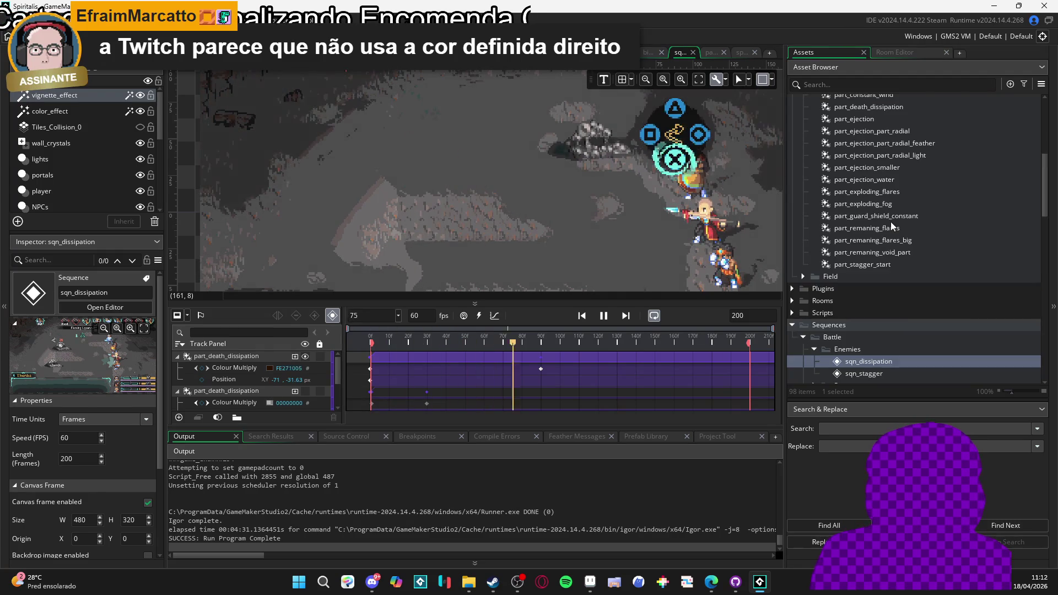
pyautogui.scroll(-1, 855, 286)
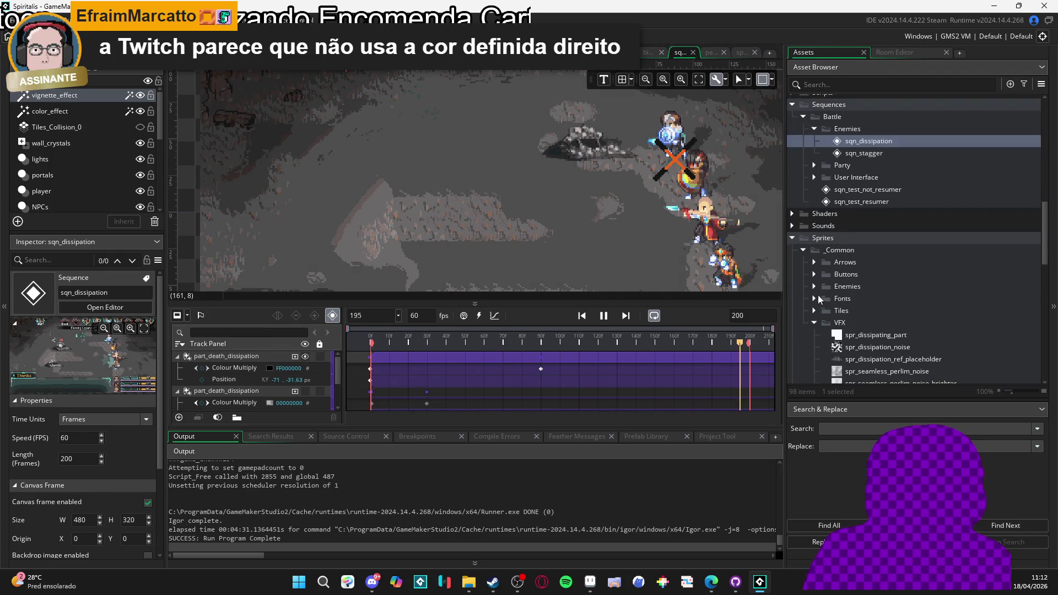
pyautogui.scroll(-2, 812, 282)
pyautogui.click(814, 256)
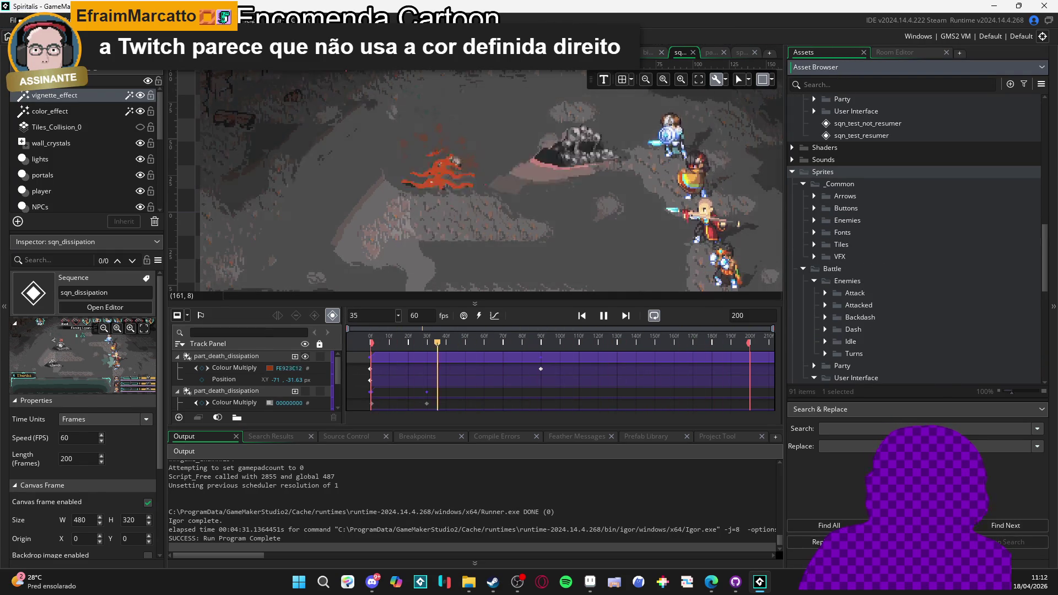
pyautogui.press('F5')
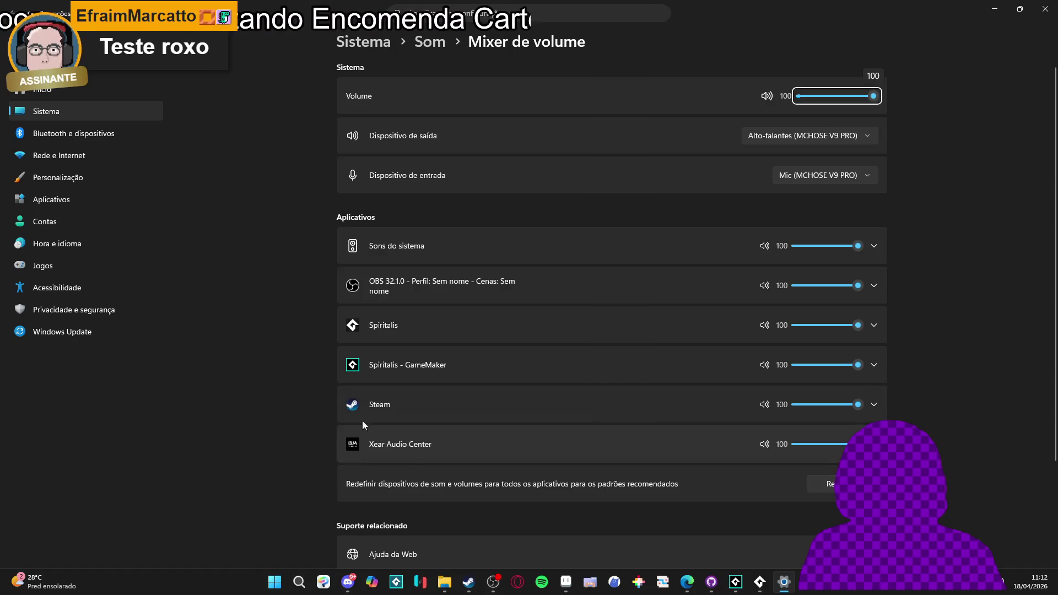
# Step: Drag the Spiritalis volume slider in the volume mixer from 100 down to 4
pyautogui.scroll(-3, 606, 408)
pyautogui.scroll(3, 573, 401)
pyautogui.moveTo(857, 325); pyautogui.dragTo(797, 325)
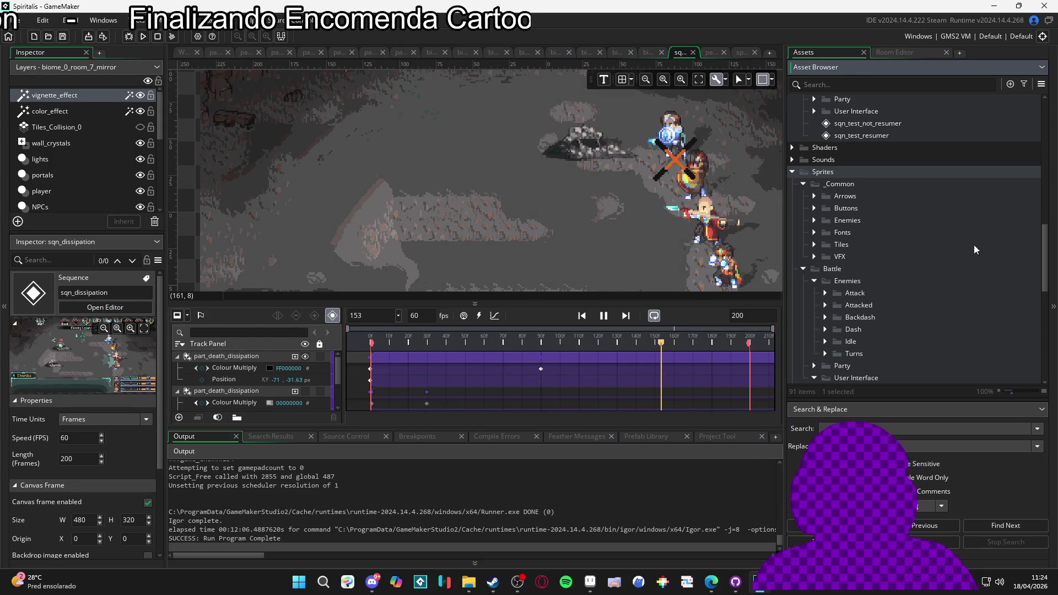
# Step: Close the sqn_dissipation sequence tab, briefly opening and closing an empty workspace
pyautogui.scroll(-4, 928, 262)
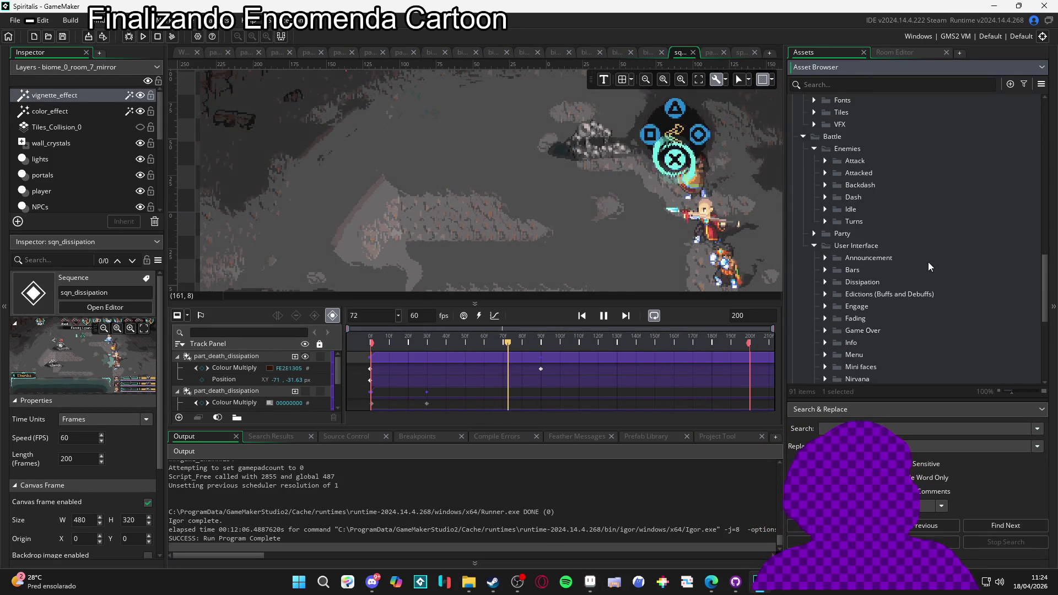
pyautogui.scroll(-5, 928, 262)
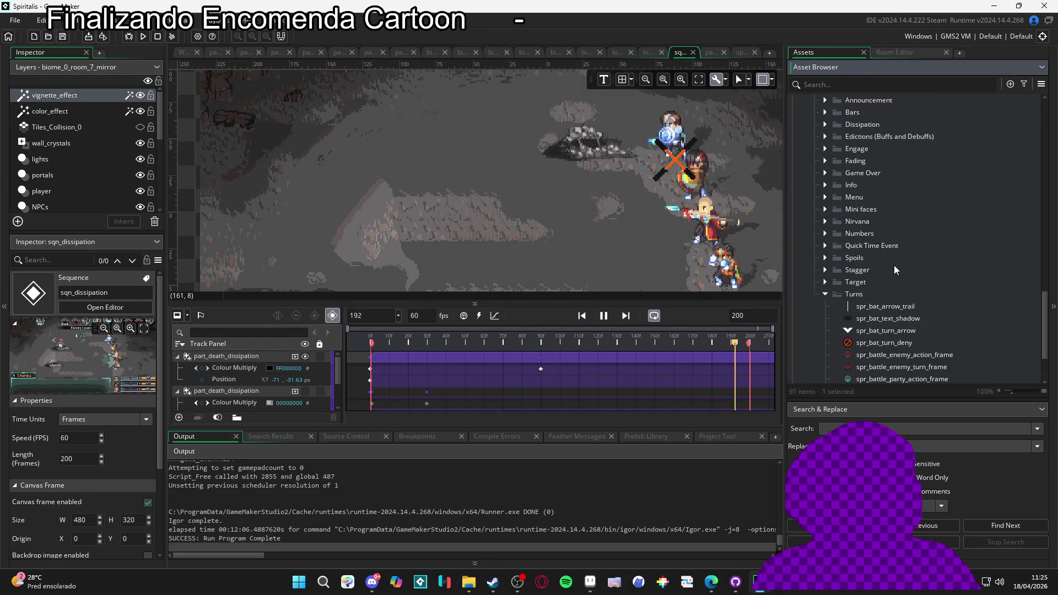
pyautogui.scroll(-2, 894, 266)
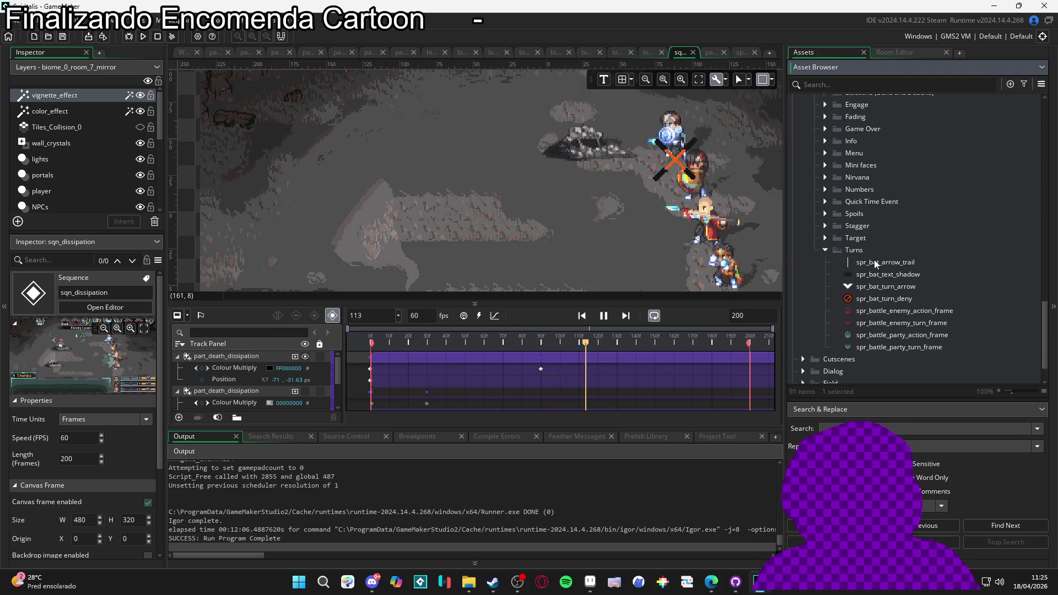
pyautogui.scroll(1, 875, 302)
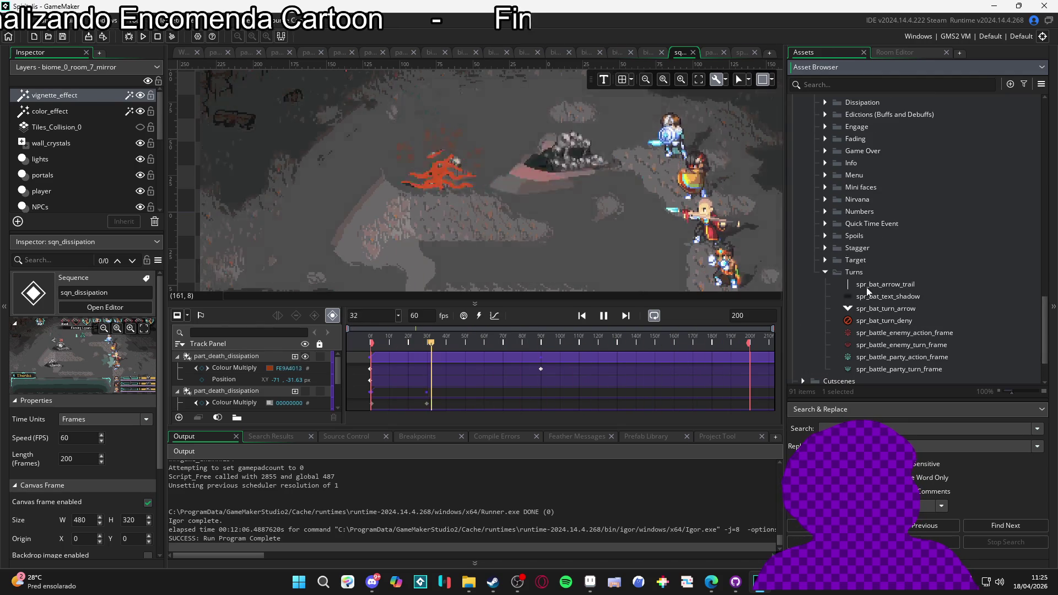
pyautogui.click(693, 52)
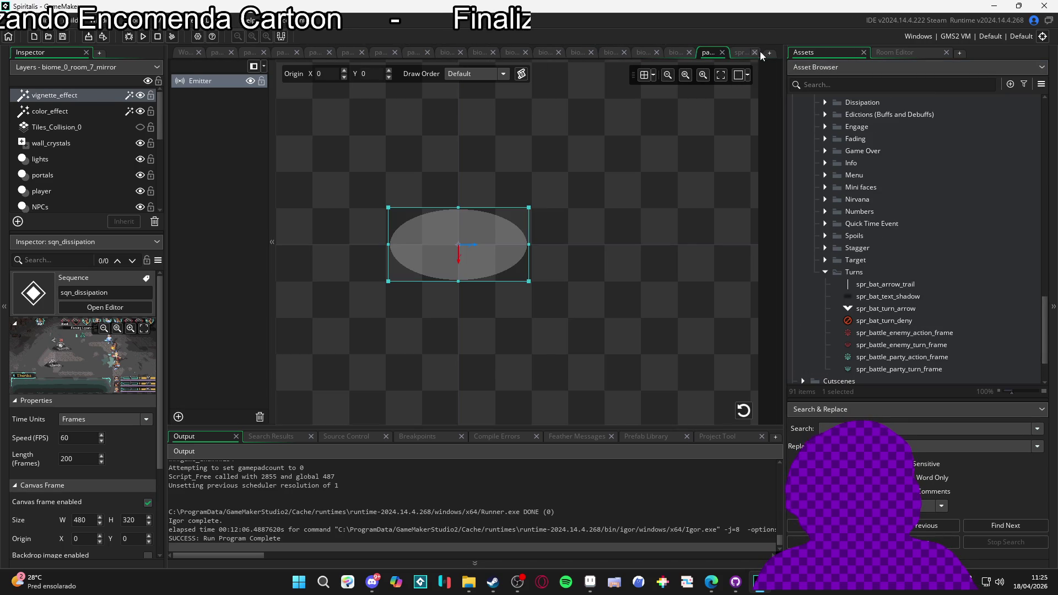
pyautogui.click(737, 53)
pyautogui.click(769, 53)
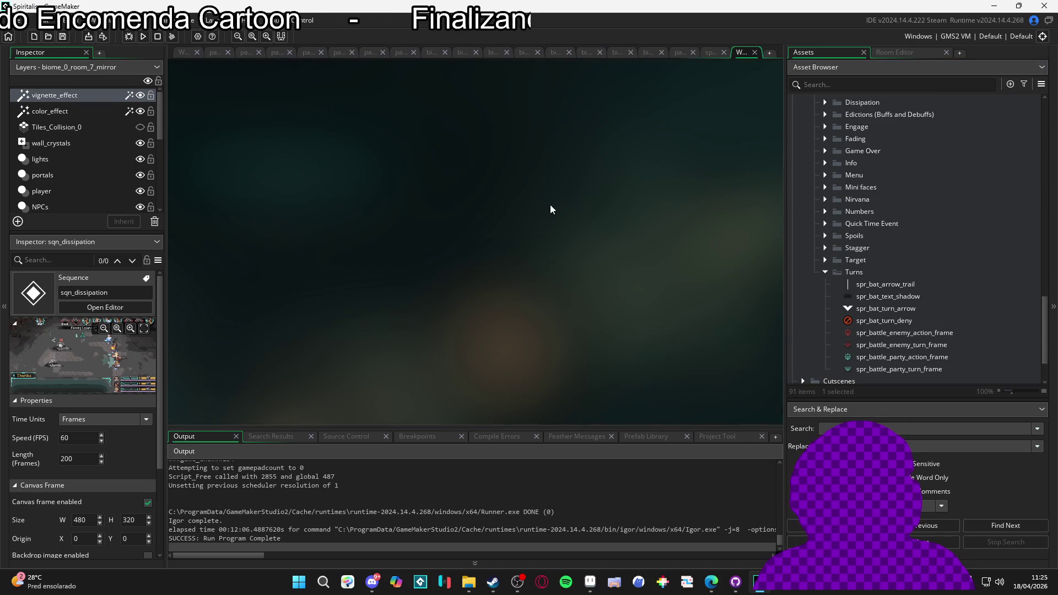
pyautogui.click(754, 52)
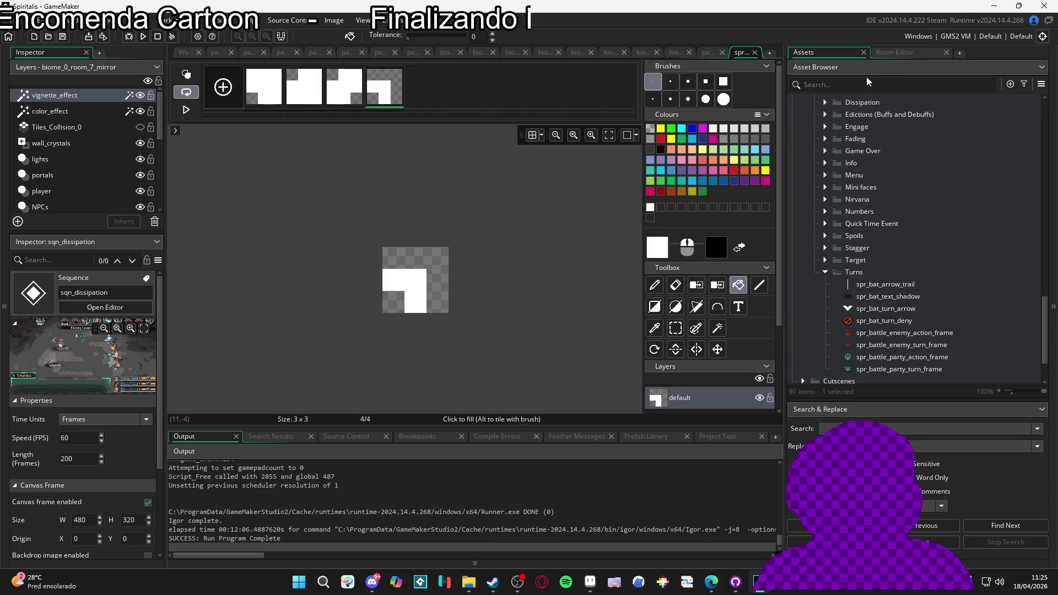
# Step: Find sqn_test_not_resumer in the Asset Browser and open it
pyautogui.scroll(10, 891, 204)
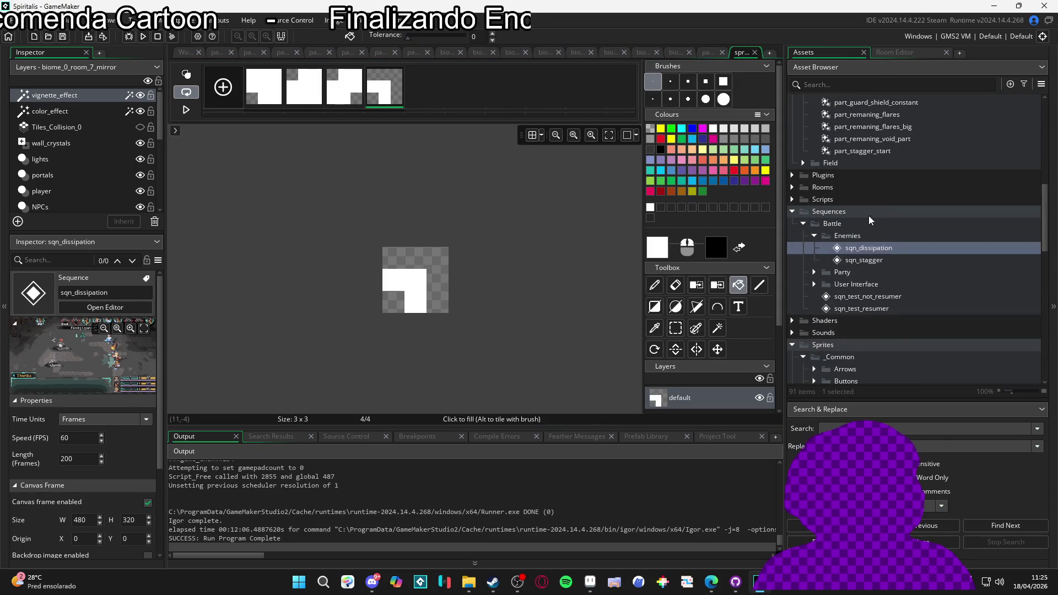
pyautogui.scroll(5, 851, 243)
pyautogui.scroll(-3, 863, 253)
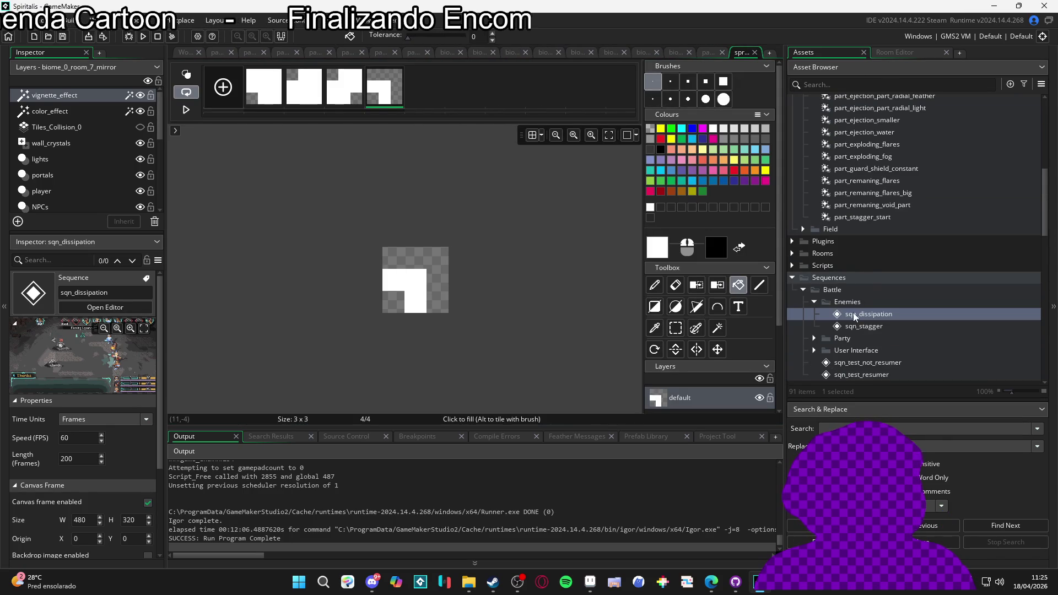
pyautogui.scroll(-1, 848, 313)
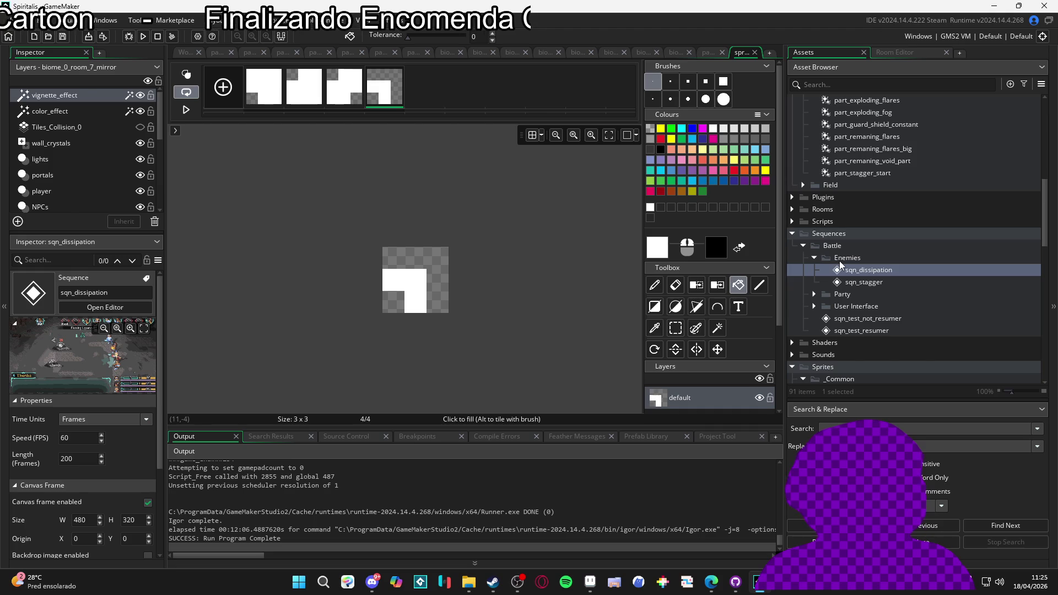
pyautogui.scroll(-1, 838, 260)
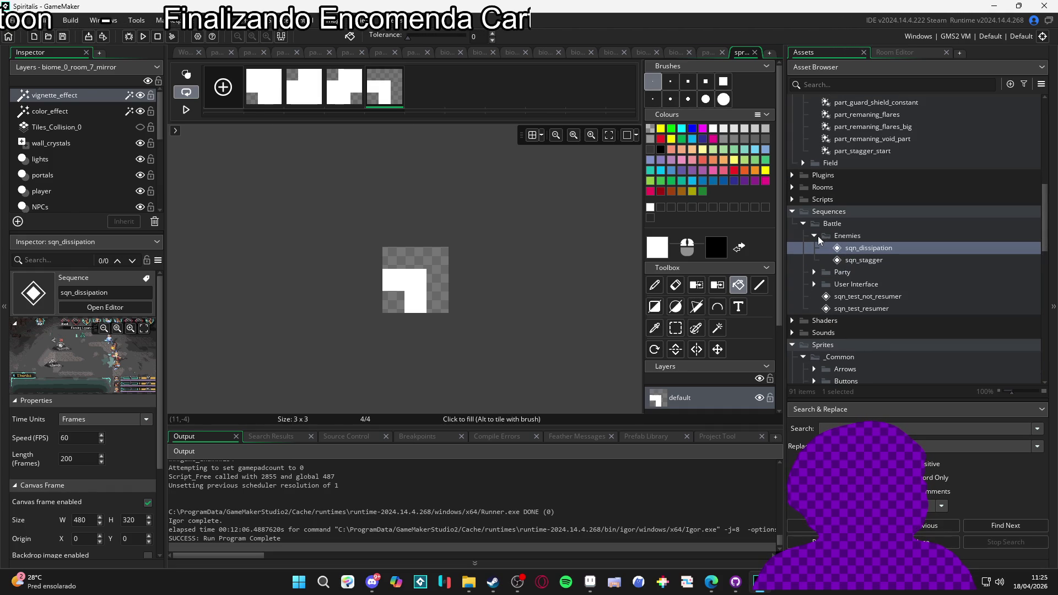
pyautogui.doubleClick(859, 296)
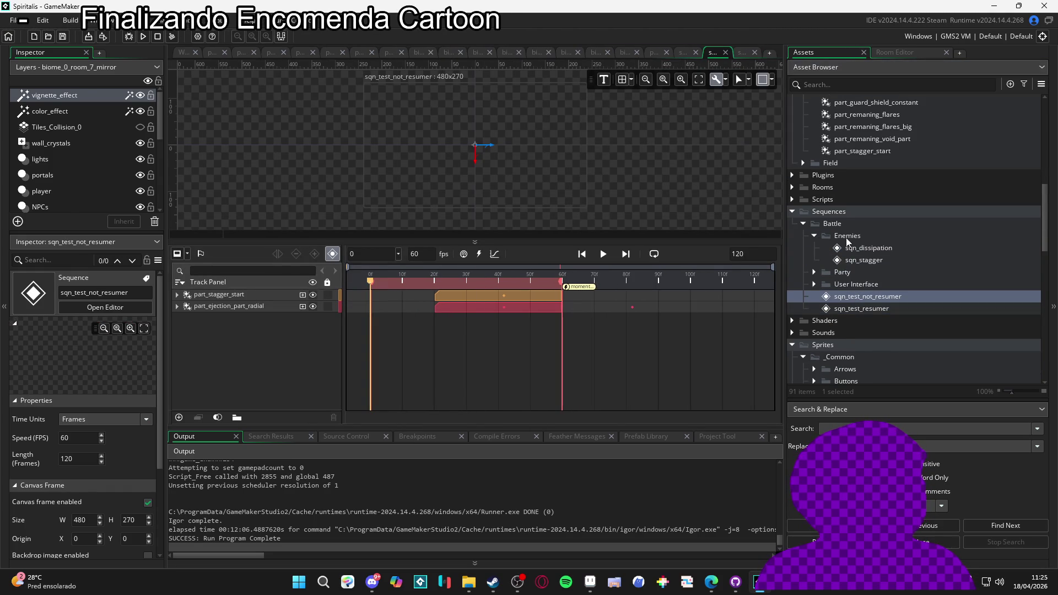
# Step: Collapse Enemies, expand Battle › User Interface sequences, and open its Create menu
pyautogui.click(815, 235)
pyautogui.click(839, 225)
pyautogui.rightClick(842, 226)
pyautogui.click(833, 261)
pyautogui.click(816, 260)
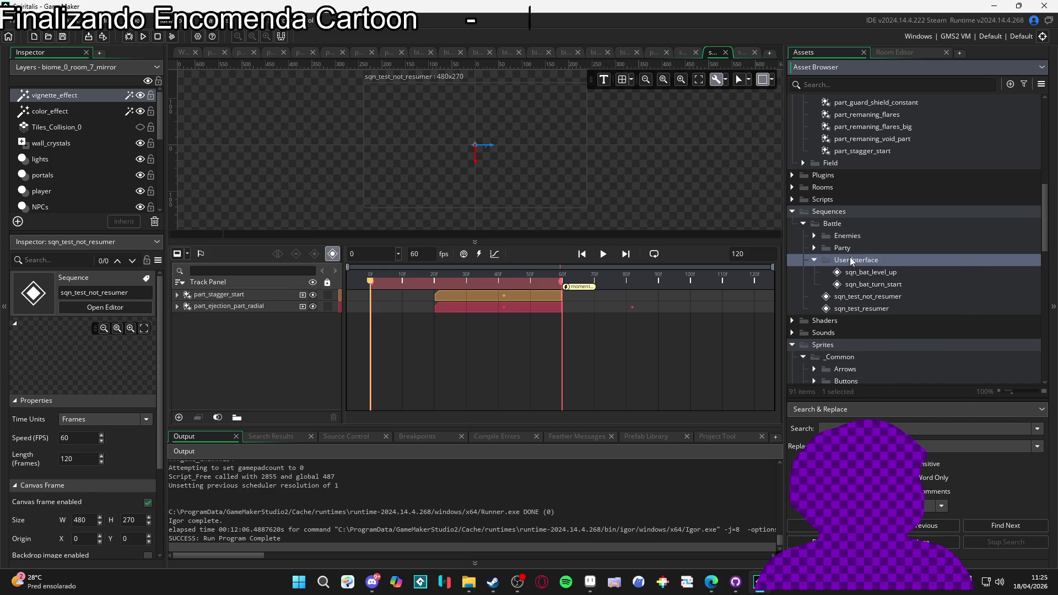
pyautogui.rightClick(852, 261)
pyautogui.moveTo(869, 264)
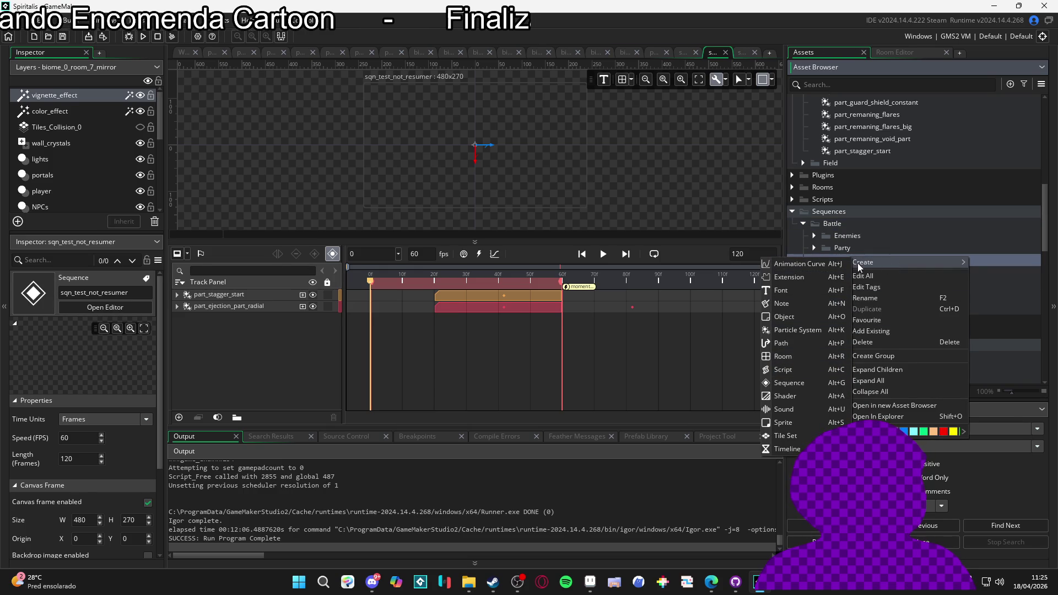
# Step: Create a new sequence in User Interface and name it sqn_turn_deny
pyautogui.click(811, 385)
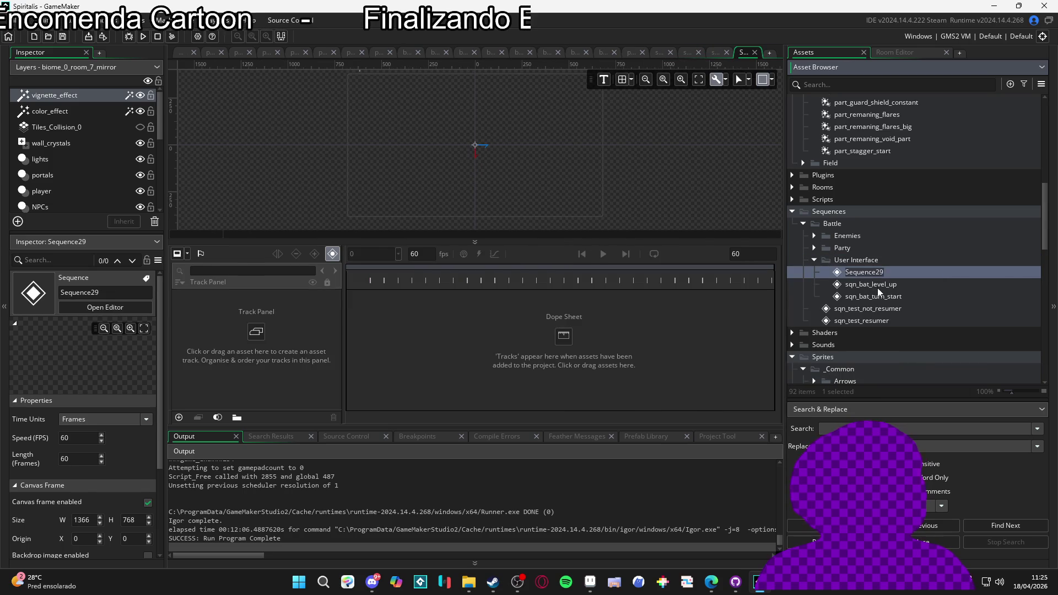
pyautogui.write('sqn_t')
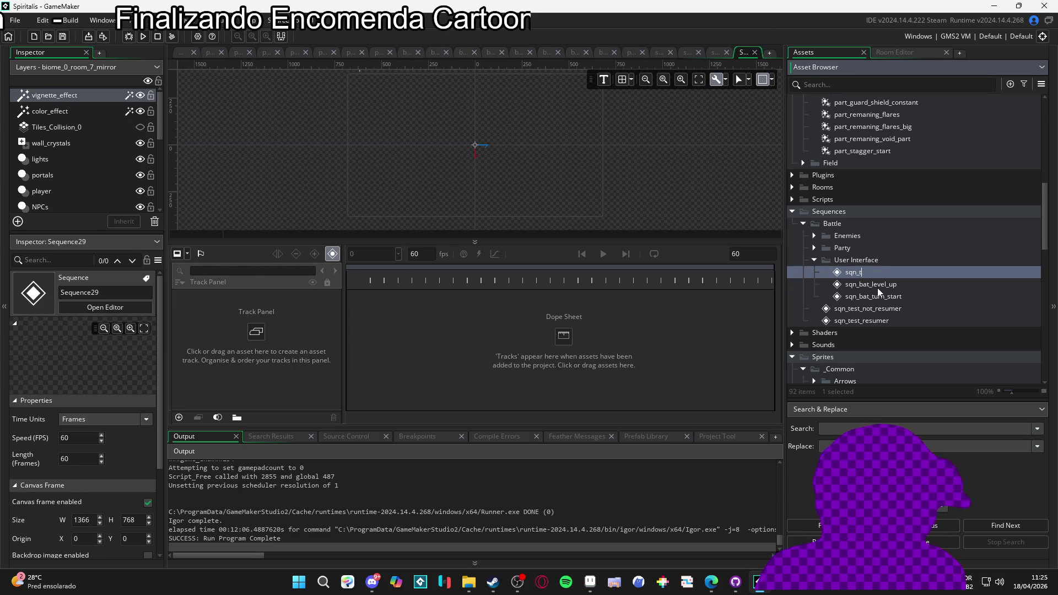
pyautogui.write('urn_deny')
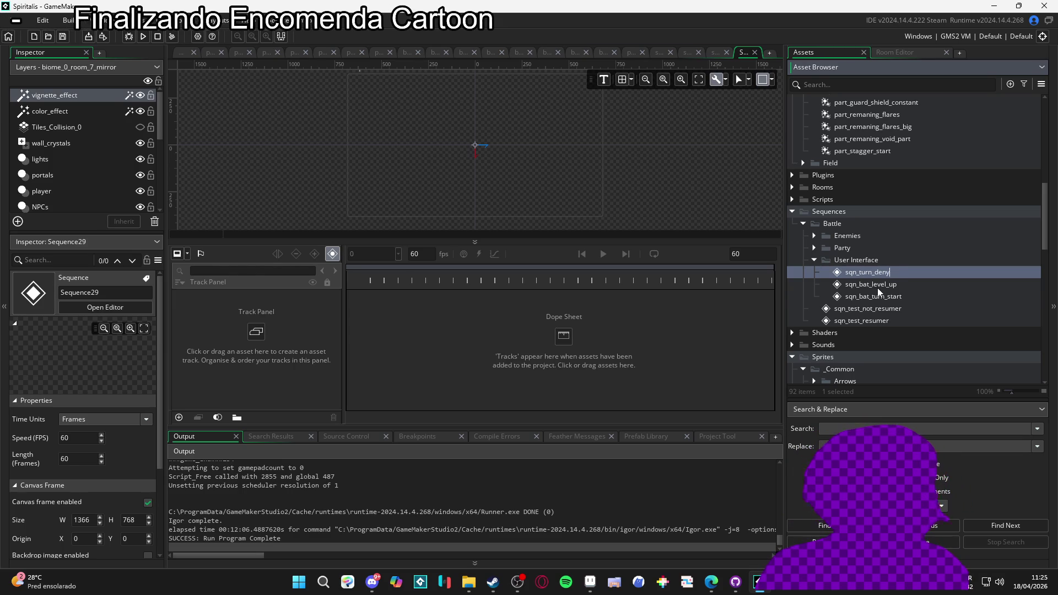
pyautogui.press('Return')
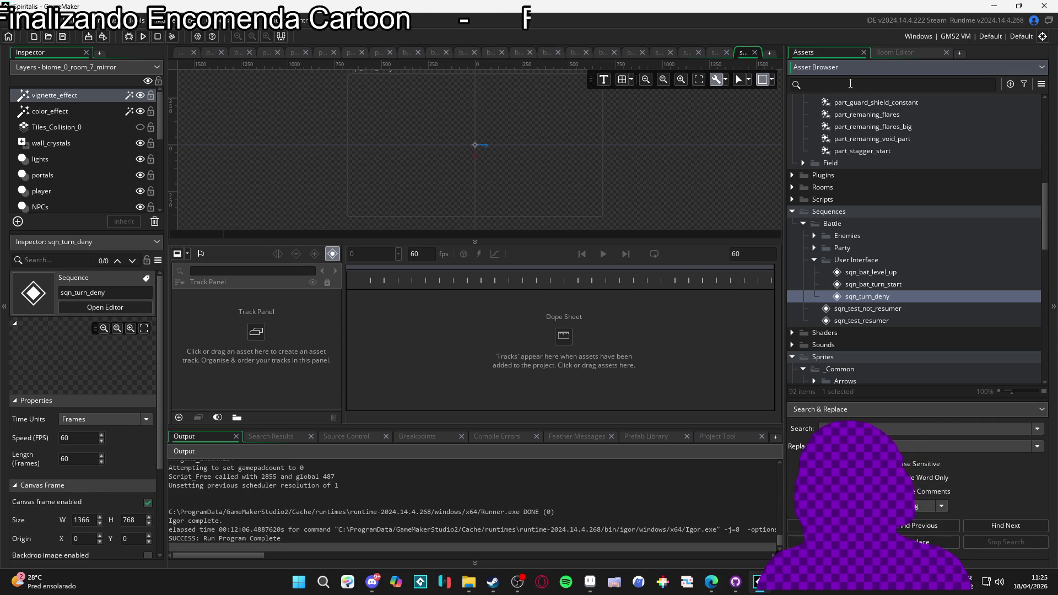
# Step: Search the assets for 'enemy' and drag spr_enemy_2 into sqn_turn_deny as a sprite track
pyautogui.write('bat')
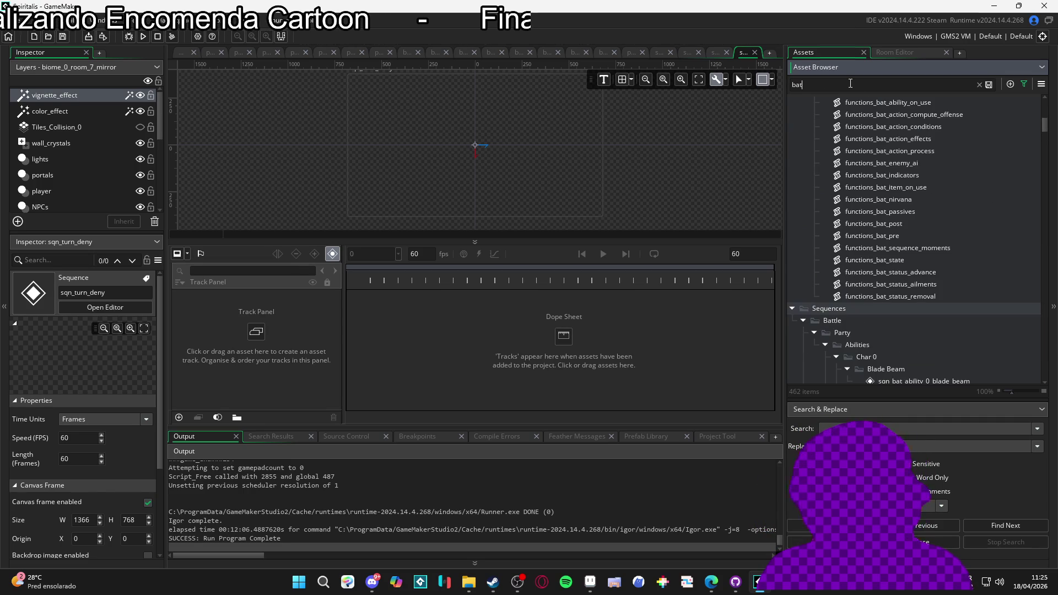
pyautogui.scroll(-7, 924, 203)
pyautogui.write('enemy')
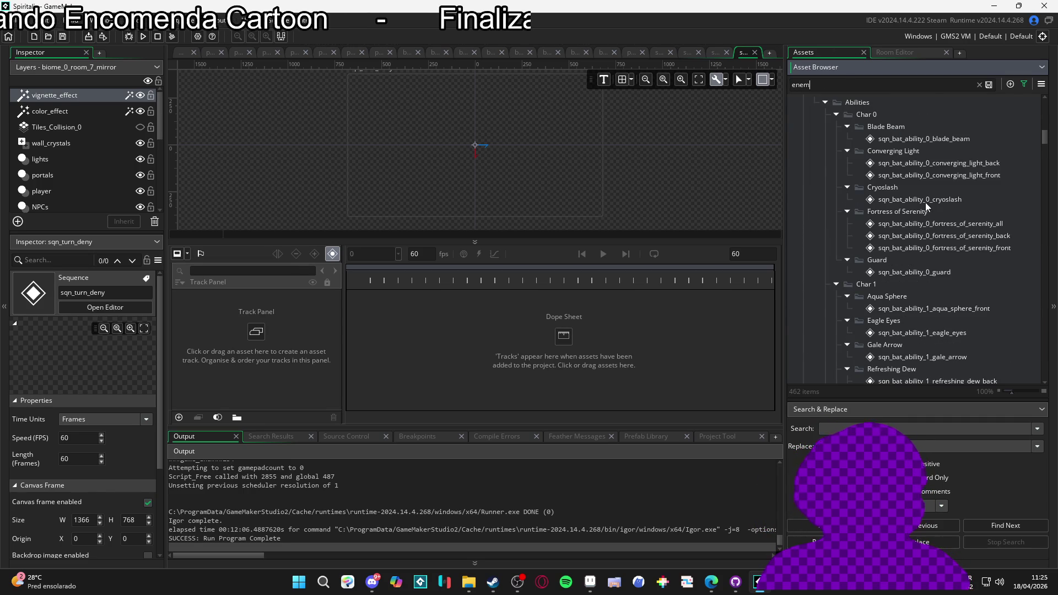
pyautogui.scroll(5, 924, 203)
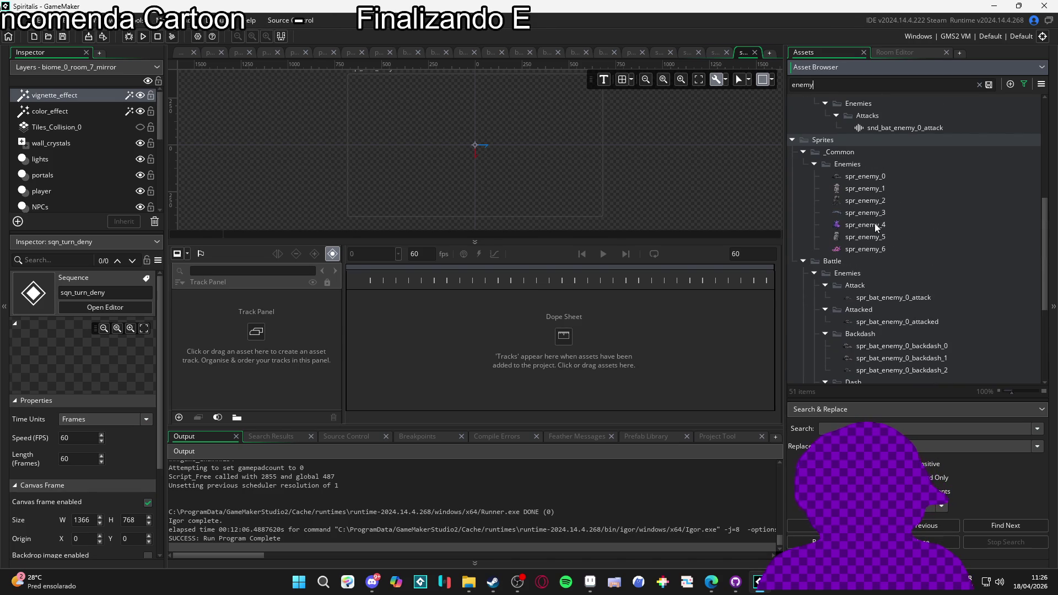
pyautogui.click(860, 202)
pyautogui.moveTo(858, 203); pyautogui.dragTo(482, 168)
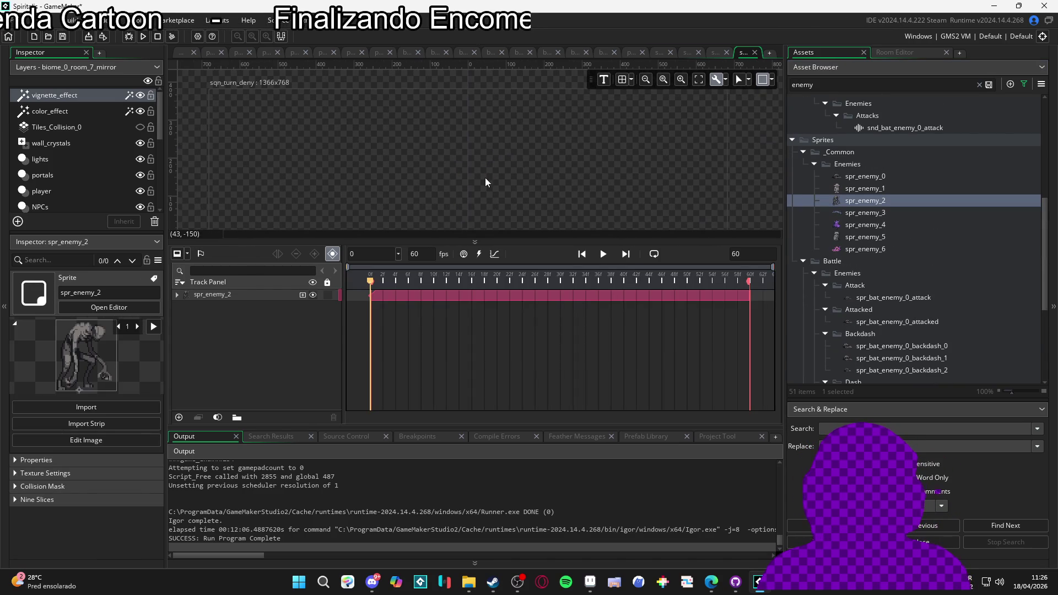
pyautogui.click(770, 80)
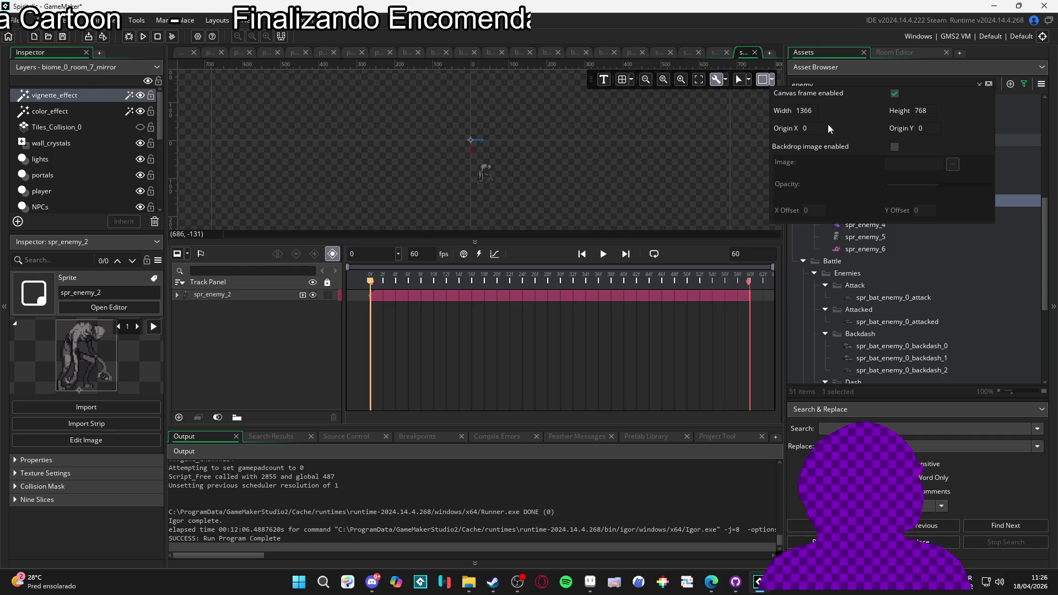
# Step: Set the sequence canvas size to 320 x 180
pyautogui.doubleClick(805, 111)
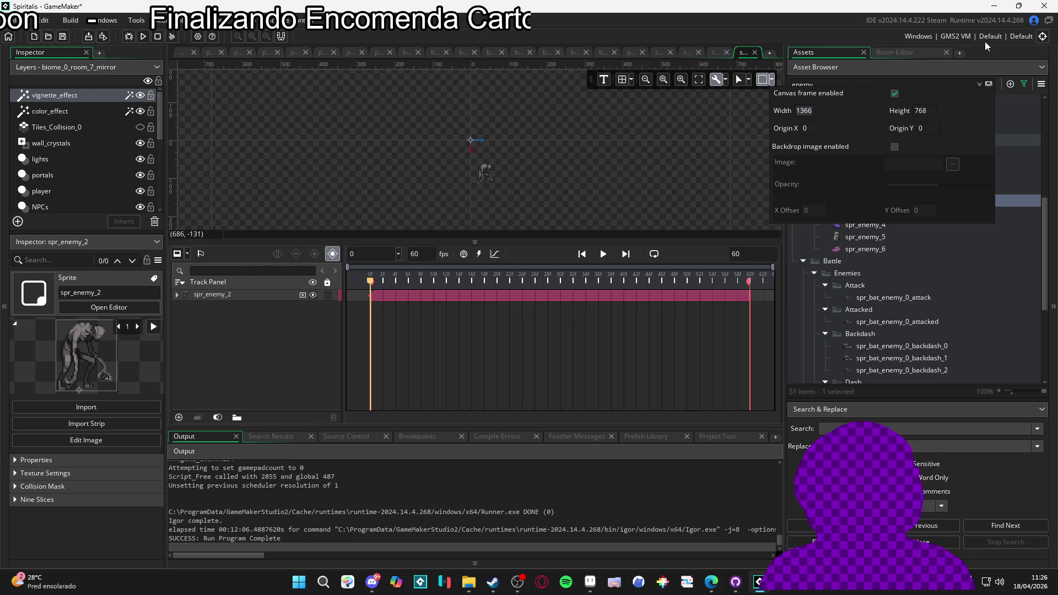
pyautogui.write('3')
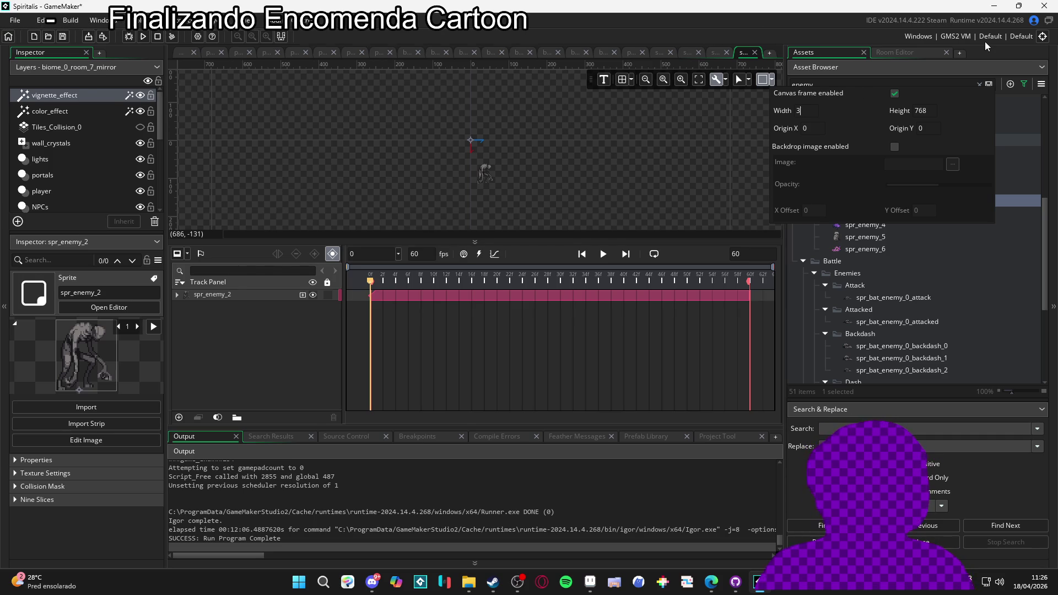
pyautogui.write('20')
pyautogui.press('Tab')
pyautogui.write('180')
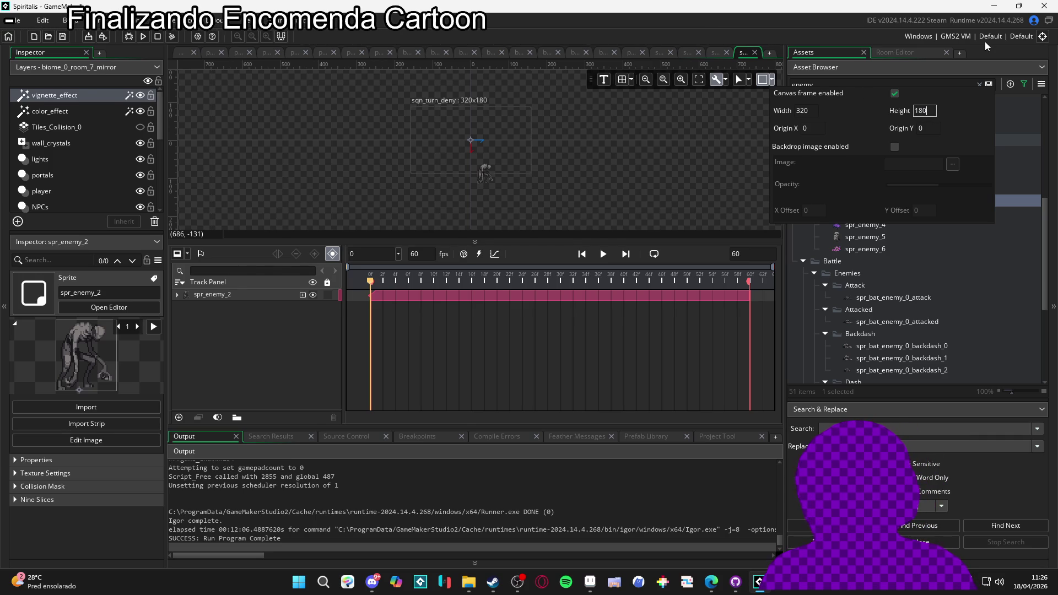
pyautogui.scroll(2, 479, 168)
pyautogui.scroll(2, 481, 170)
# Step: Place spr_enemy_2 at position 0, 0 and enlarge the canvas area above the timeline
pyautogui.moveTo(485, 173)
pyautogui.mouseDown()
pyautogui.moveTo(529, 197)
pyautogui.moveTo(489, 155)
pyautogui.mouseUp()
pyautogui.click(183, 294)
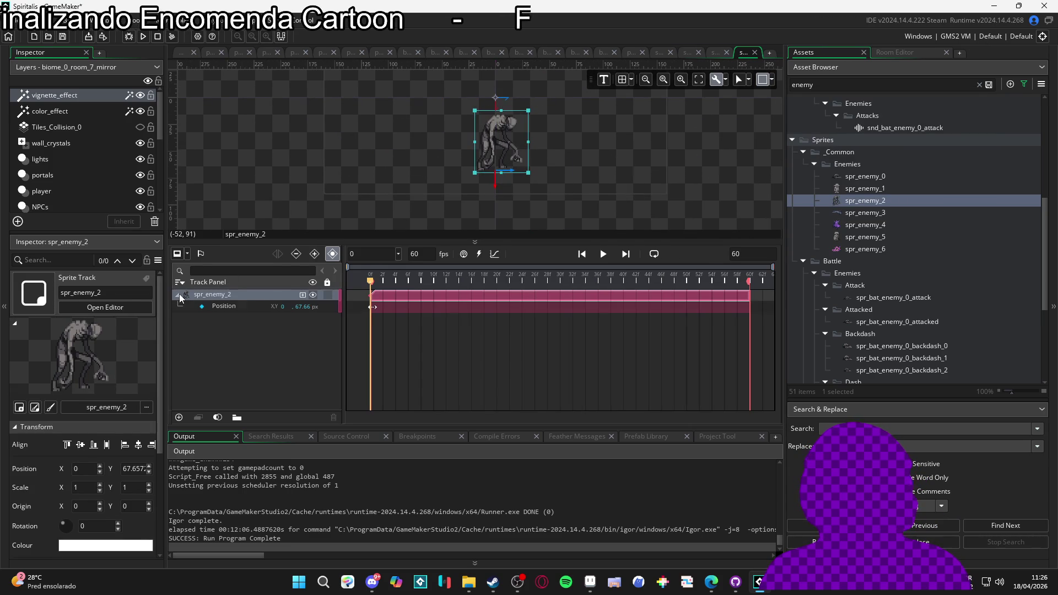
pyautogui.write('0')
pyautogui.press('Return')
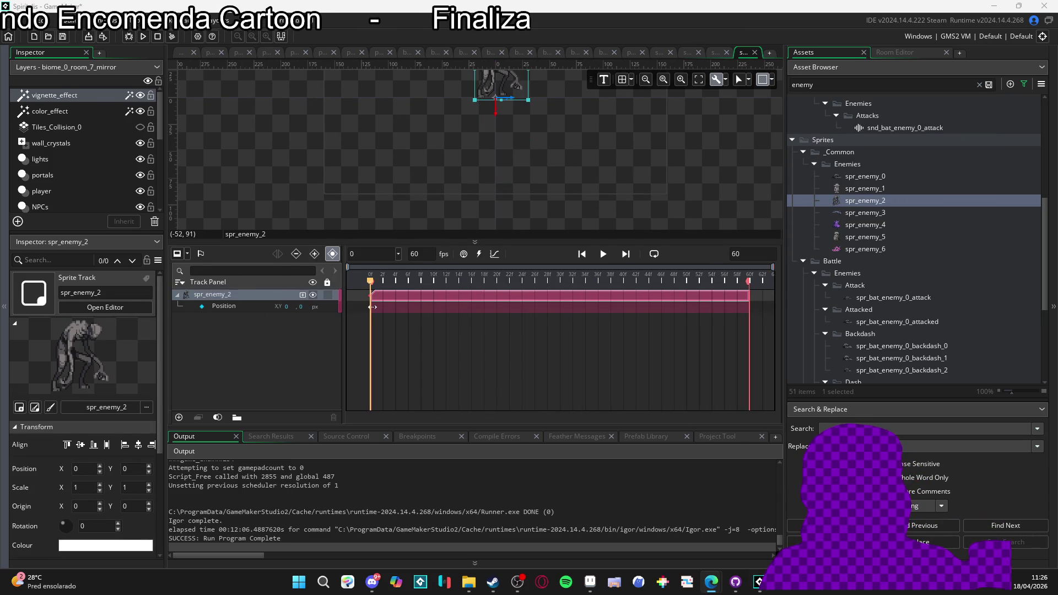
pyautogui.scroll(3, 506, 193)
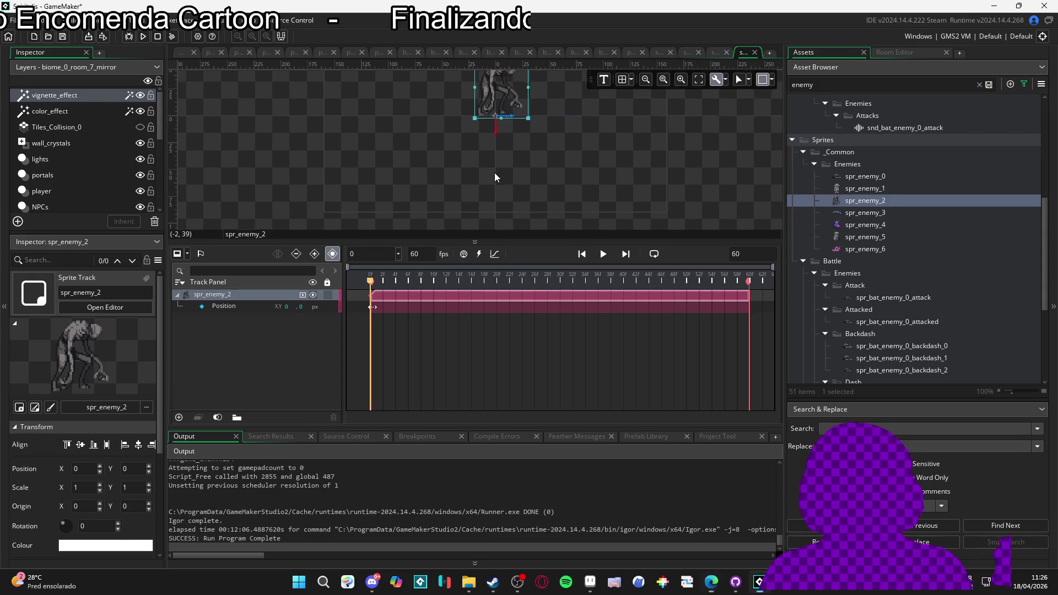
pyautogui.moveTo(504, 239); pyautogui.dragTo(507, 305)
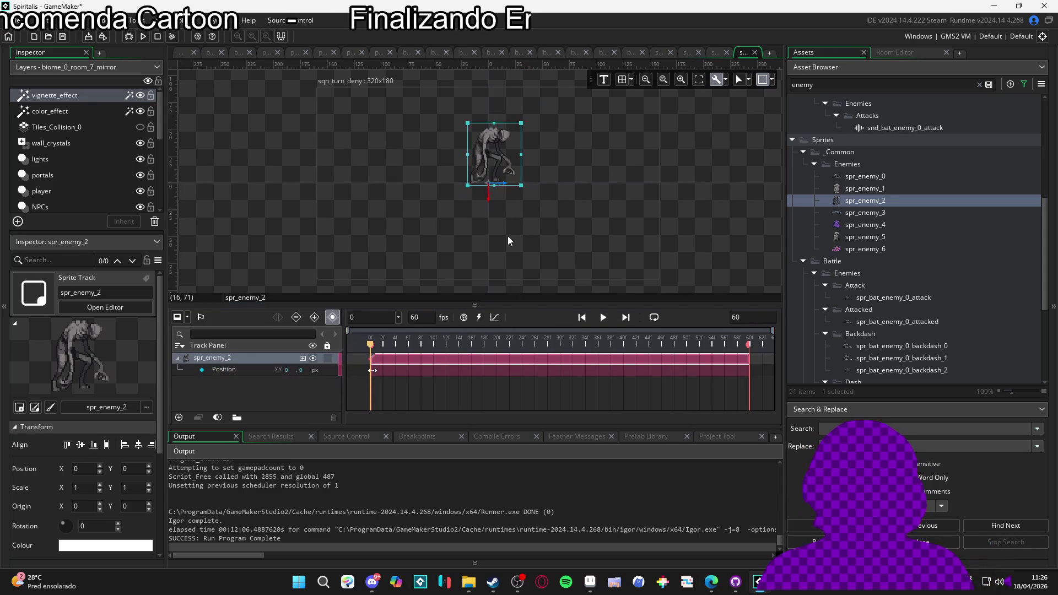
pyautogui.scroll(2, 495, 174)
pyautogui.scroll(1, 565, 200)
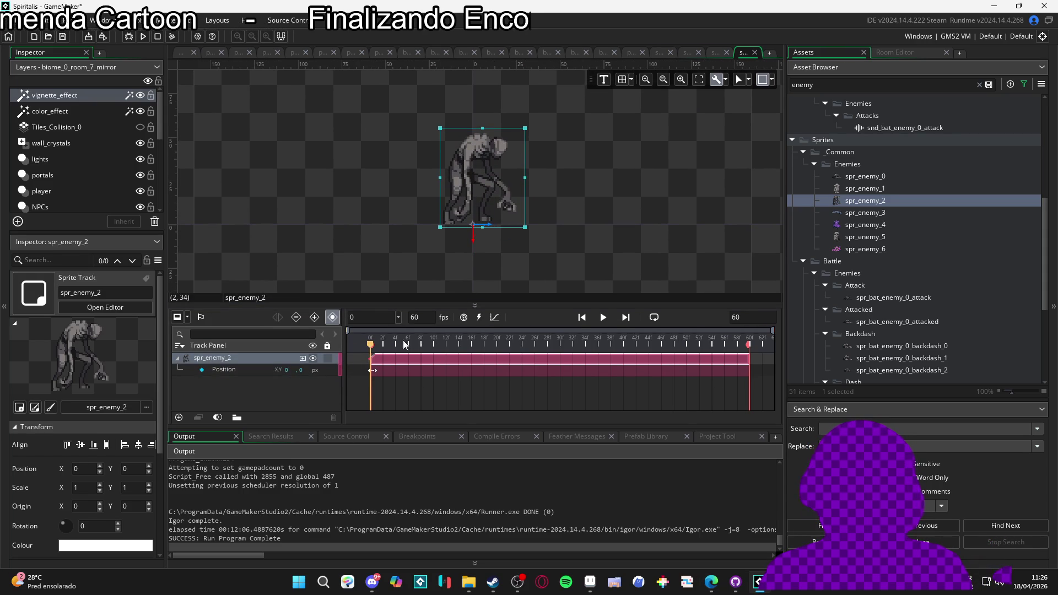
# Step: Set the sequence length to 120 frames, stretch the spr_enemy_2 clip to the end and preview
pyautogui.doubleClick(747, 312)
pyautogui.write('20')
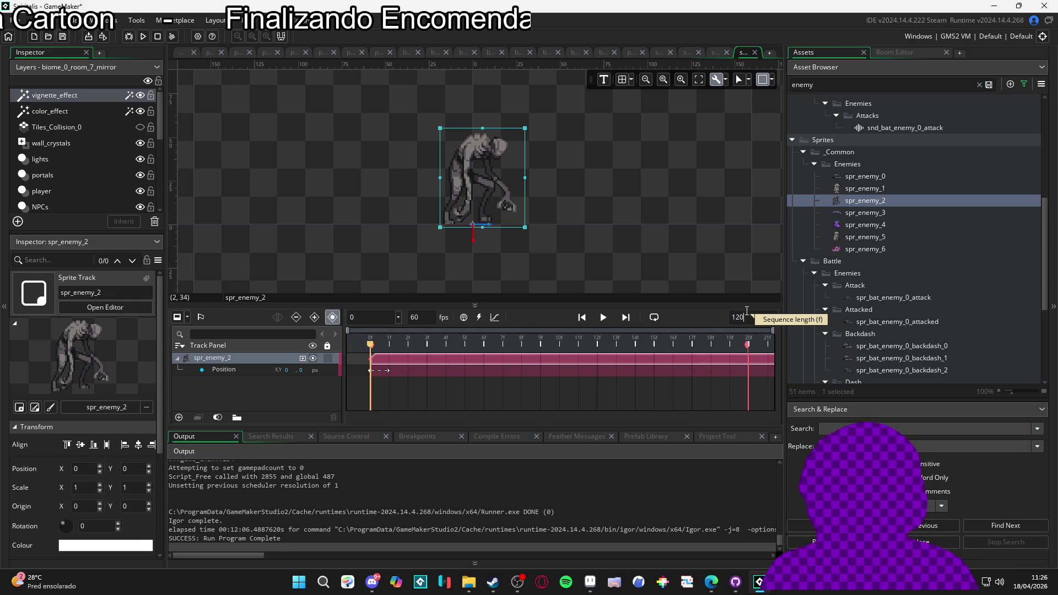
pyautogui.write('0')
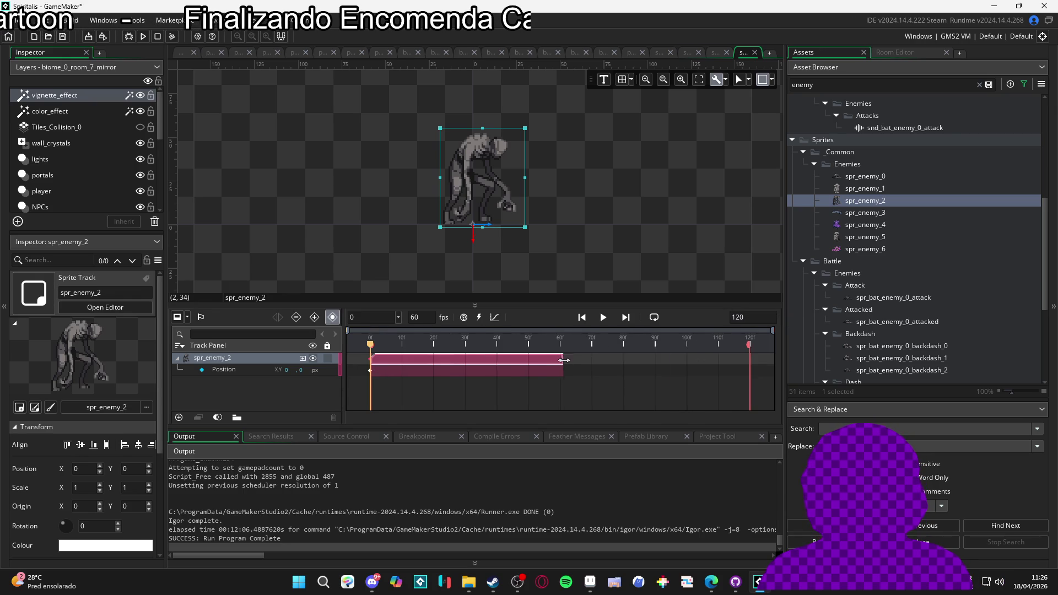
pyautogui.moveTo(557, 359); pyautogui.dragTo(744, 364)
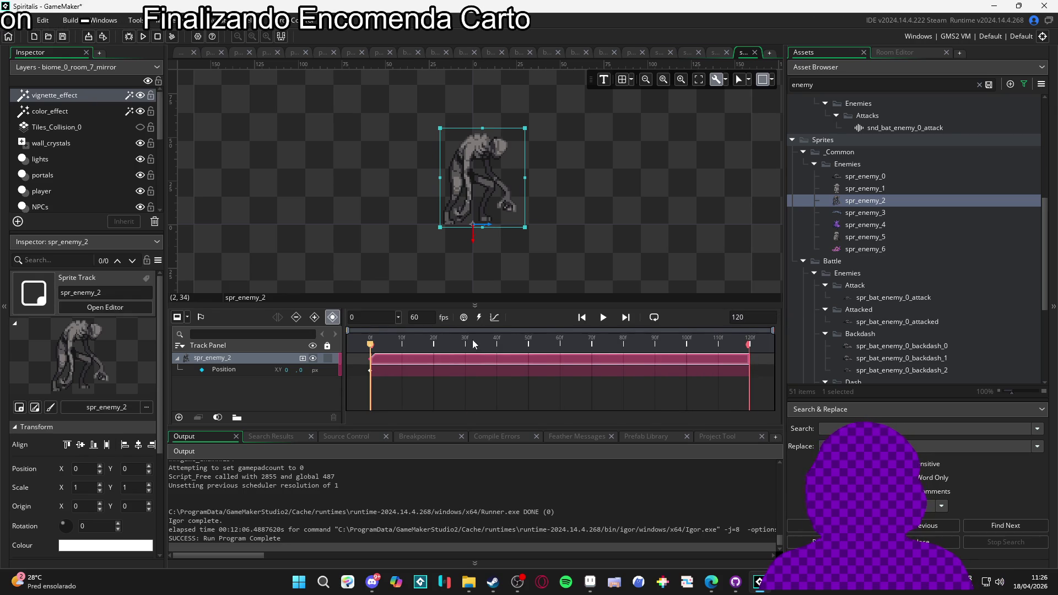
pyautogui.press('space')
pyautogui.click(606, 276)
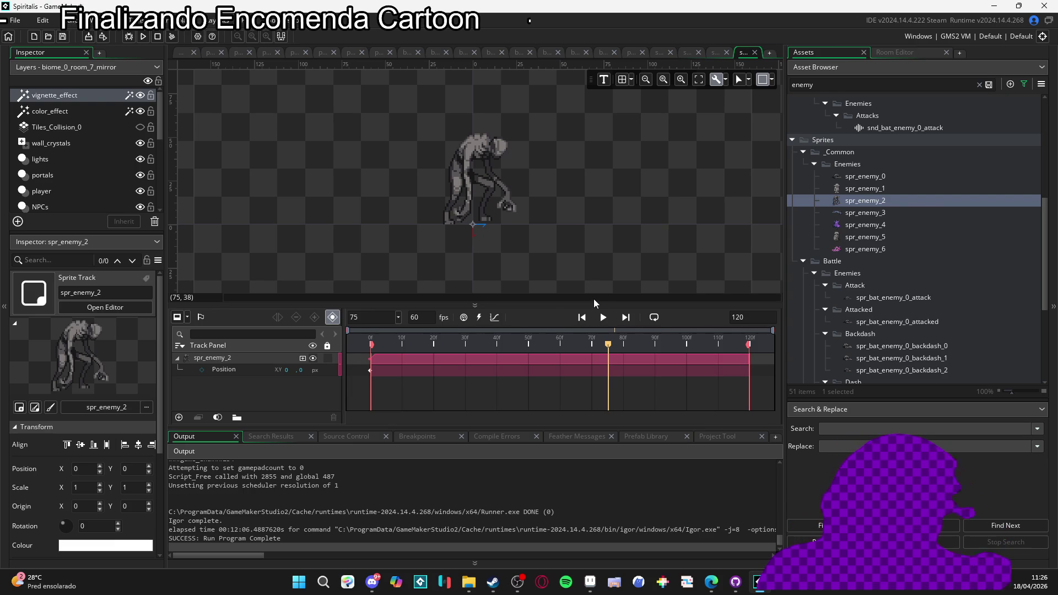
pyautogui.scroll(-1, 912, 265)
pyautogui.scroll(-1, 901, 272)
pyautogui.scroll(5, 887, 236)
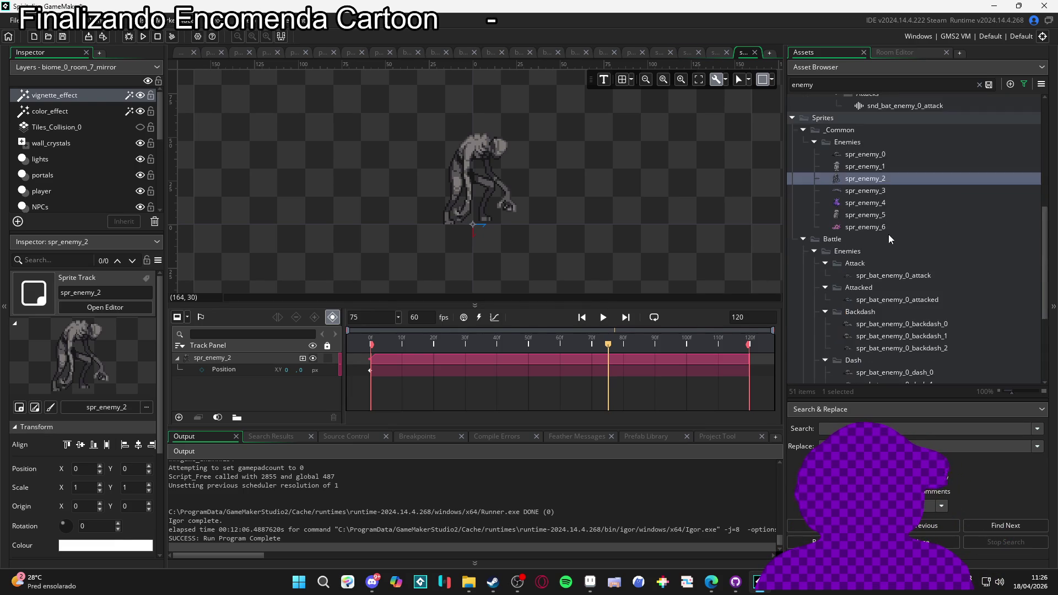
# Step: Search the Asset Browser for 'sqn', then for 'part', to find the next sprite
pyautogui.click(840, 84)
pyautogui.hotkey('ctrl', 'a')
pyautogui.write('sqn')
pyautogui.scroll(-3, 884, 289)
pyautogui.scroll(10, 884, 283)
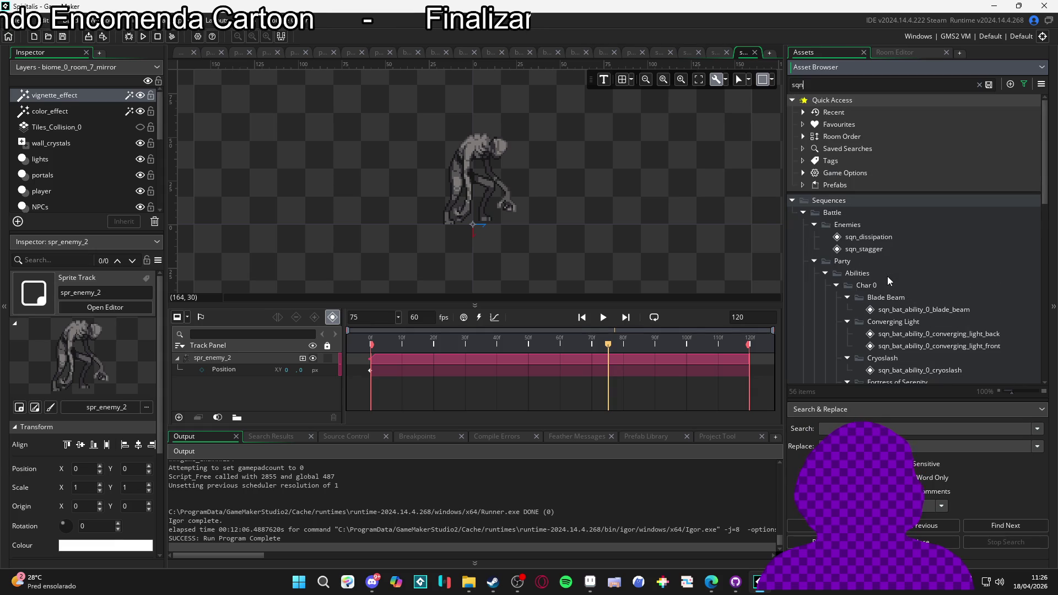
pyautogui.scroll(-2, 887, 276)
pyautogui.hotkey('ctrl', 'a')
pyautogui.write('part')
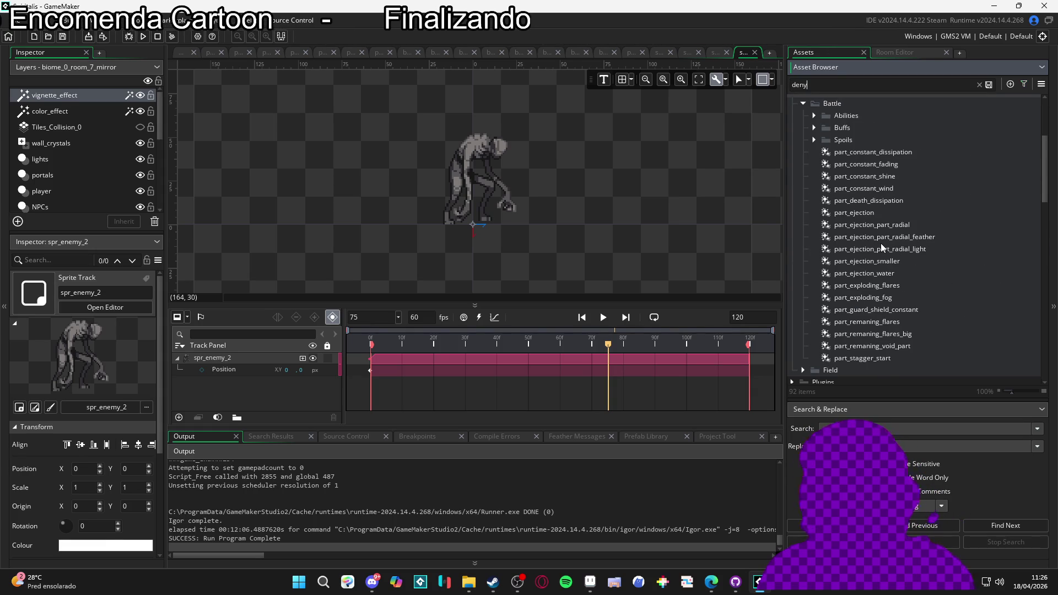
# Step: Drop spr_bat_turn_deny onto the canvas and nudge it into place over the enemy
pyautogui.moveTo(881, 298)
pyautogui.mouseDown()
pyautogui.moveTo(481, 200)
pyautogui.moveTo(473, 183)
pyautogui.mouseUp()
pyautogui.scroll(3, 473, 189)
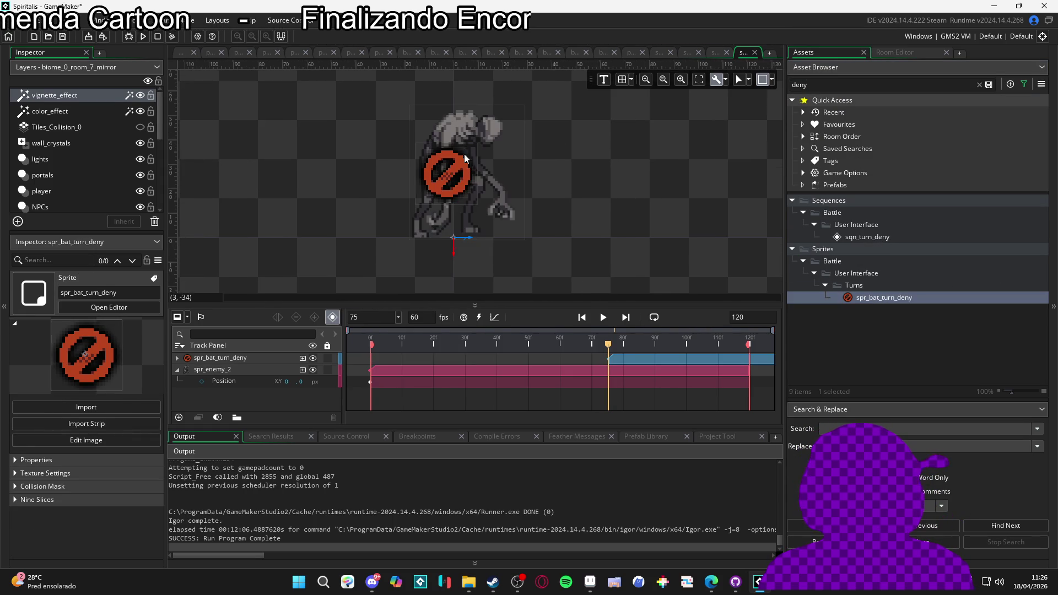
pyautogui.click(468, 174)
pyautogui.moveTo(468, 174)
pyautogui.mouseDown()
pyautogui.moveTo(471, 150)
pyautogui.moveTo(476, 171)
pyautogui.mouseUp()
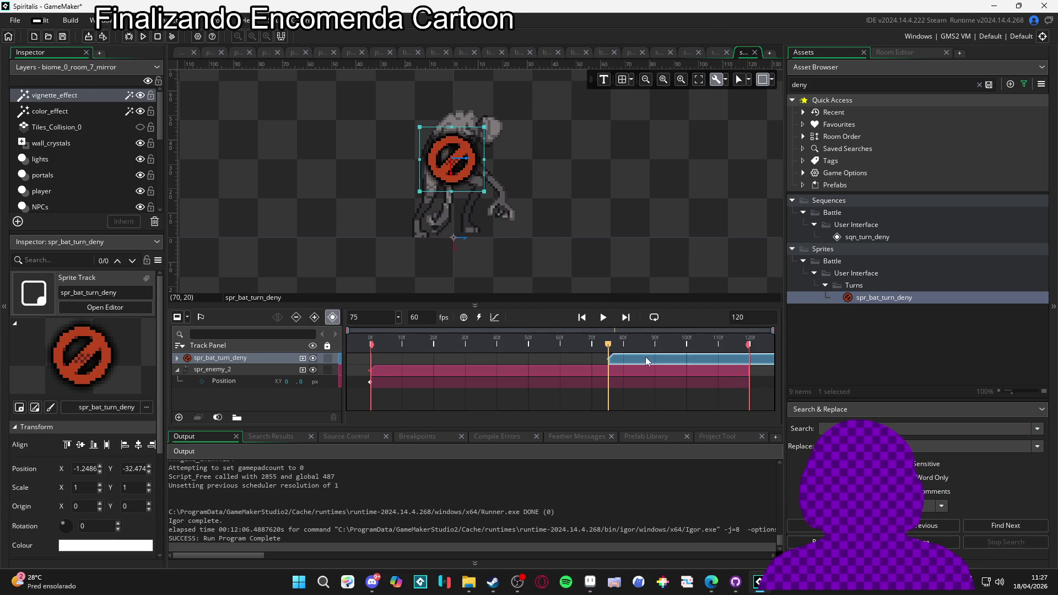
# Step: Make the deny clip start at frame 0 and stretch it to frame 120
pyautogui.moveTo(648, 361); pyautogui.dragTo(410, 361)
pyautogui.click(371, 339)
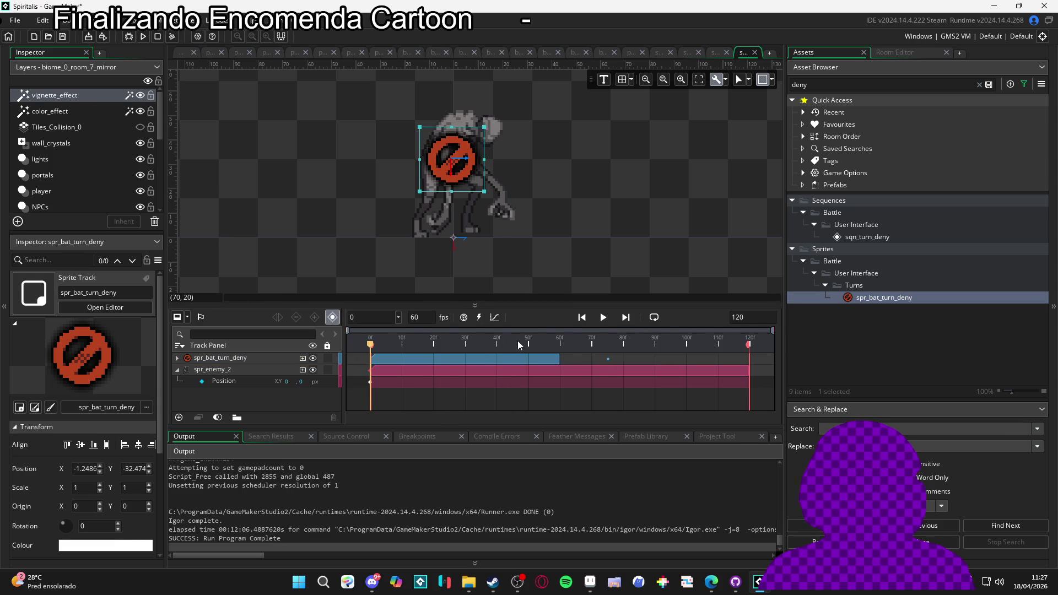
pyautogui.moveTo(560, 362); pyautogui.dragTo(747, 366)
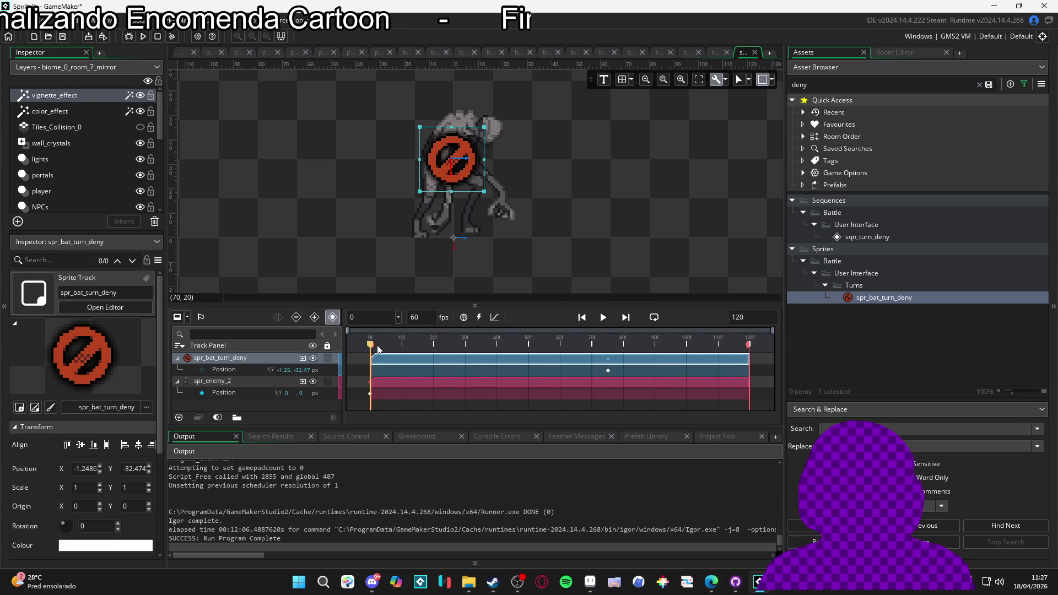
pyautogui.click(302, 358)
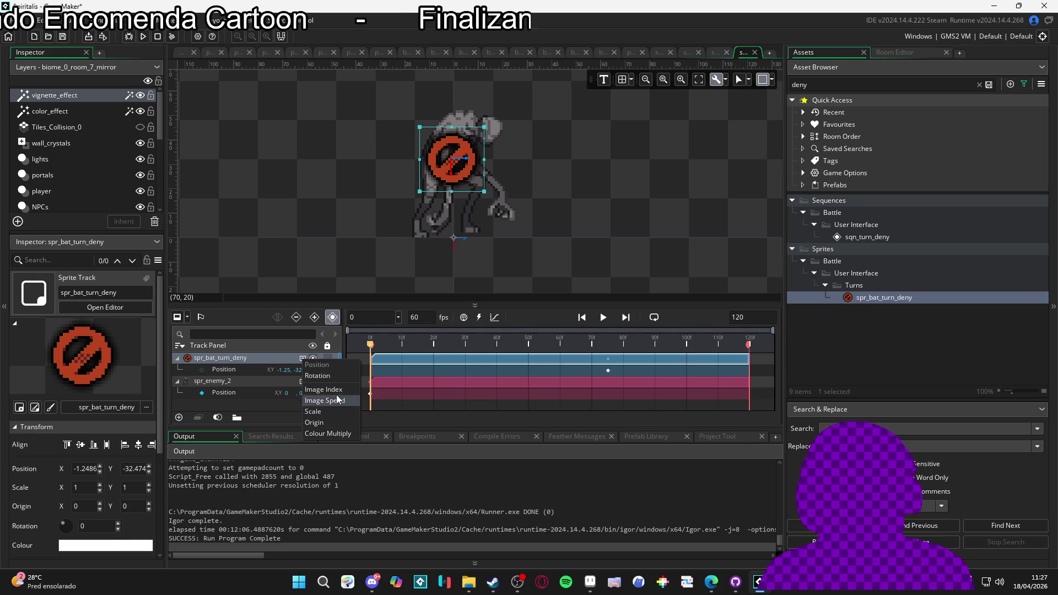
pyautogui.click(329, 434)
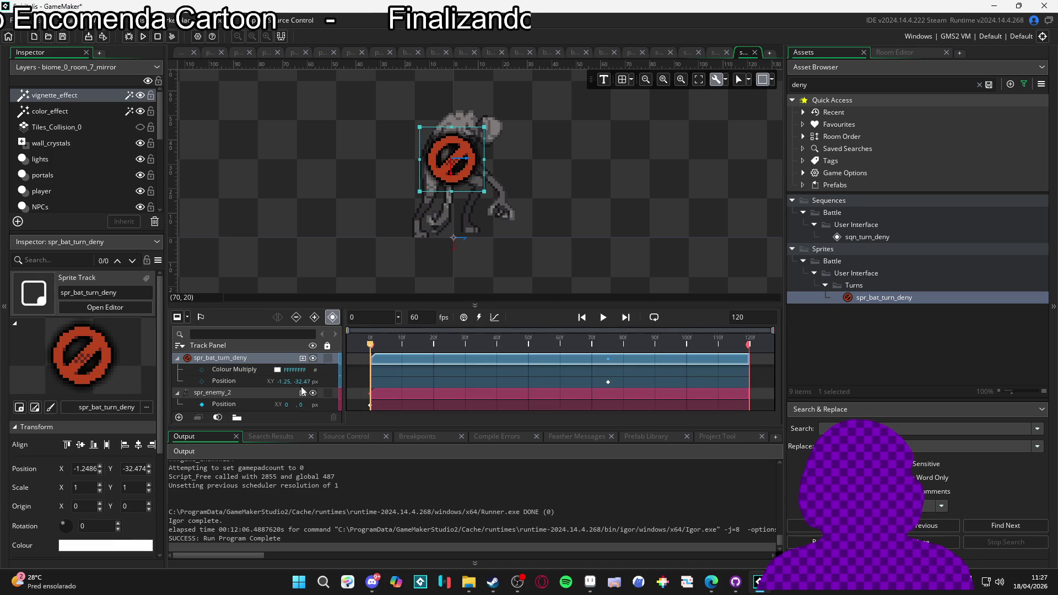
pyautogui.click(277, 369)
pyautogui.moveTo(253, 133); pyautogui.dragTo(162, 121)
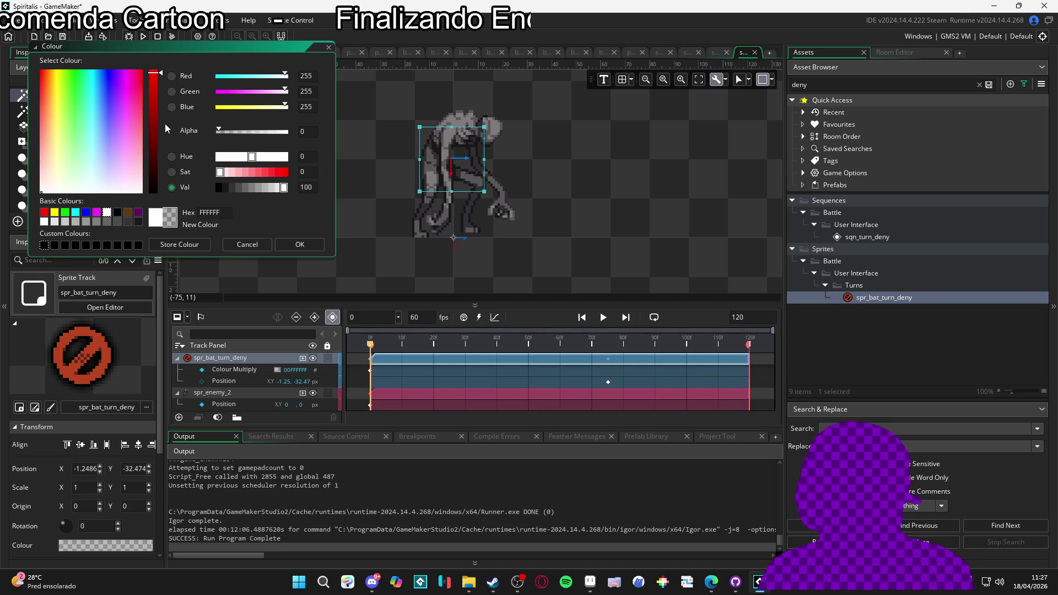
pyautogui.click(302, 245)
pyautogui.click(402, 344)
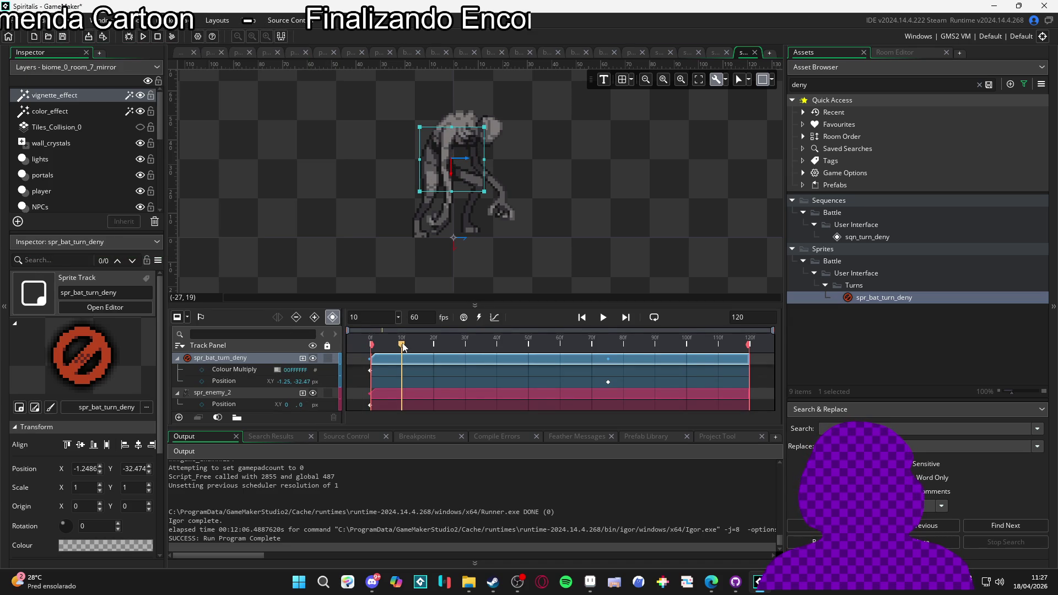
pyautogui.click(277, 370)
pyautogui.moveTo(261, 134); pyautogui.dragTo(295, 140)
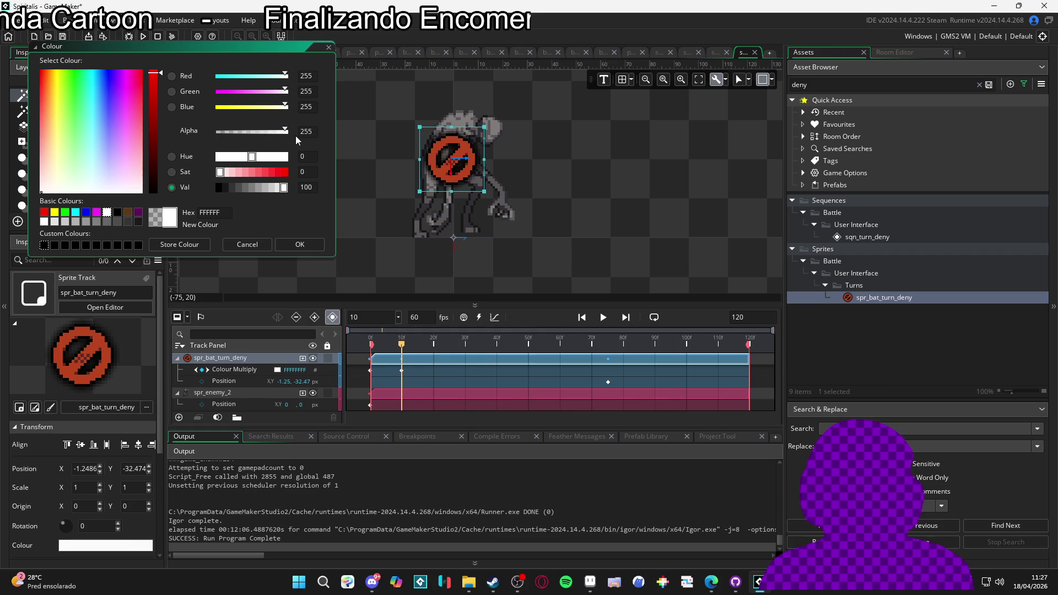
pyautogui.click(299, 244)
pyautogui.click(370, 345)
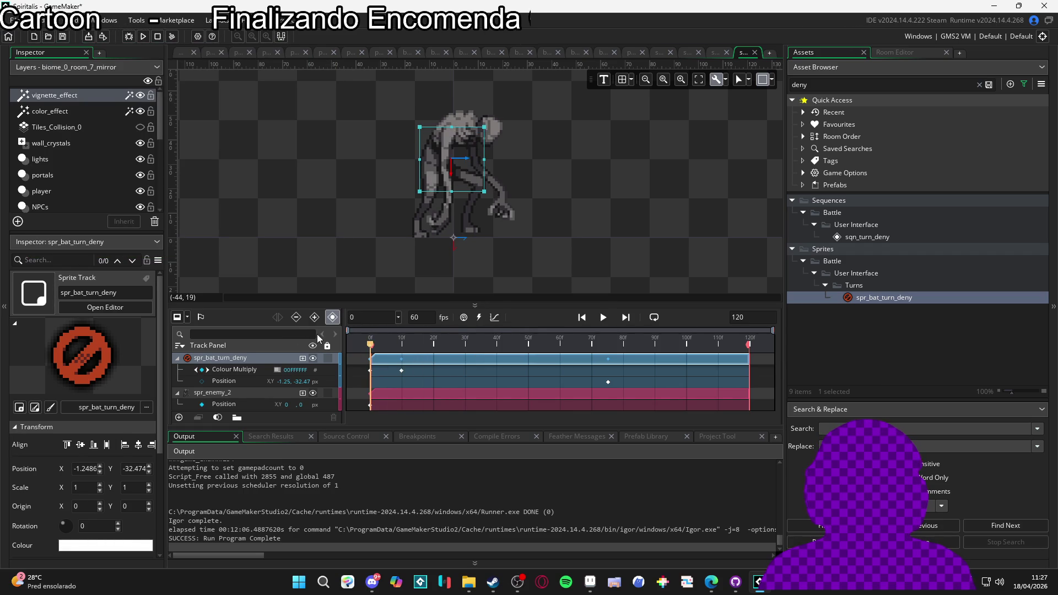
pyautogui.press('space')
pyautogui.press('space')
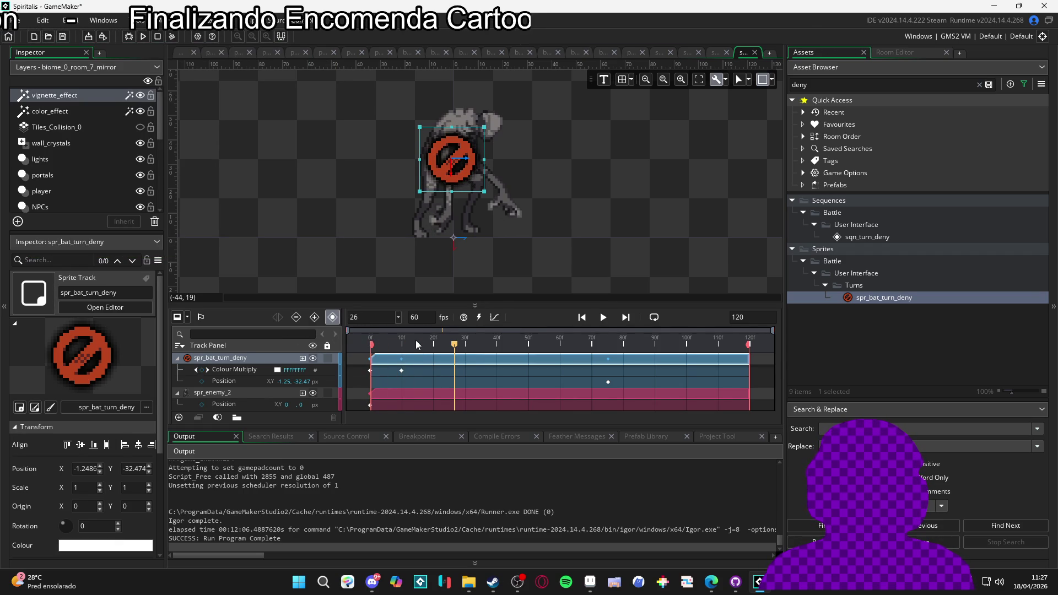
pyautogui.click(370, 343)
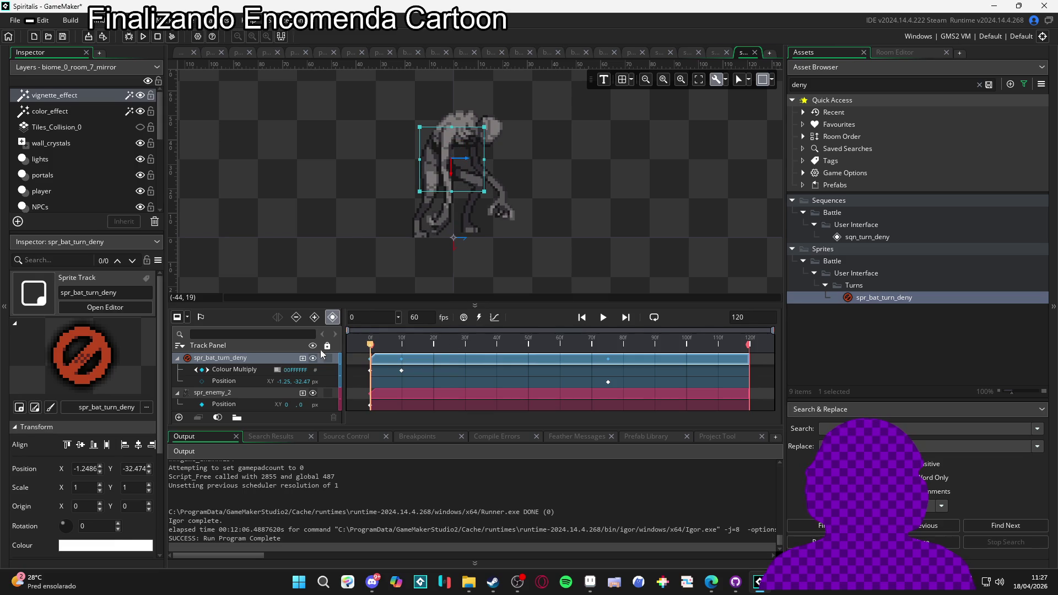
pyautogui.click(204, 381)
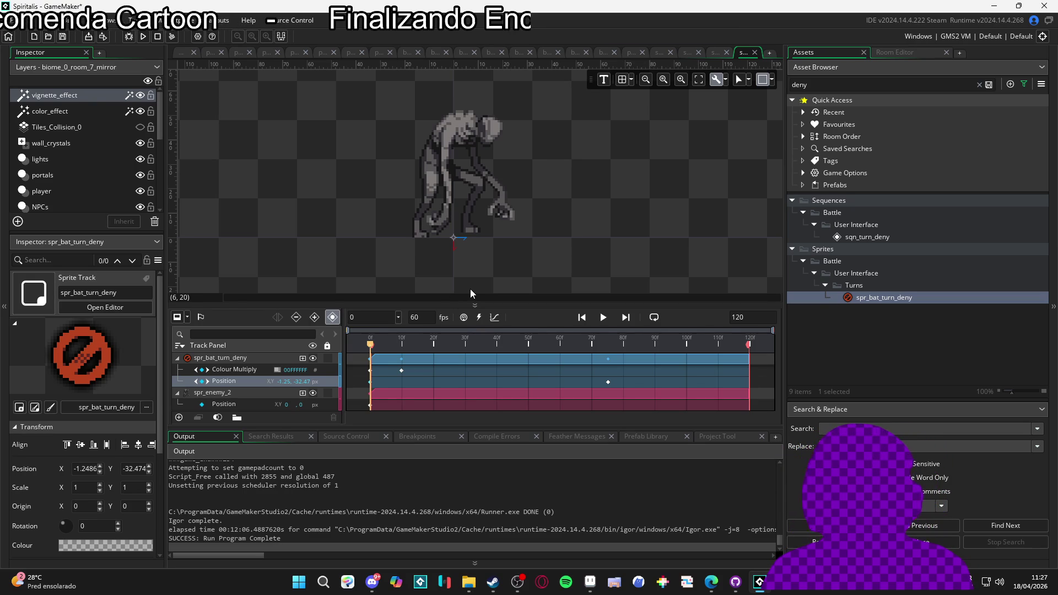
# Step: Check the fade-in and lower the deny icon slightly over the enemy, previewing playback
pyautogui.click(393, 345)
pyautogui.moveTo(395, 347); pyautogui.dragTo(402, 346)
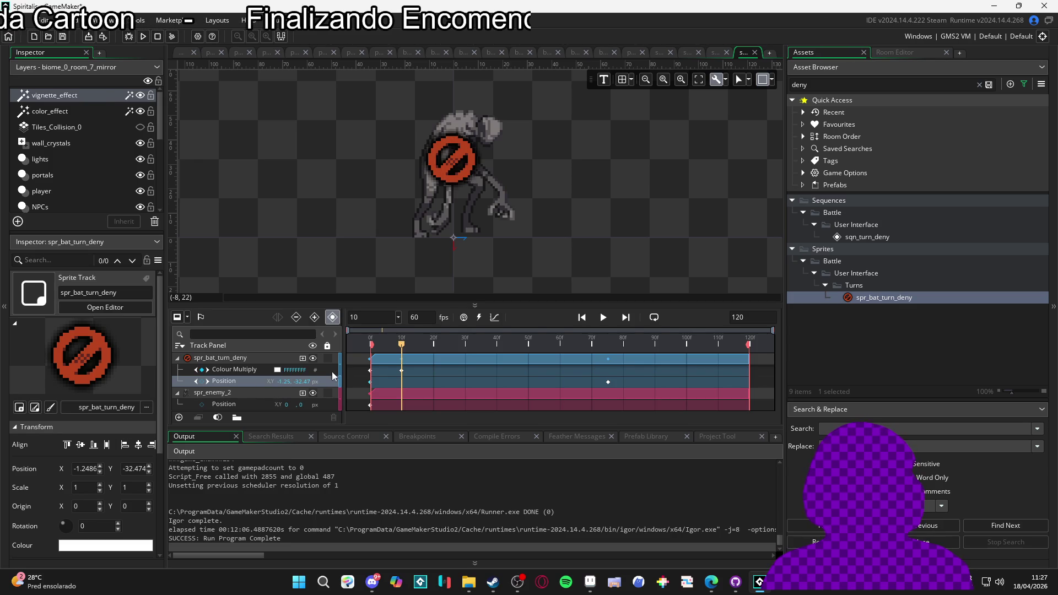
pyautogui.click(370, 345)
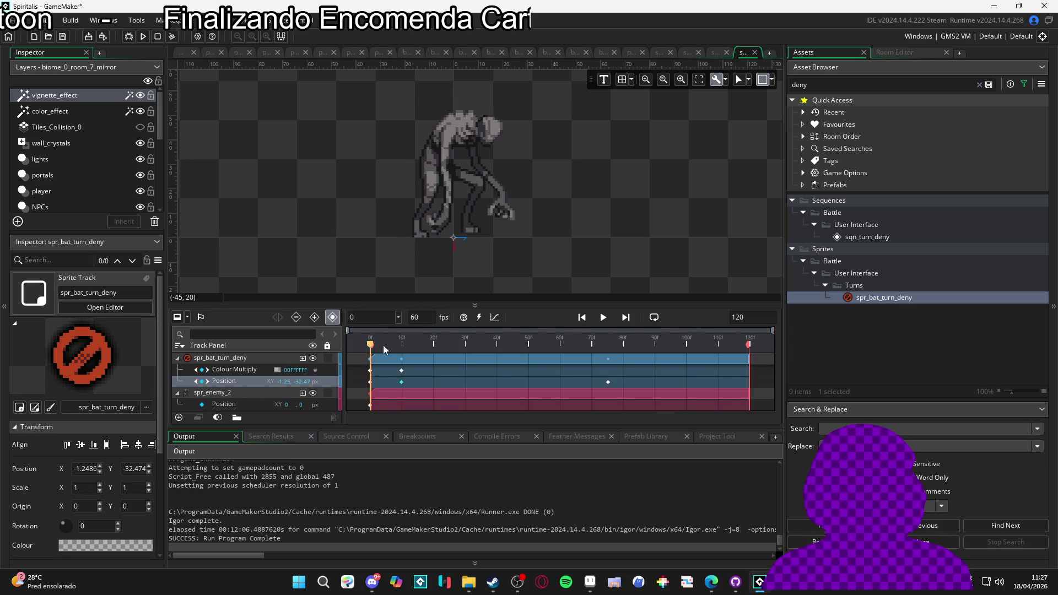
pyautogui.click(455, 175)
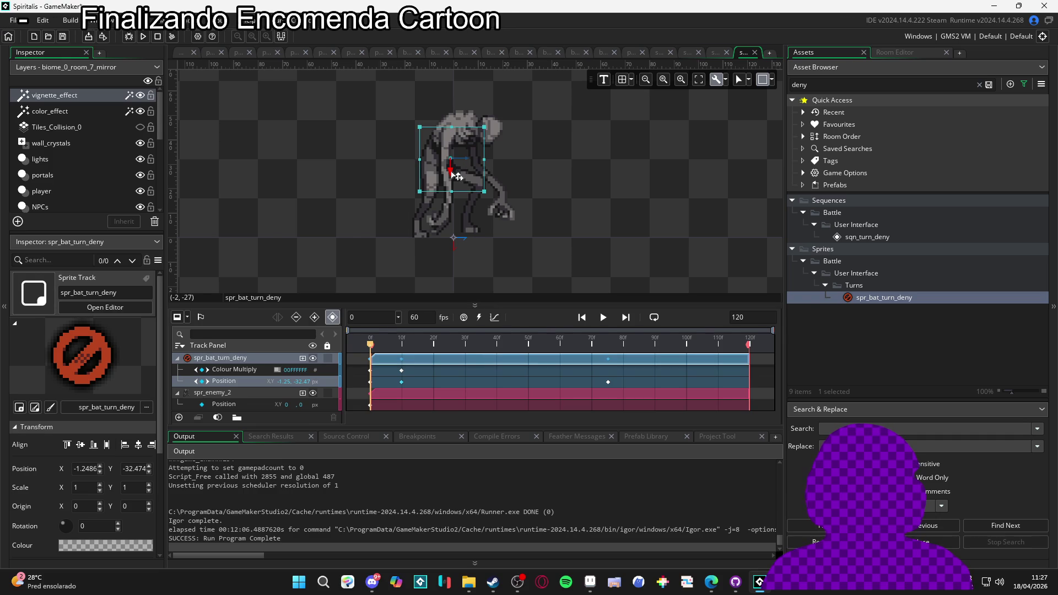
pyautogui.moveTo(455, 175); pyautogui.dragTo(455, 187)
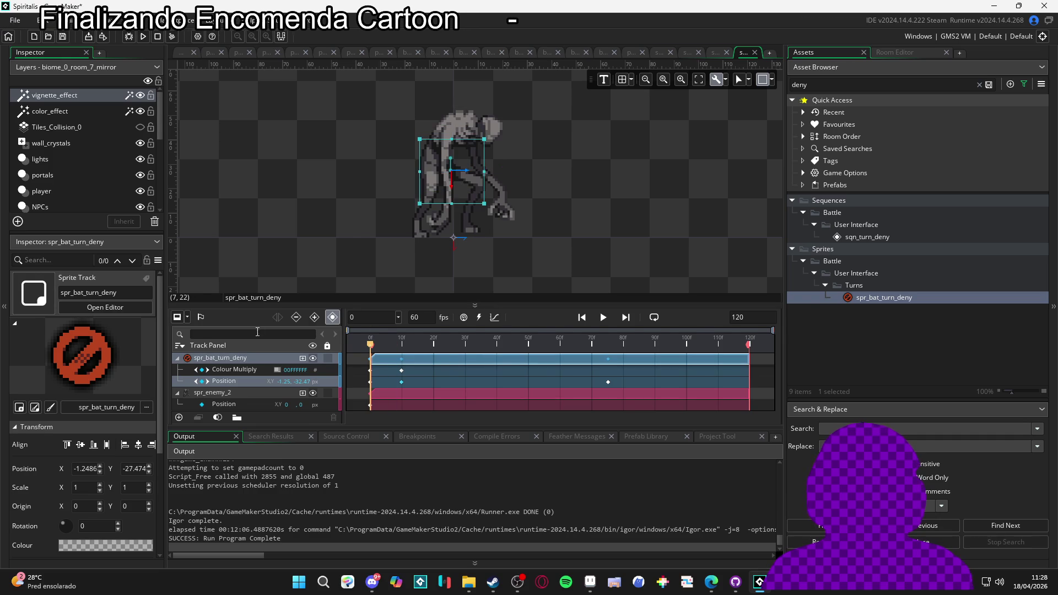
pyautogui.press('space')
pyautogui.press('space')
pyautogui.press('space')
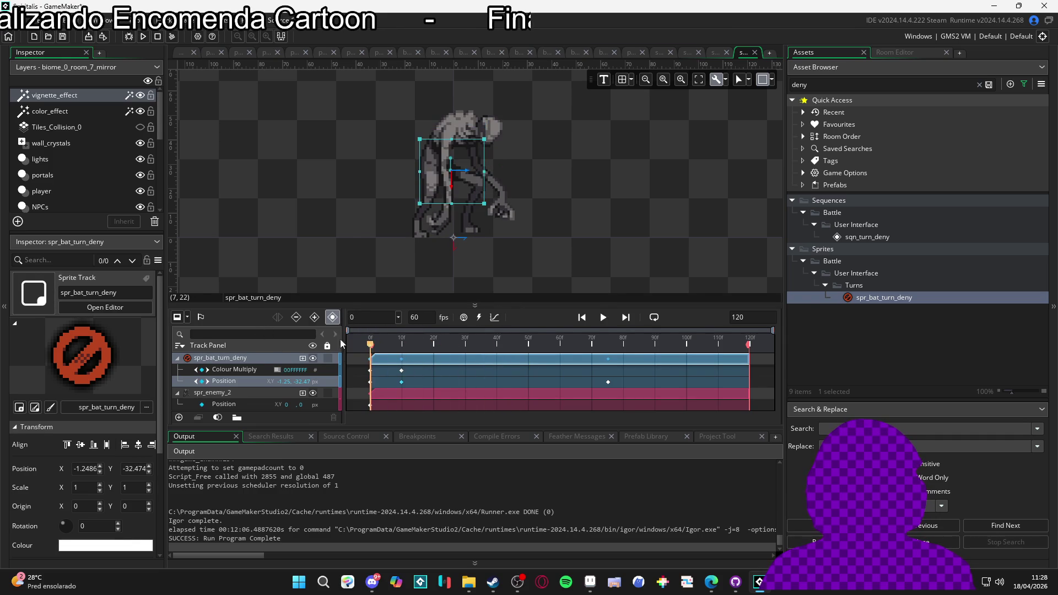
pyautogui.press('space')
pyautogui.moveTo(494, 339)
pyautogui.mouseDown()
pyautogui.moveTo(386, 338)
pyautogui.moveTo(516, 340)
pyautogui.moveTo(374, 339)
pyautogui.moveTo(427, 338)
pyautogui.mouseUp()
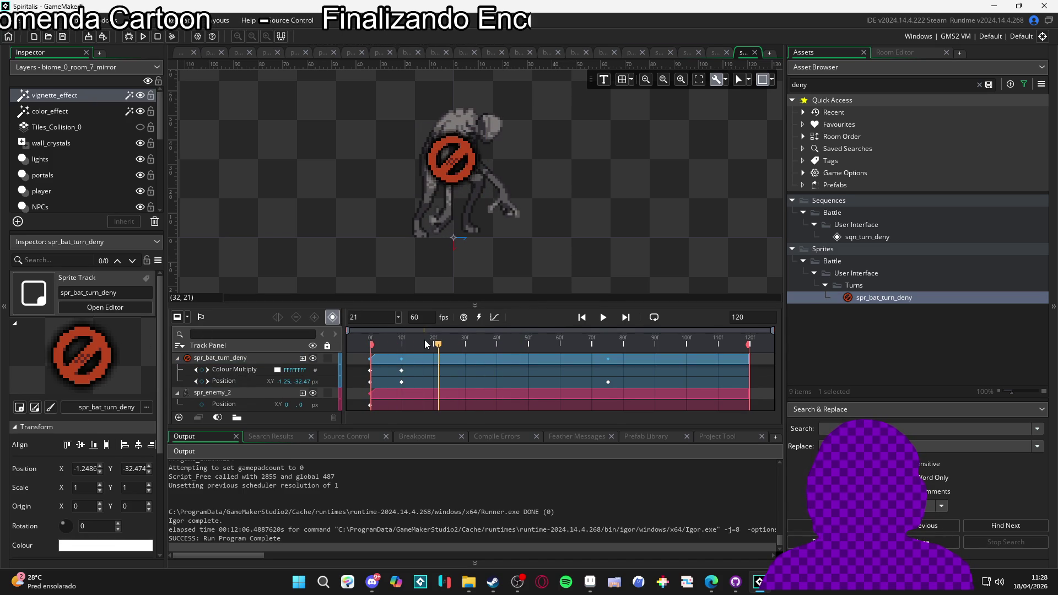
pyautogui.press('space')
pyautogui.press('space')
pyautogui.press('space')
pyautogui.press('space')
pyautogui.press('Home')
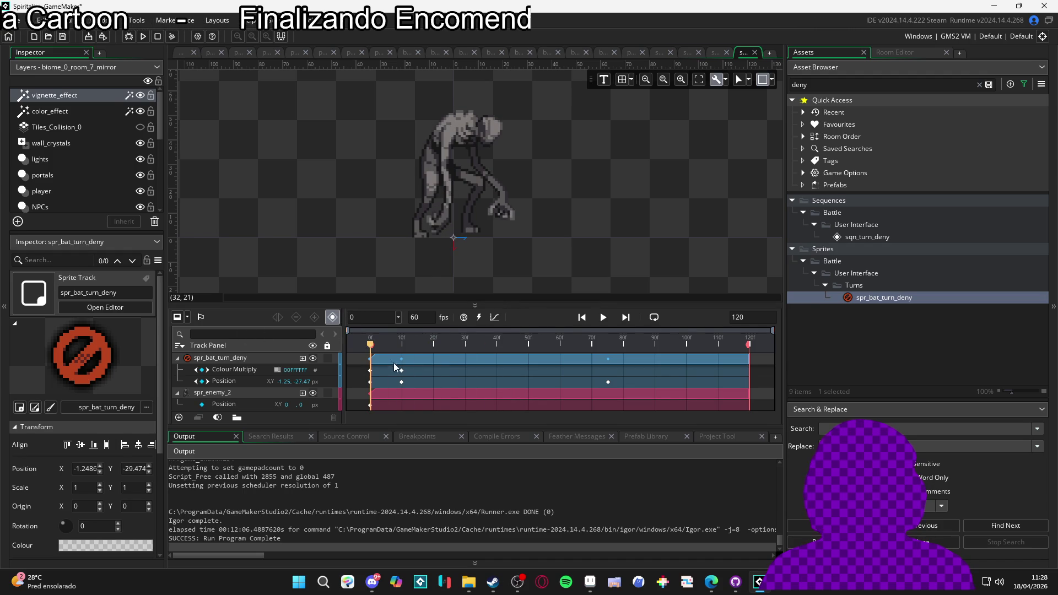
# Step: Move the Colour Multiply fade-in keyframe to frame 5 and delete the stray Position keyframes
pyautogui.click(403, 369)
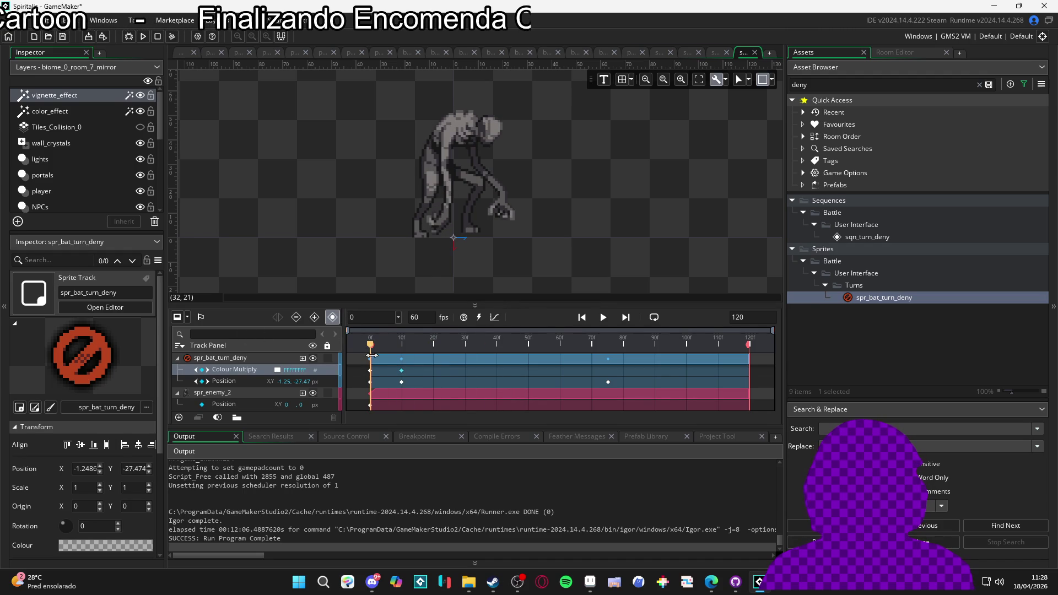
pyautogui.click(402, 382)
pyautogui.press('Delete')
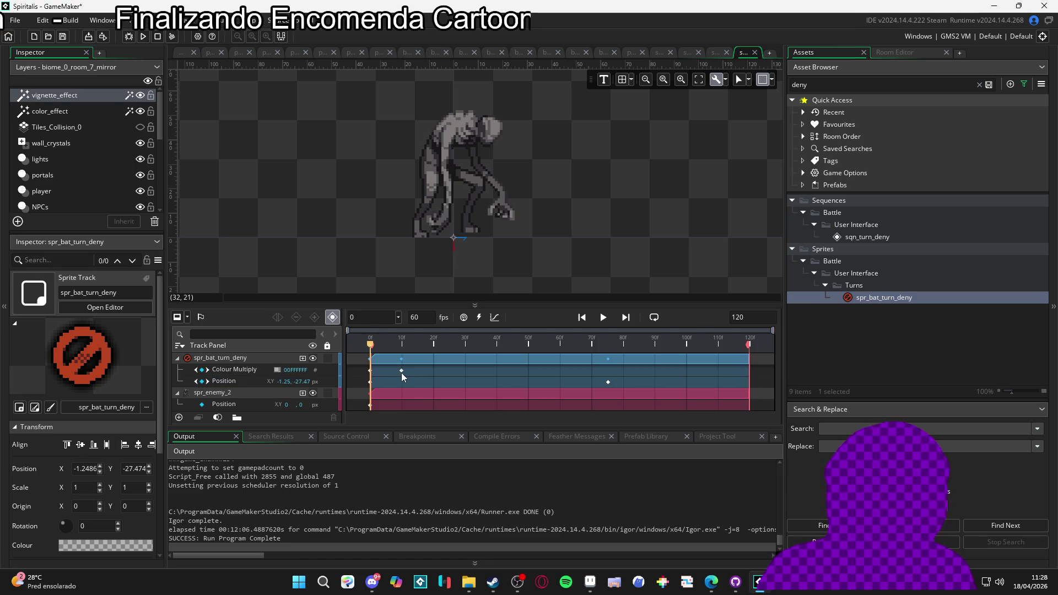
pyautogui.moveTo(401, 373); pyautogui.dragTo(385, 372)
pyautogui.press('space')
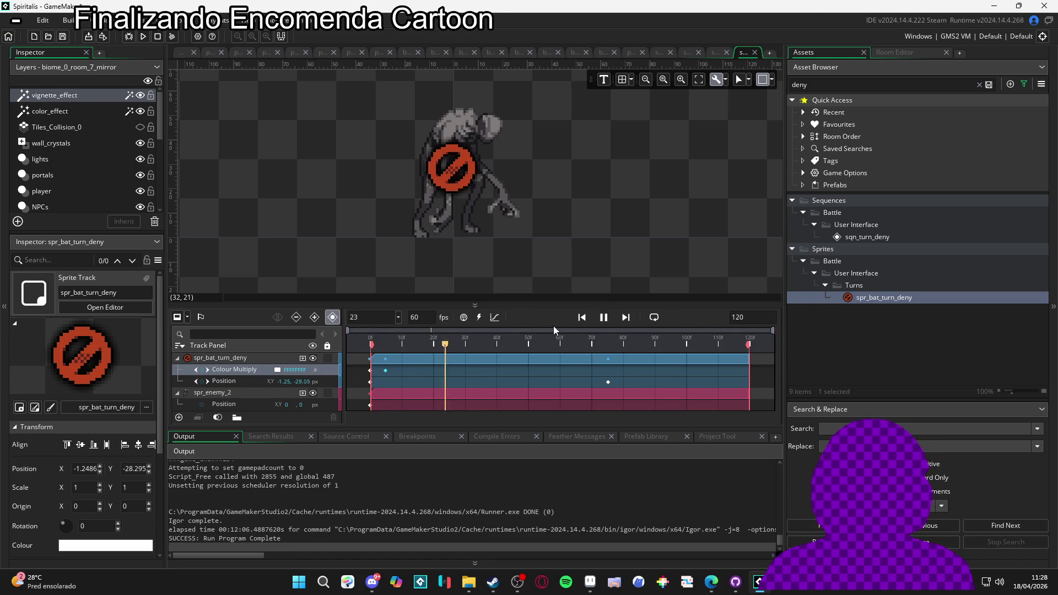
pyautogui.click(603, 317)
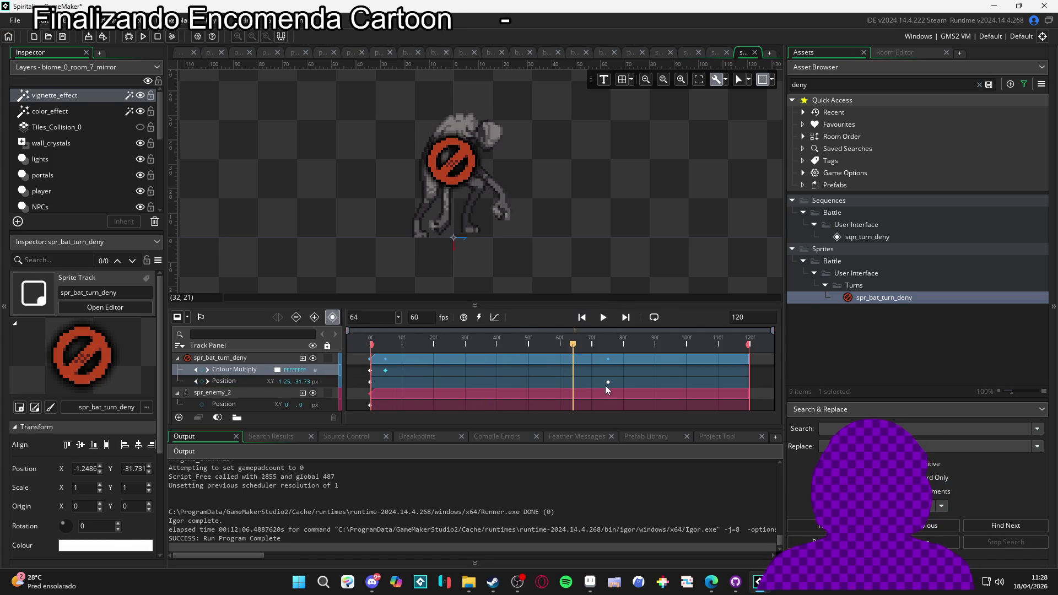
pyautogui.moveTo(608, 383); pyautogui.dragTo(370, 382)
pyautogui.click(373, 343)
pyautogui.press('space')
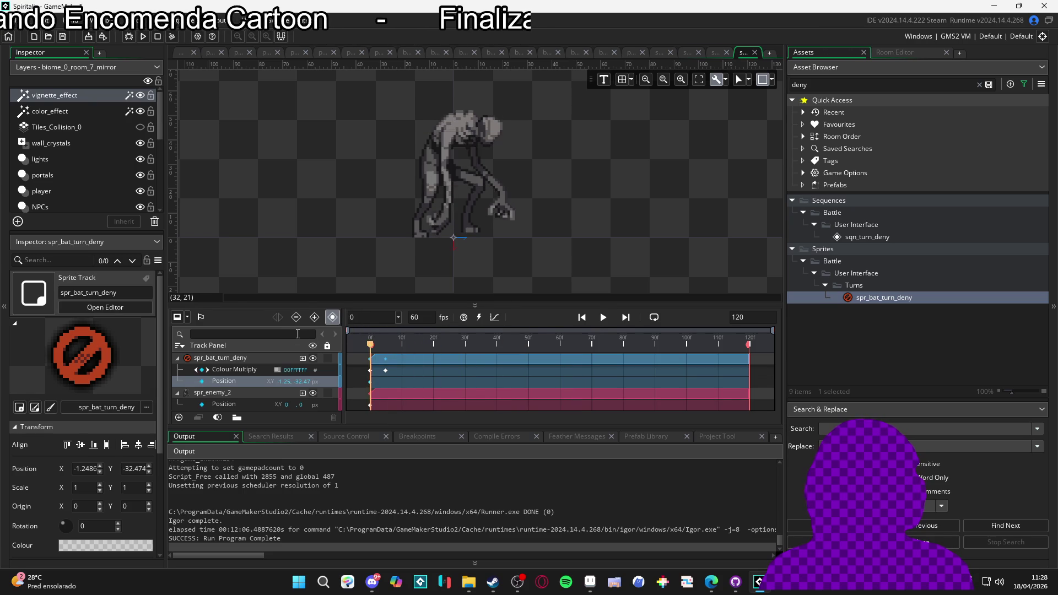
pyautogui.press('space')
pyautogui.press('space')
pyautogui.press('space')
pyautogui.press('space')
pyautogui.press('space')
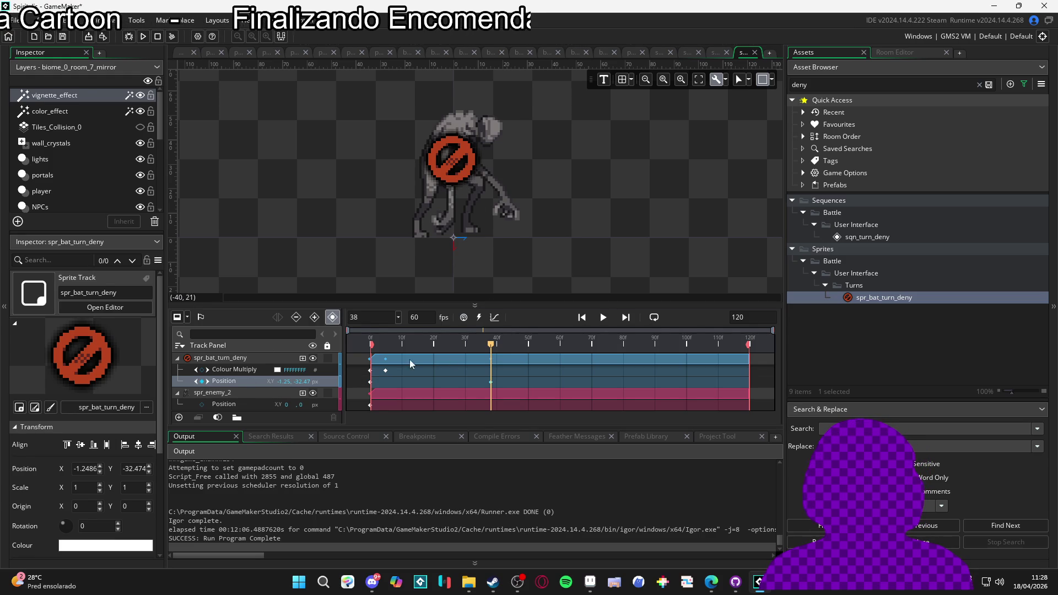
# Step: Lower the deny icon at frame 47 (Y -17.47) and return the playhead to frame 38
pyautogui.moveTo(493, 349); pyautogui.dragTo(521, 347)
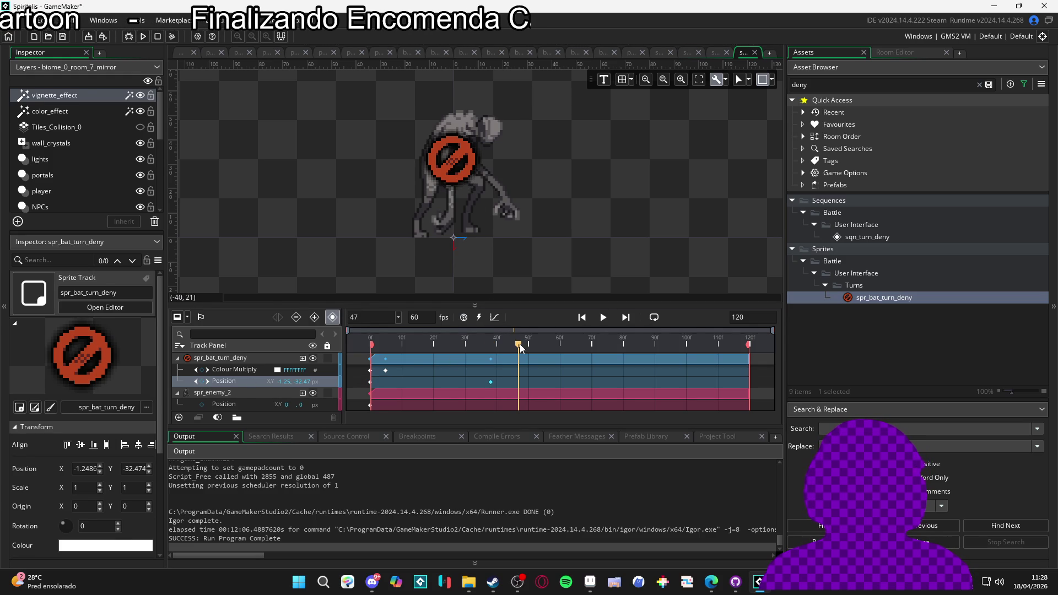
pyautogui.moveTo(457, 181); pyautogui.dragTo(457, 217)
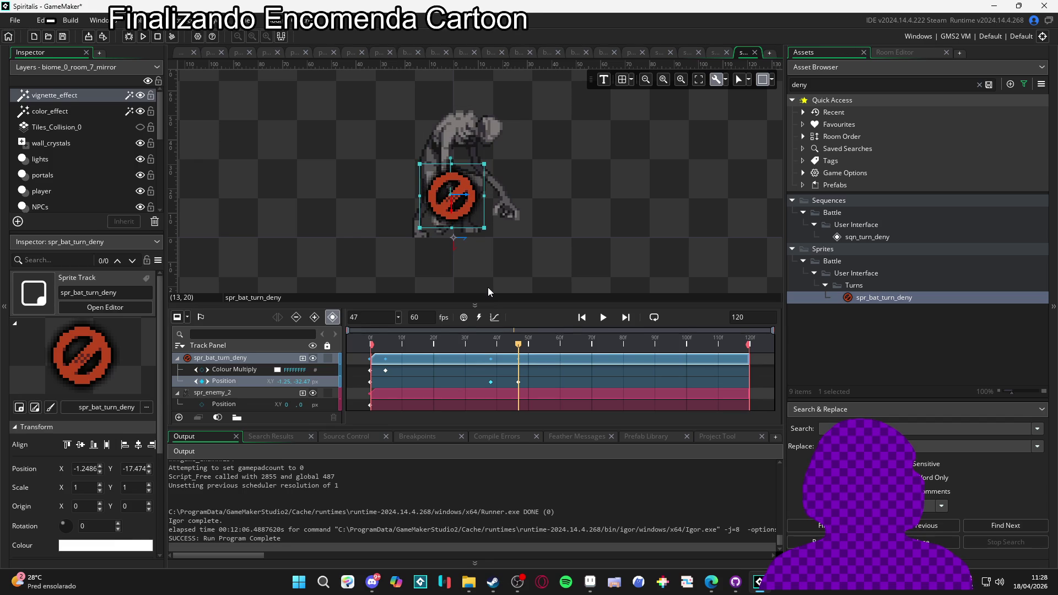
pyautogui.click(493, 346)
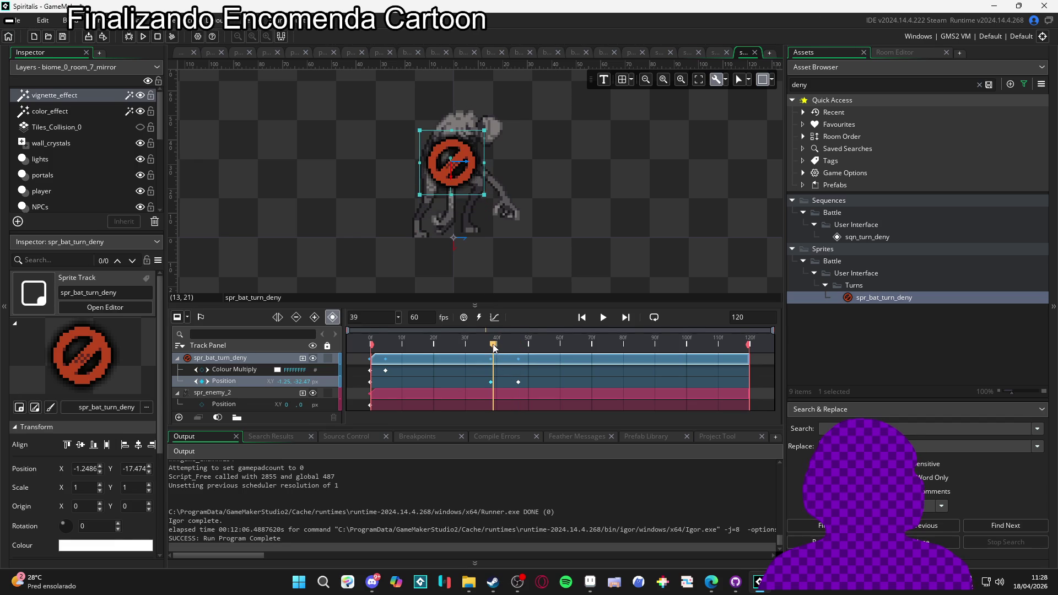
pyautogui.moveTo(493, 347); pyautogui.dragTo(491, 348)
# Step: Add a Rotation track with keyframes at frame 38 (0°) and frame 47 (-45°)
pyautogui.click(303, 358)
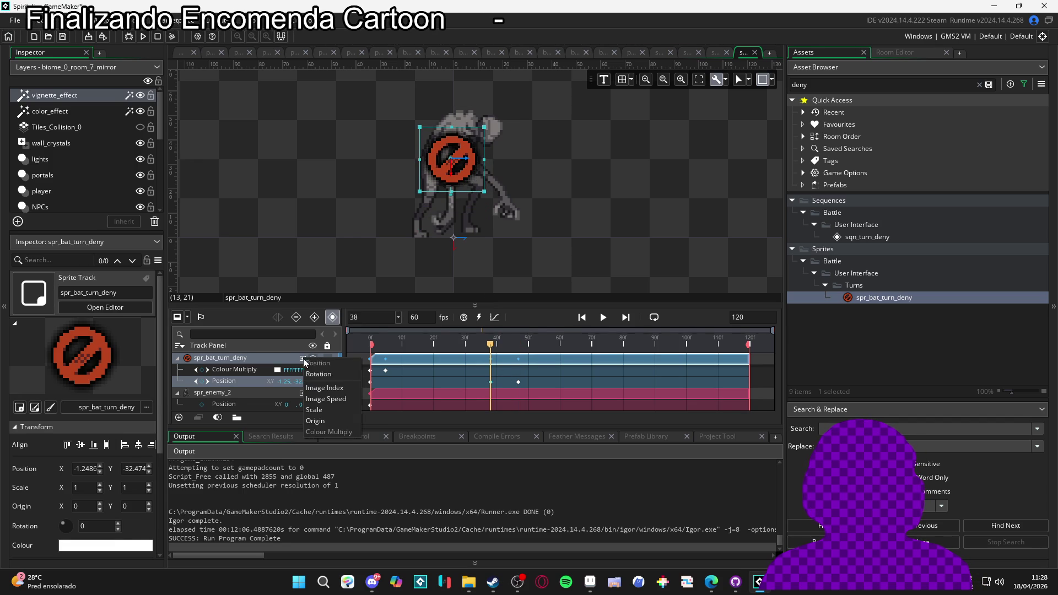
pyautogui.click(347, 374)
pyautogui.click(200, 392)
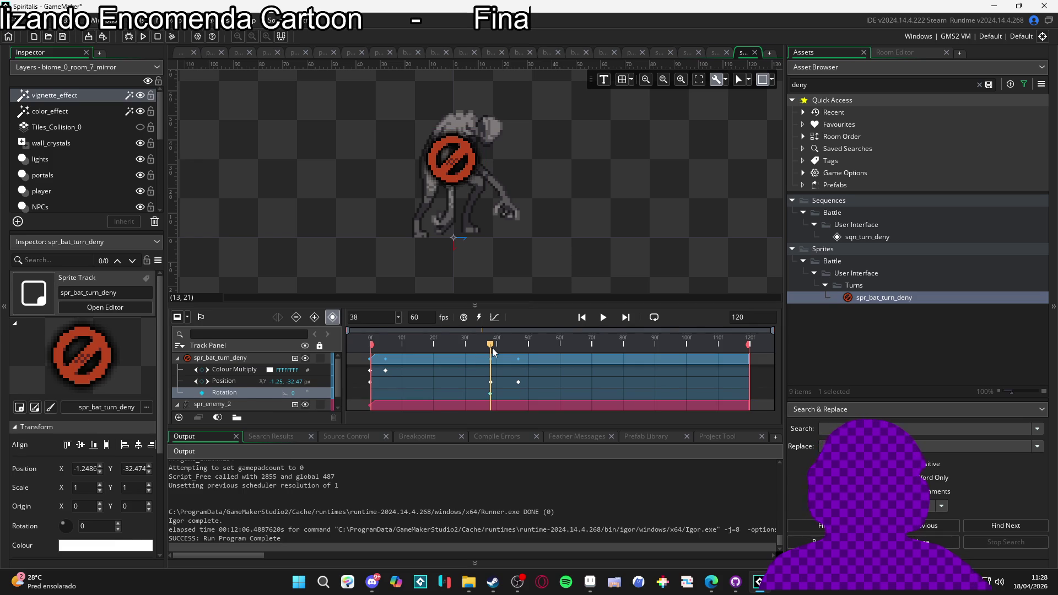
pyautogui.moveTo(490, 346); pyautogui.dragTo(522, 353)
pyautogui.click(201, 392)
pyautogui.click(292, 392)
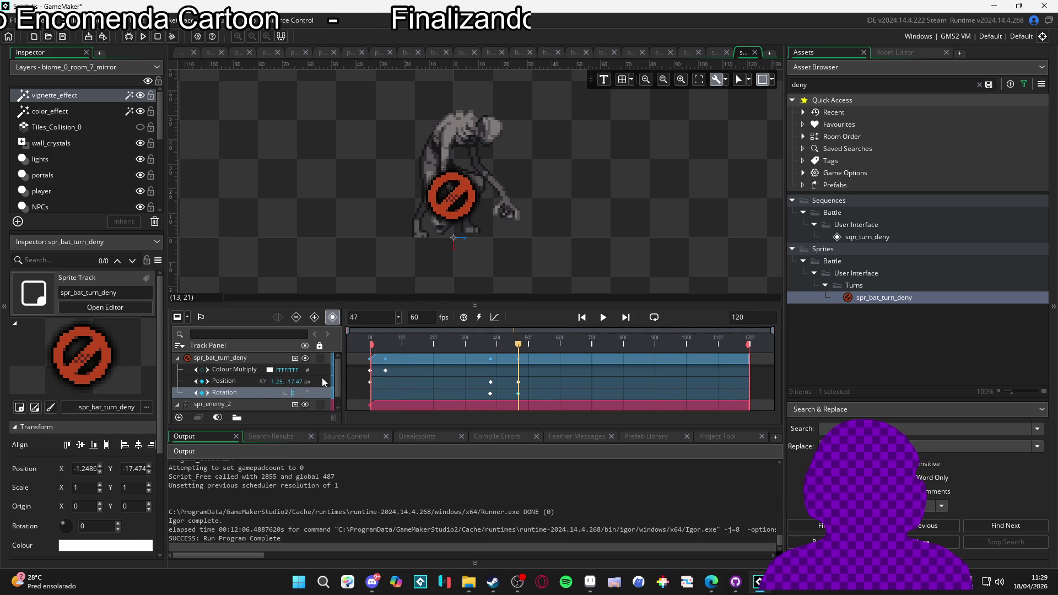
pyautogui.write('45')
pyautogui.press('space')
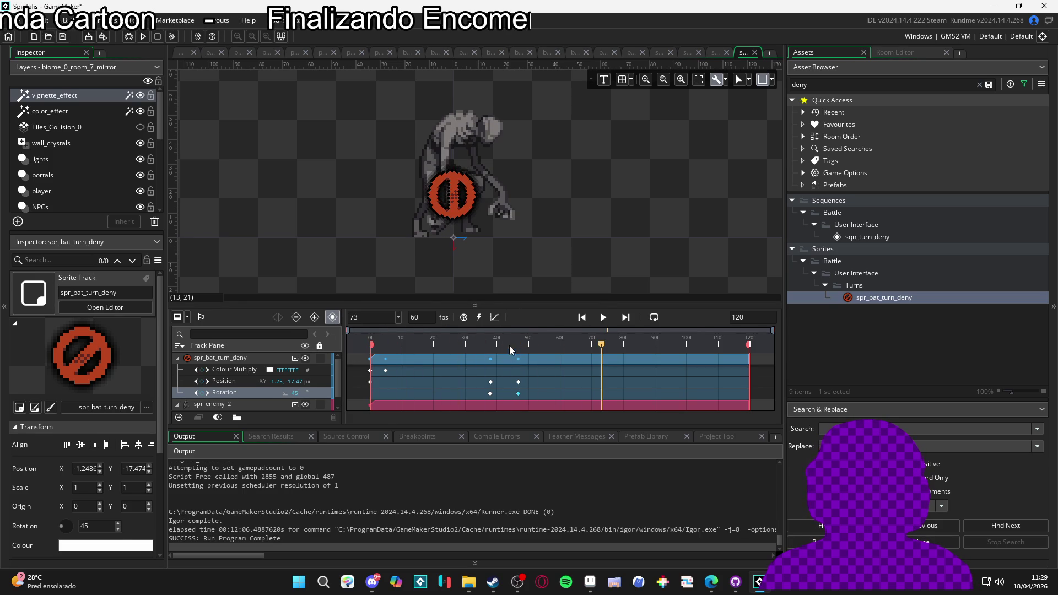
pyautogui.press('space')
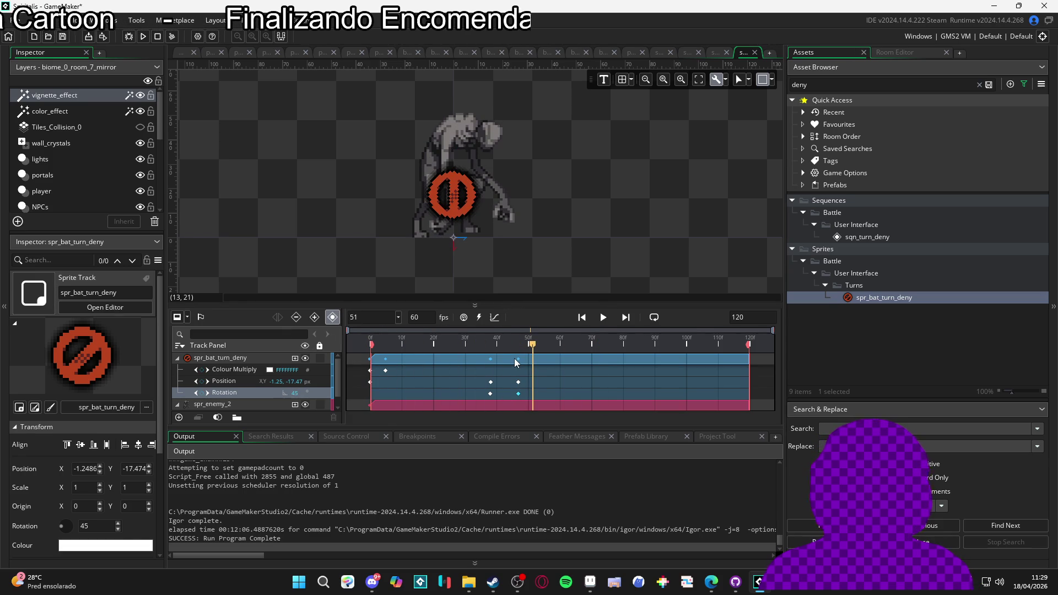
pyautogui.moveTo(530, 341)
pyautogui.mouseDown()
pyautogui.moveTo(428, 339)
pyautogui.moveTo(519, 346)
pyautogui.mouseUp()
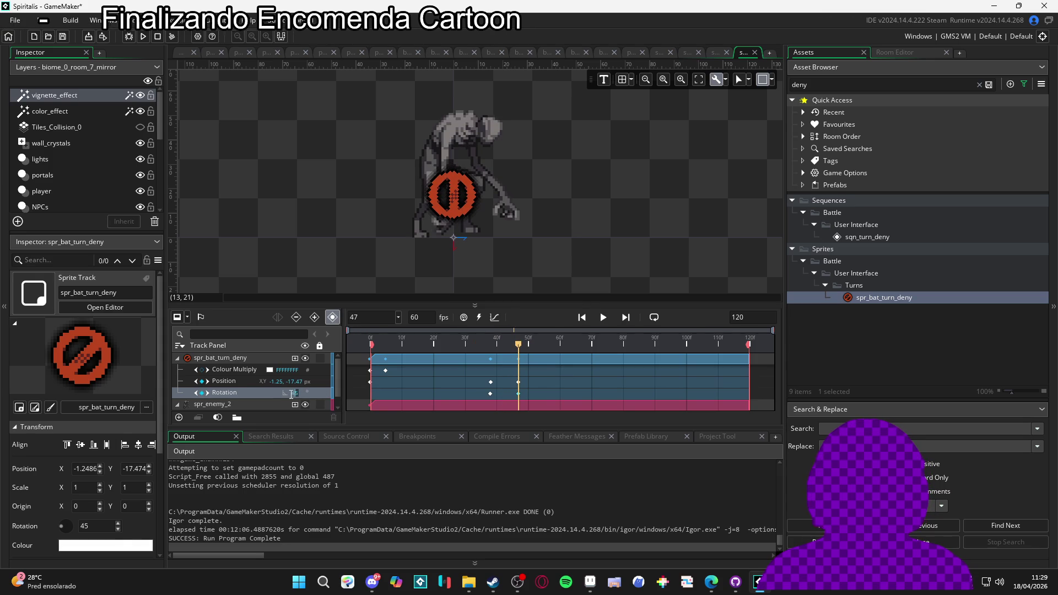
pyautogui.write('-45')
pyautogui.press('Return')
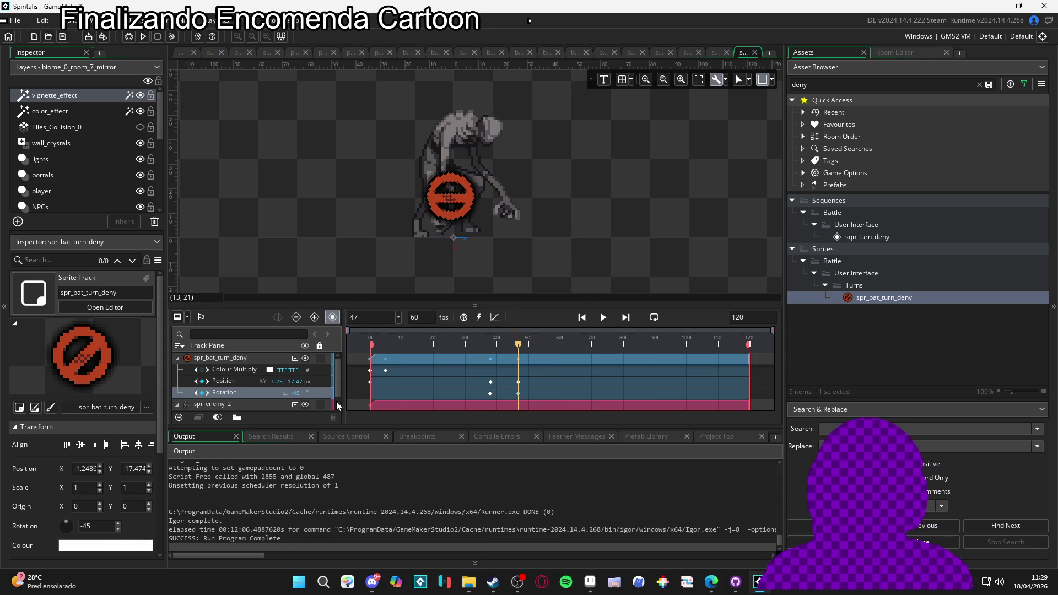
# Step: Shift the ending keyframes to frame 50 and add a Colour Multiply keyframe at frame 38
pyautogui.press('space')
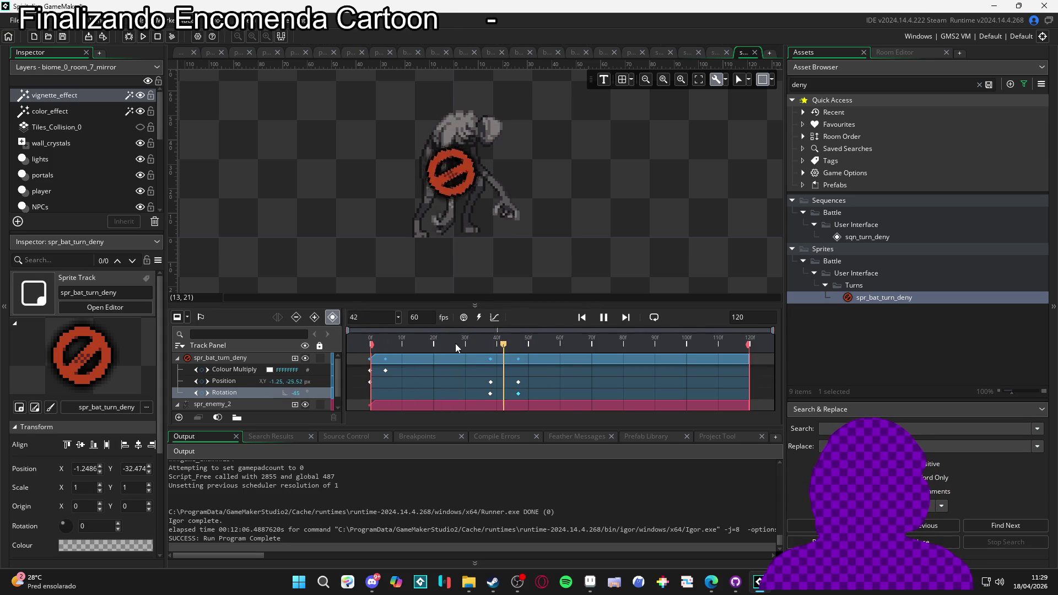
pyautogui.click(405, 344)
pyautogui.moveTo(404, 340)
pyautogui.mouseDown()
pyautogui.moveTo(513, 341)
pyautogui.moveTo(545, 368)
pyautogui.moveTo(556, 353)
pyautogui.moveTo(358, 336)
pyautogui.moveTo(552, 369)
pyautogui.mouseUp()
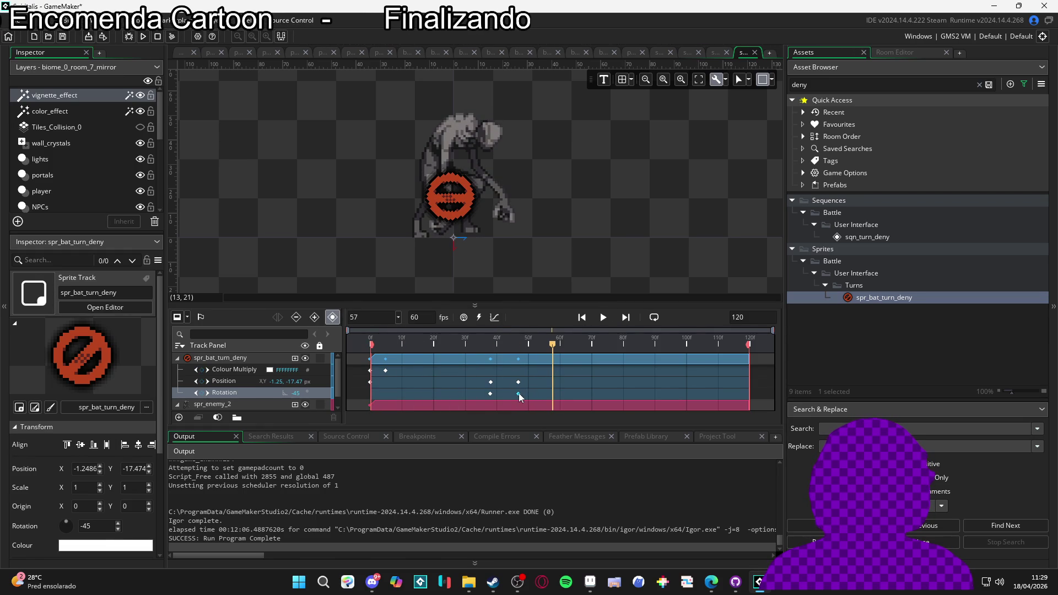
pyautogui.moveTo(518, 382); pyautogui.dragTo(530, 381)
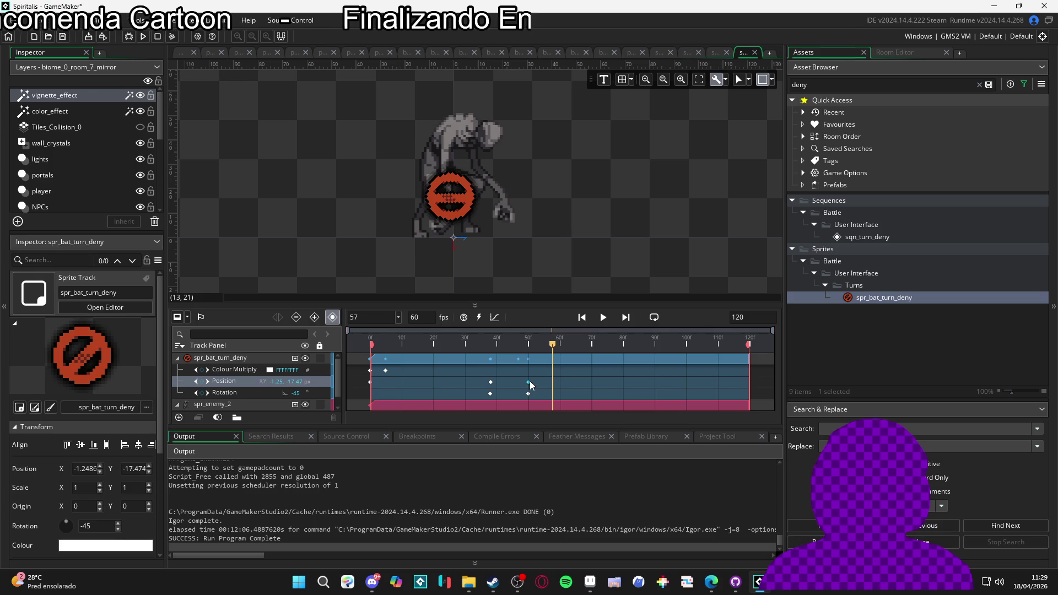
pyautogui.press('space')
pyautogui.press('space')
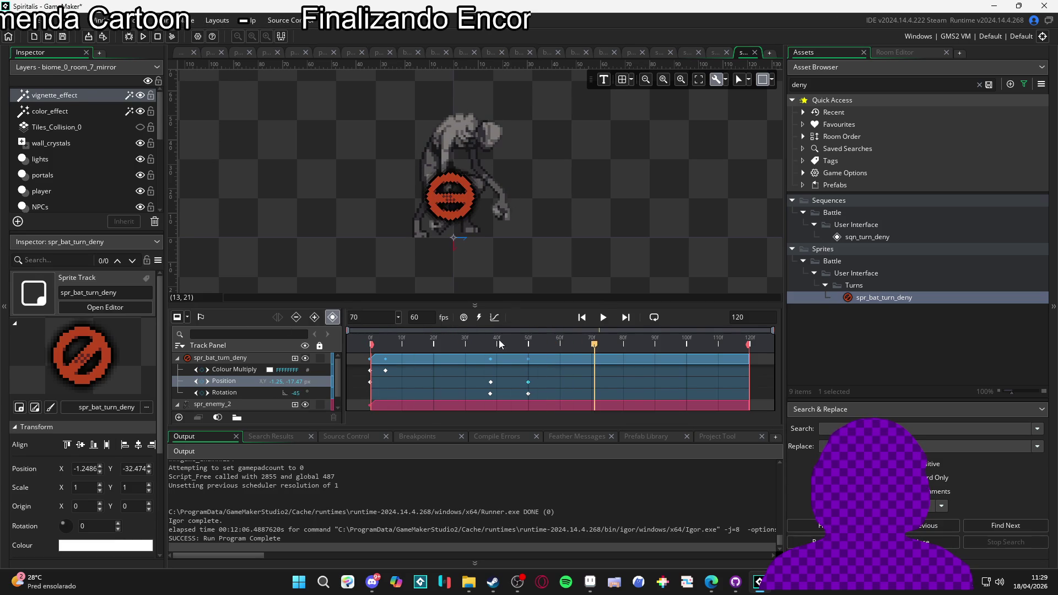
pyautogui.moveTo(511, 345)
pyautogui.mouseDown()
pyautogui.moveTo(484, 342)
pyautogui.moveTo(528, 344)
pyautogui.mouseUp()
pyautogui.click(201, 369)
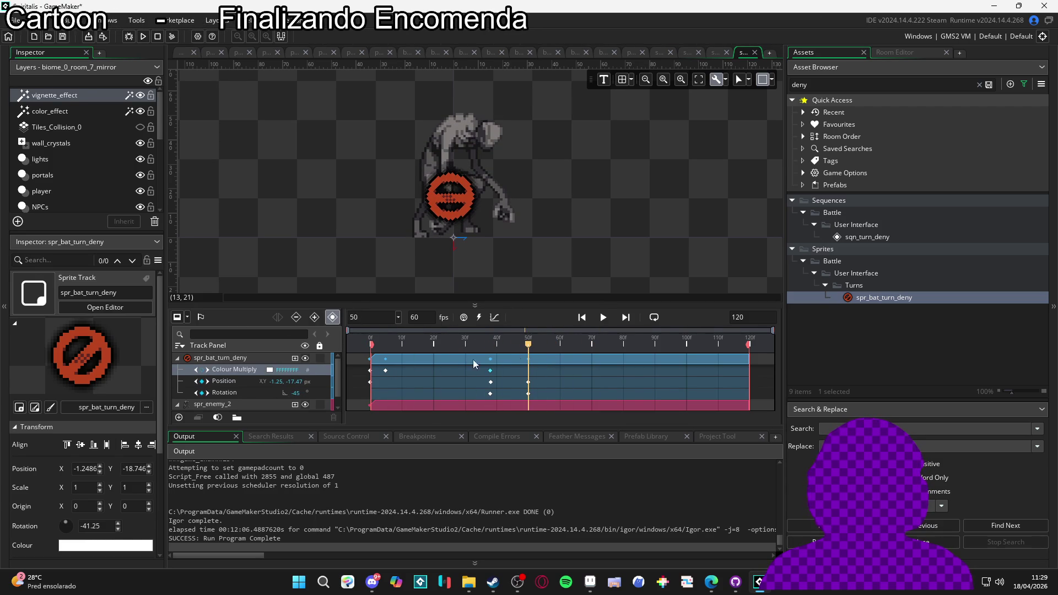
# Step: Set the Colour Multiply alpha to 0 at frame 50 and preview the fade-out
pyautogui.click(270, 371)
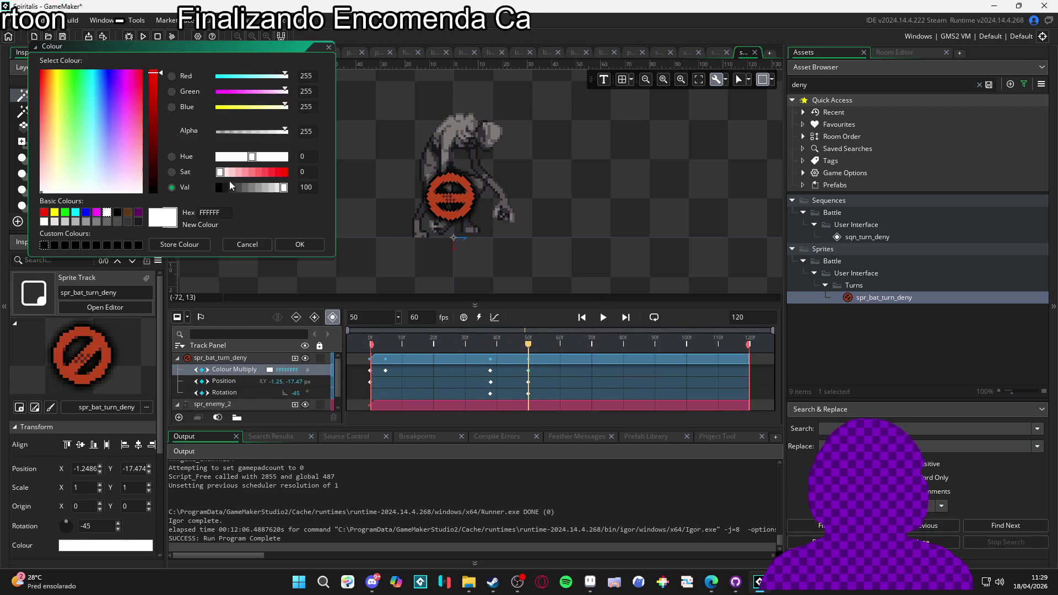
pyautogui.moveTo(253, 131); pyautogui.dragTo(47, 159)
pyautogui.click(291, 249)
pyautogui.press('space')
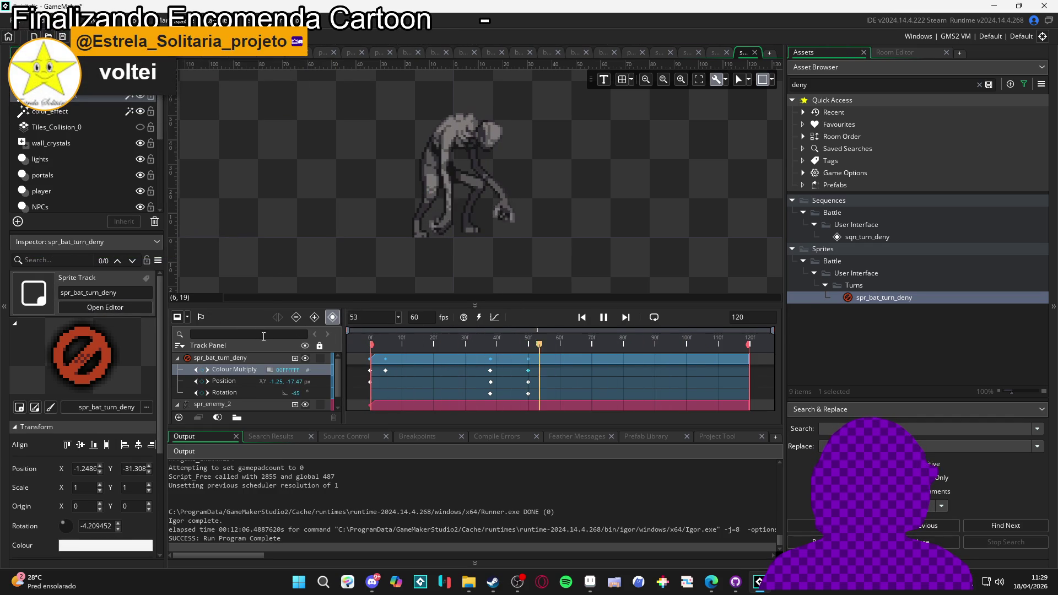
pyautogui.press('space')
pyautogui.press('space')
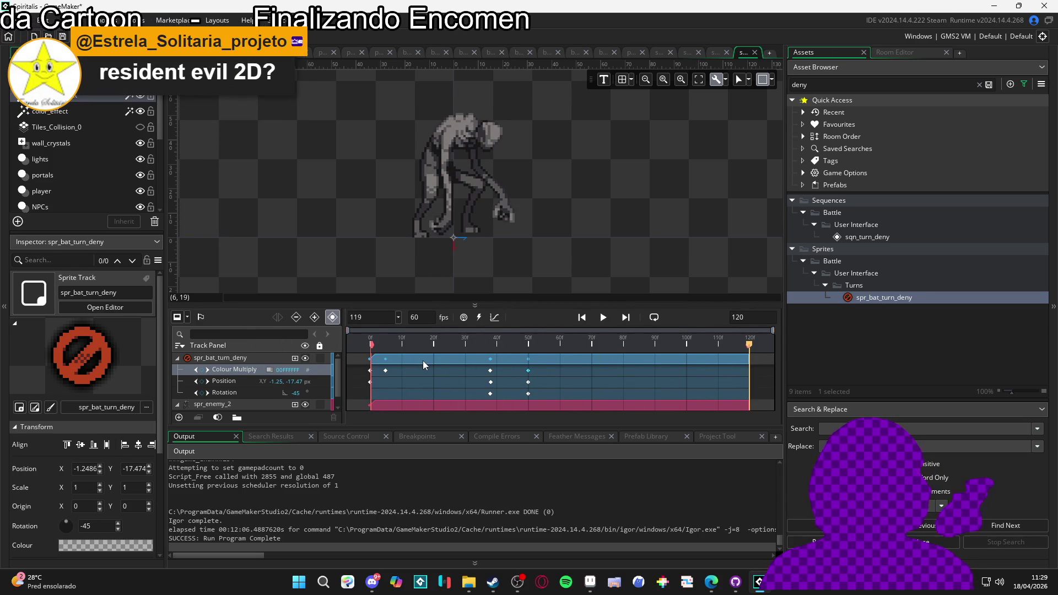
pyautogui.press('space')
pyautogui.click(369, 345)
pyautogui.moveTo(369, 353)
pyautogui.mouseDown()
pyautogui.moveTo(385, 353)
pyautogui.moveTo(370, 352)
pyautogui.mouseUp()
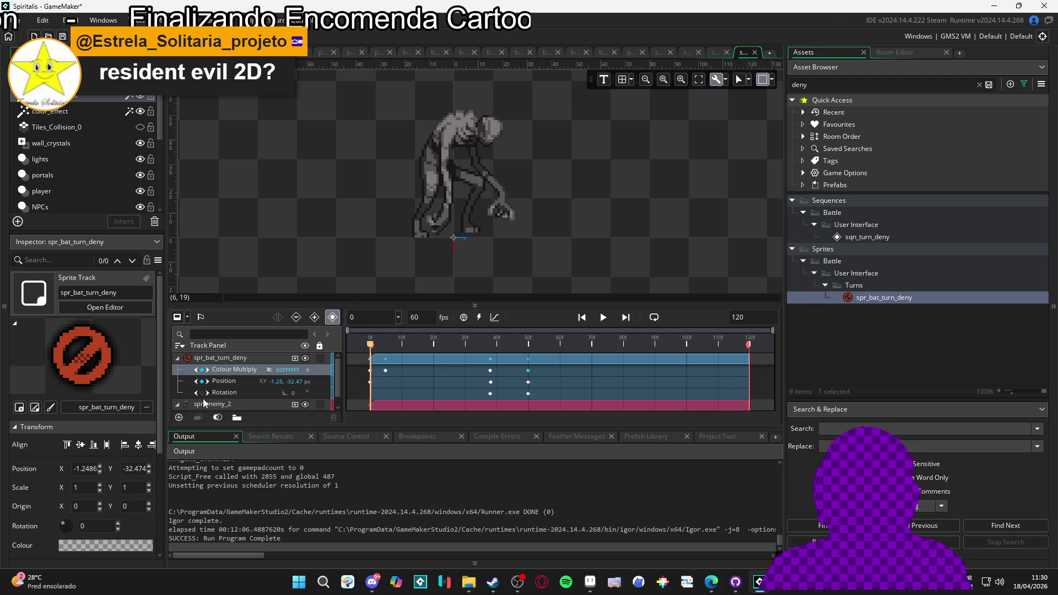
# Step: Key the deny icon's position at frame 5 and move it a few pixels lower at frame 0
pyautogui.click(385, 345)
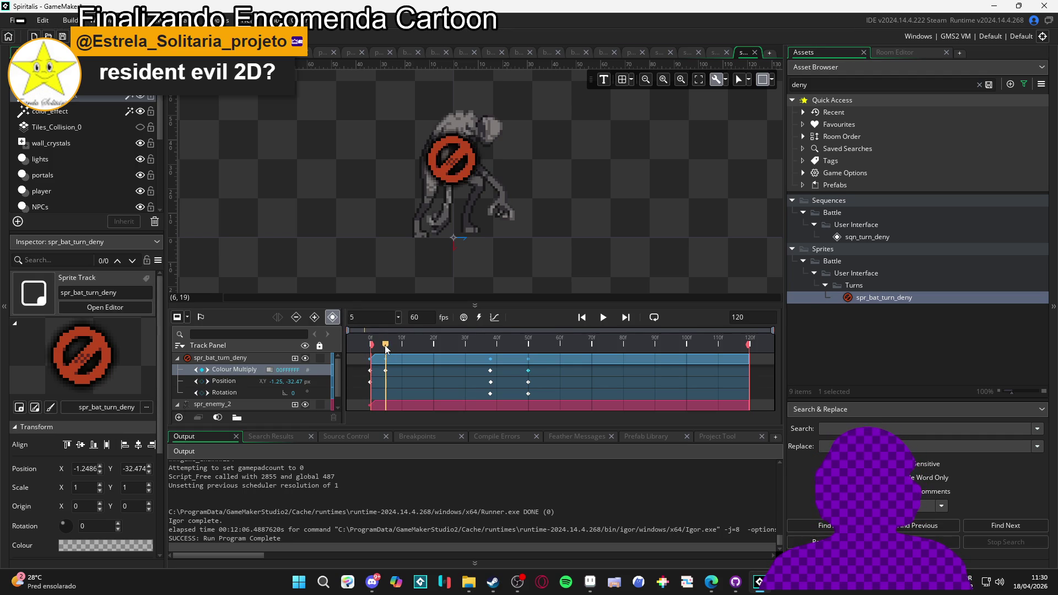
pyautogui.click(202, 381)
pyautogui.click(350, 353)
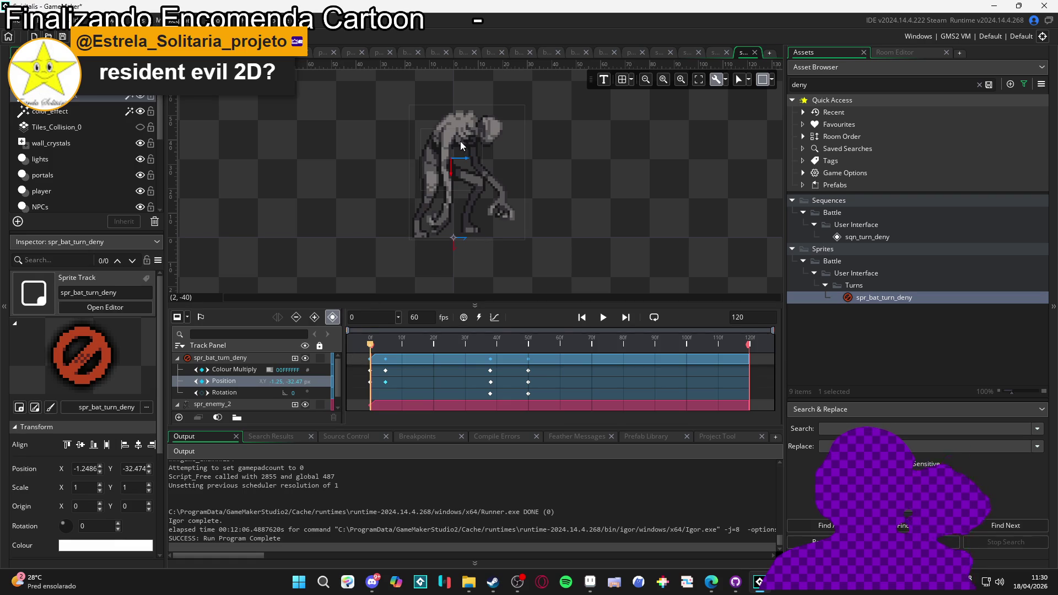
pyautogui.click(456, 178)
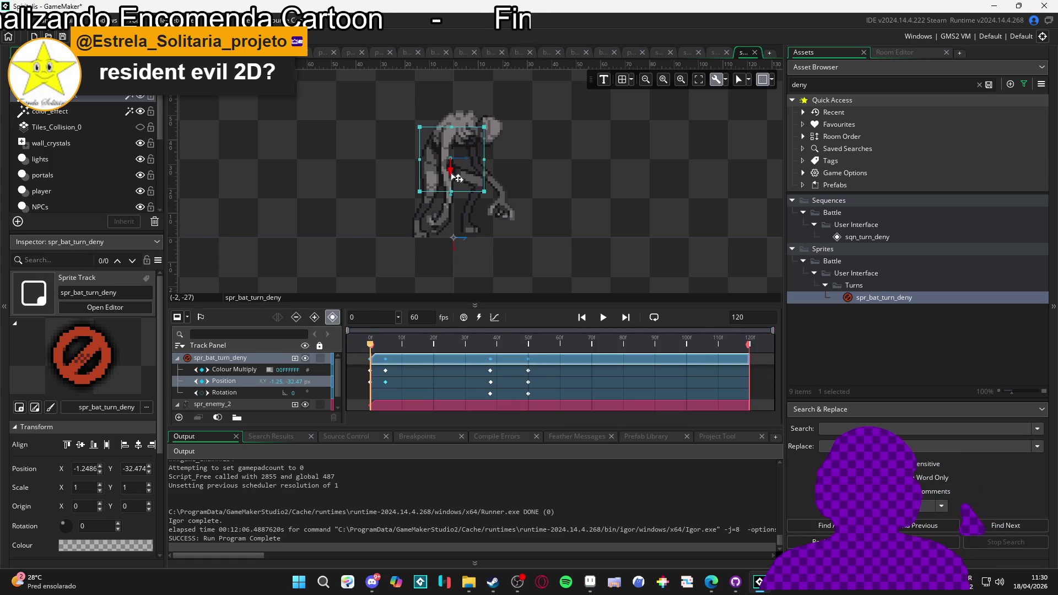
pyautogui.moveTo(454, 179); pyautogui.dragTo(458, 190)
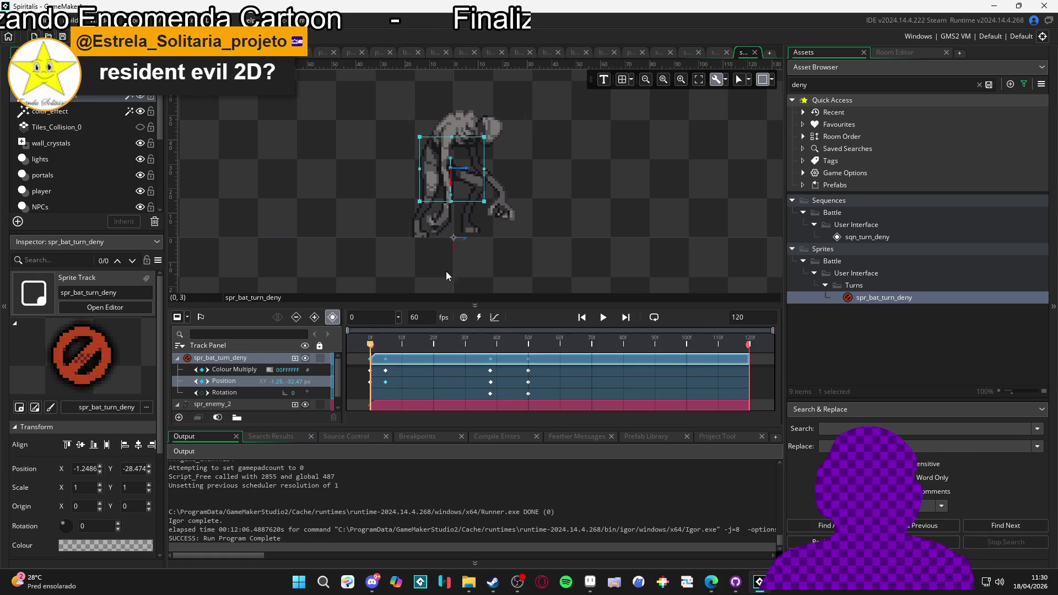
# Step: Replay the sequence several times to review the rise, fade, drop and tilt
pyautogui.press('space')
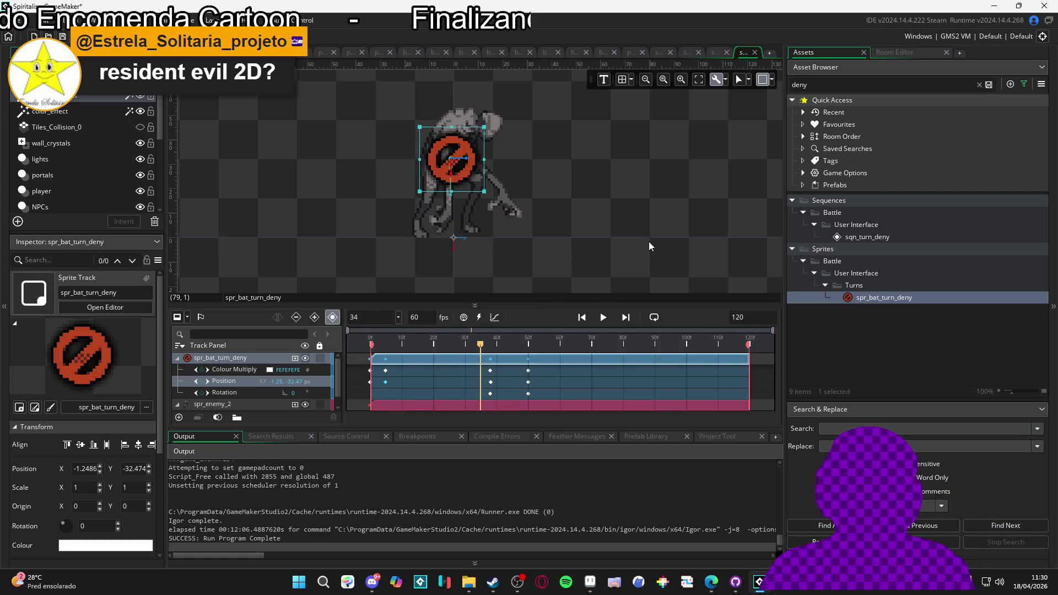
pyautogui.press('space')
pyautogui.press('space')
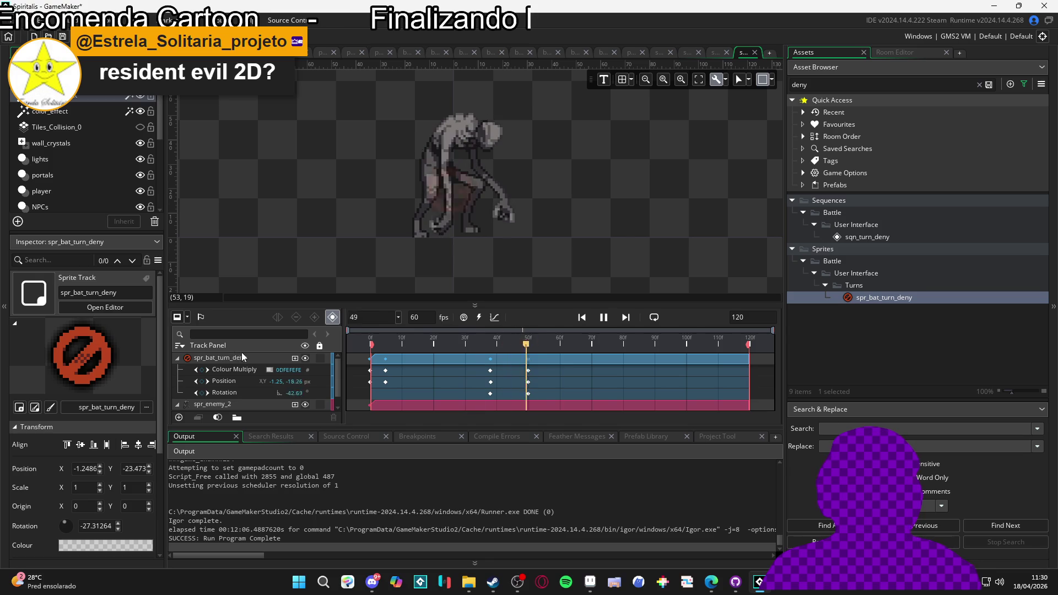
pyautogui.click(369, 345)
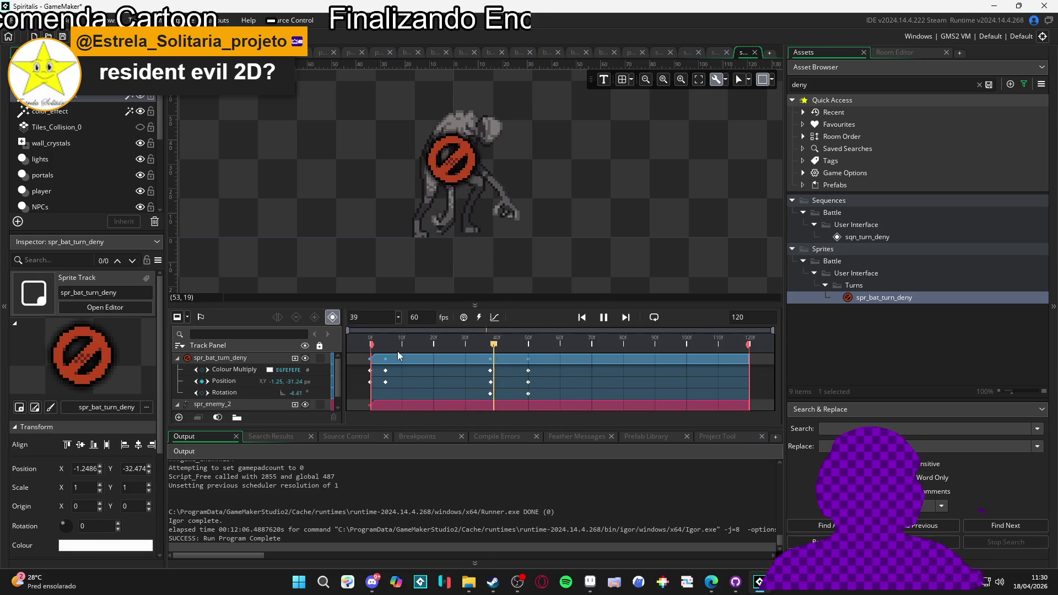
pyautogui.press('space')
pyautogui.press('space')
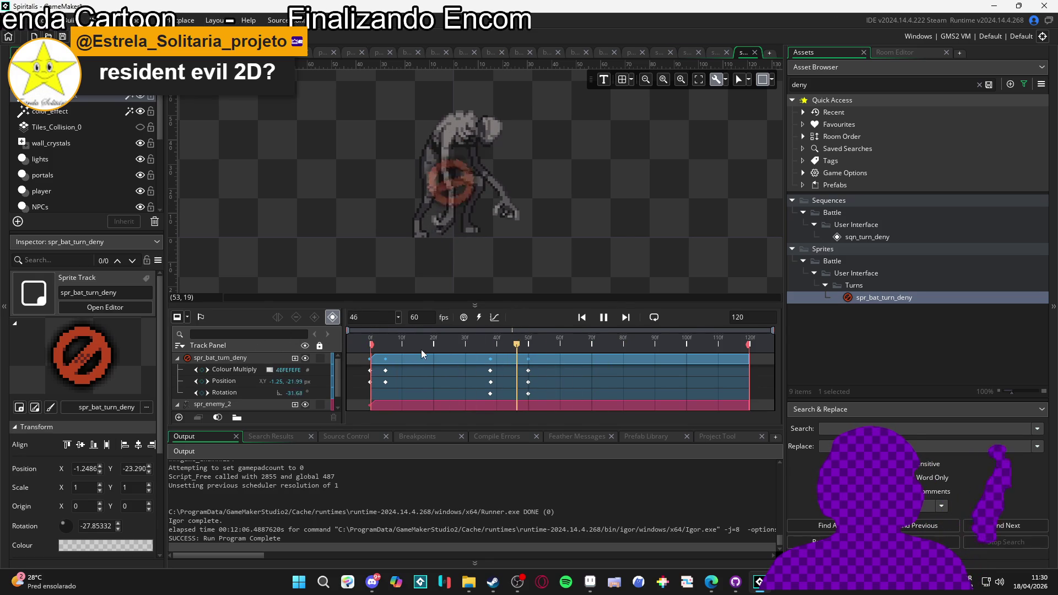
pyautogui.press('space')
pyautogui.press('space')
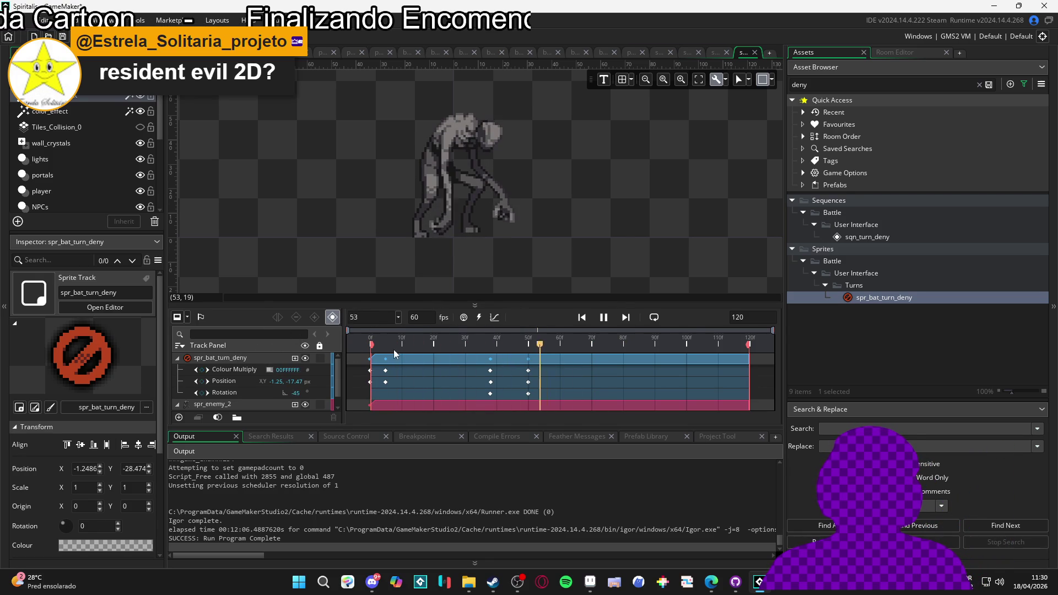
pyautogui.press('space')
pyautogui.press('space')
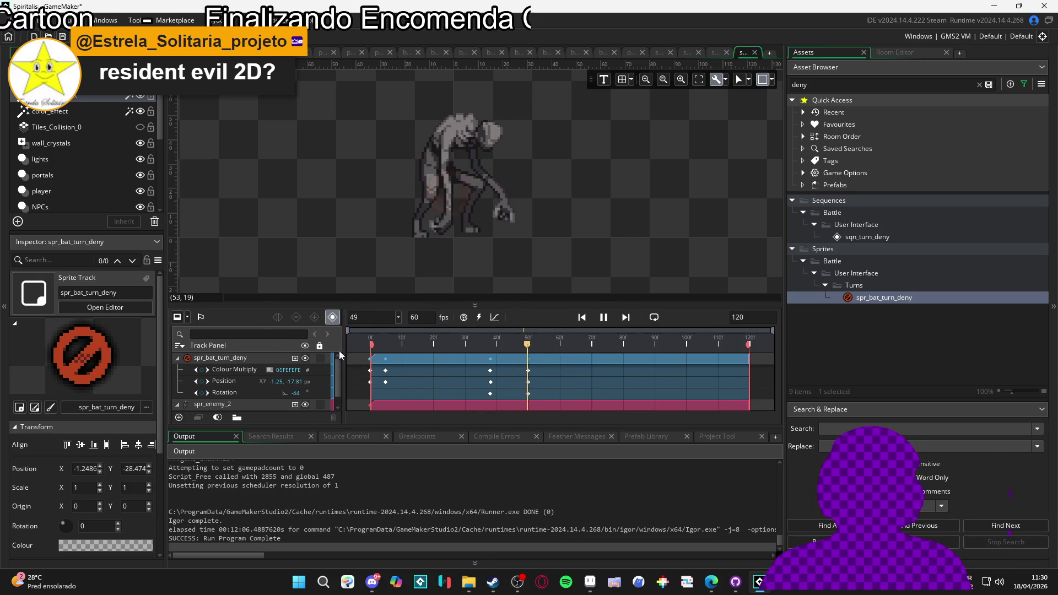
pyautogui.press('space')
pyautogui.press('space')
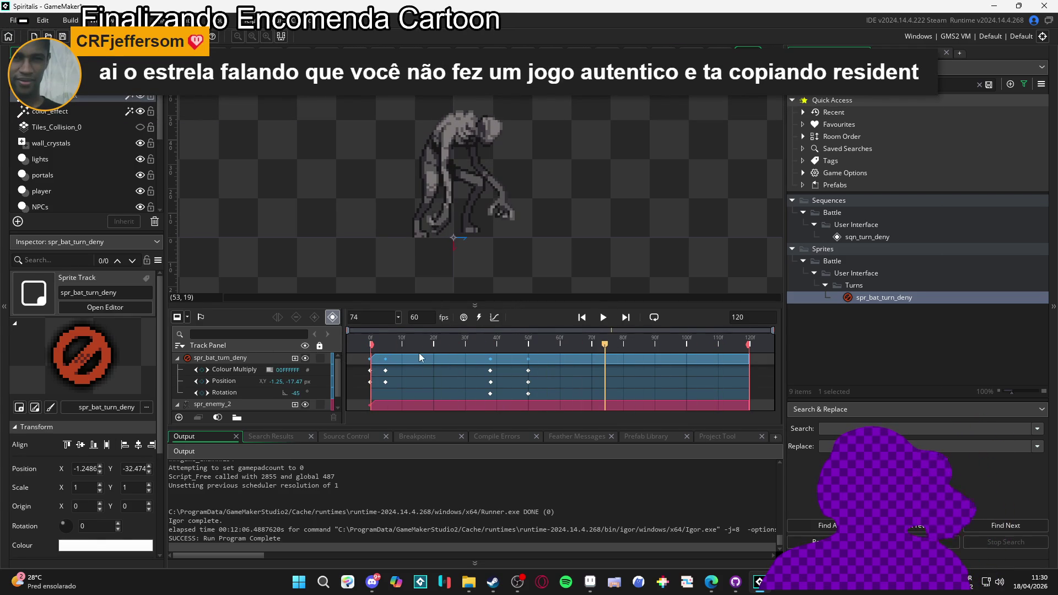
pyautogui.click(369, 342)
pyautogui.press('space')
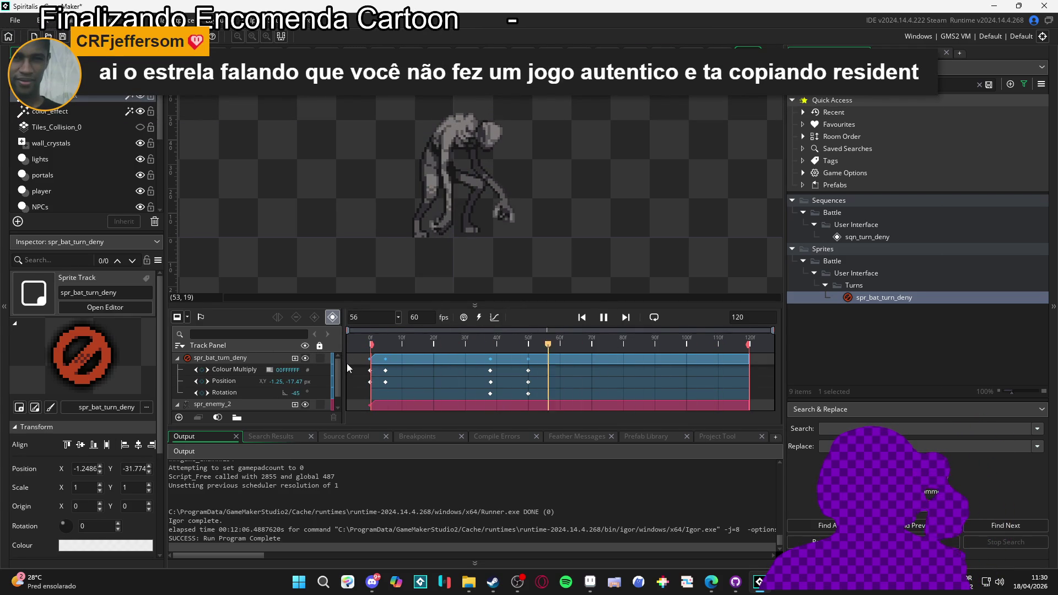
pyautogui.press('space')
pyautogui.click(388, 357)
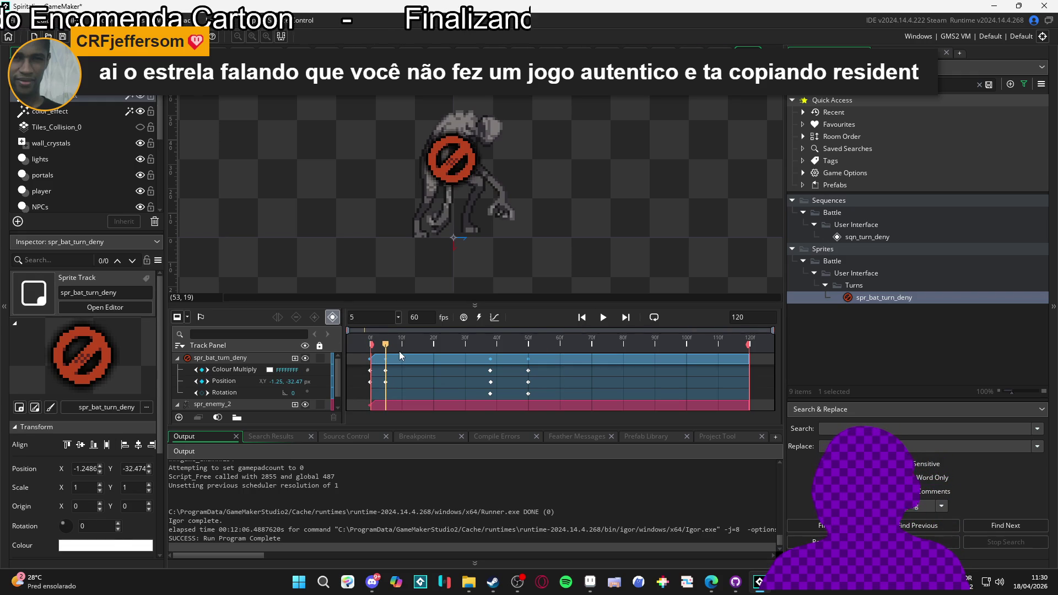
pyautogui.press('space')
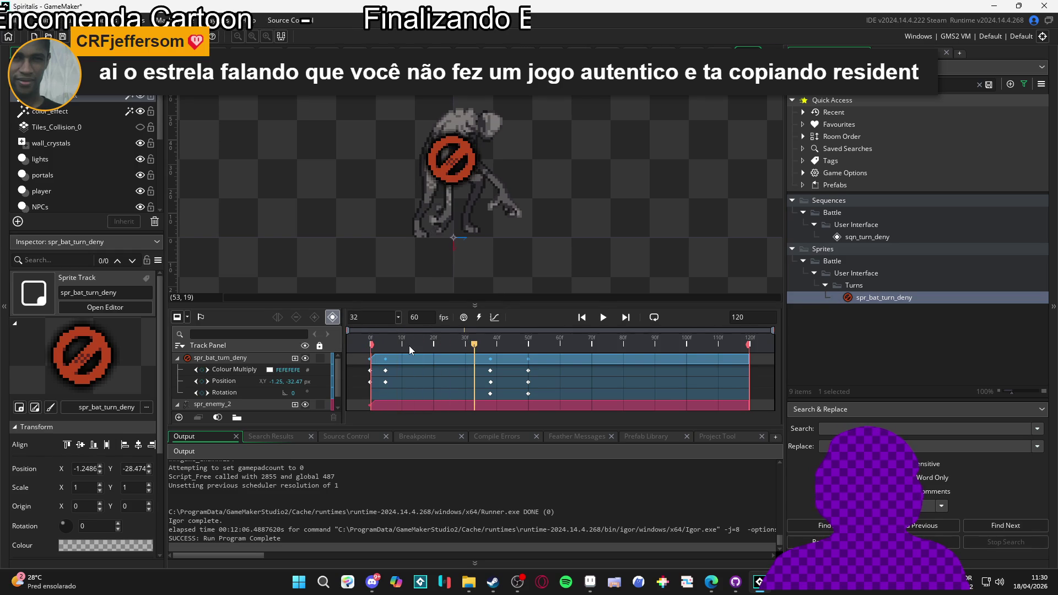
pyautogui.press('space')
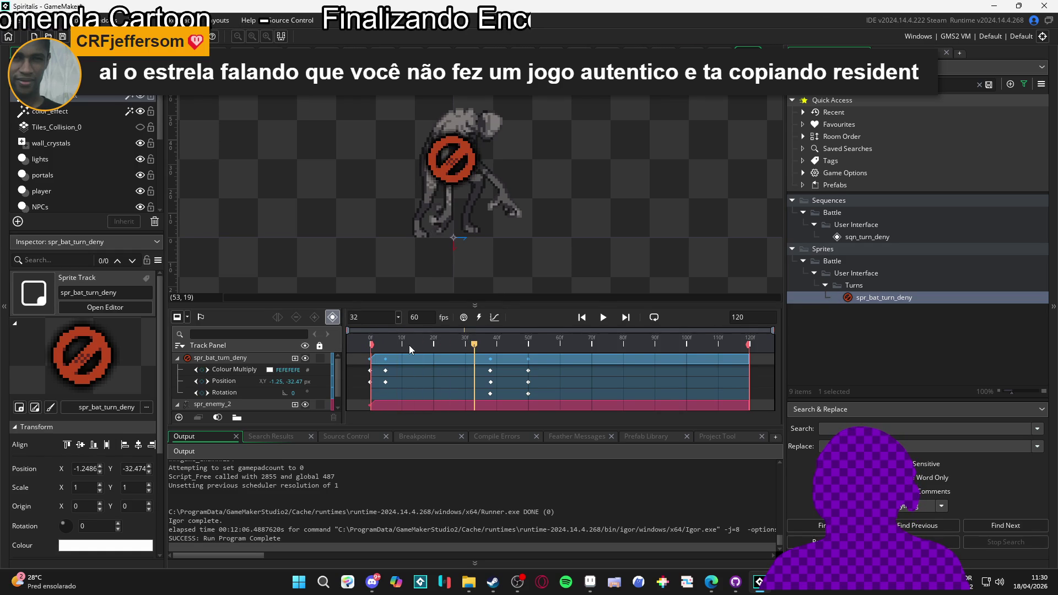
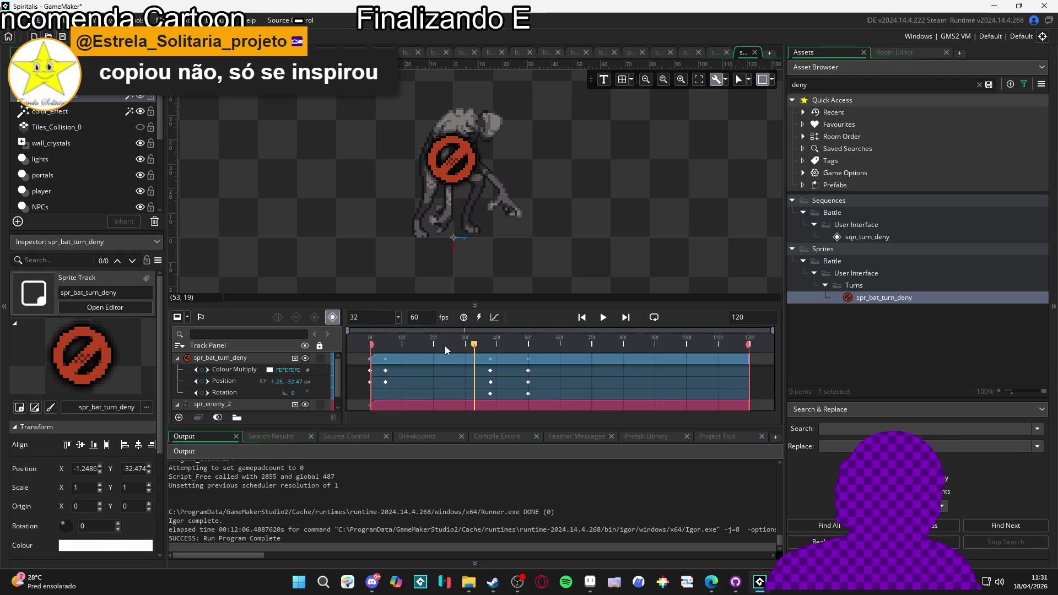
# Step: Stop the sequence preview at frame 0 and list the parameters available for spr_bat_turn_deny
pyautogui.press('space')
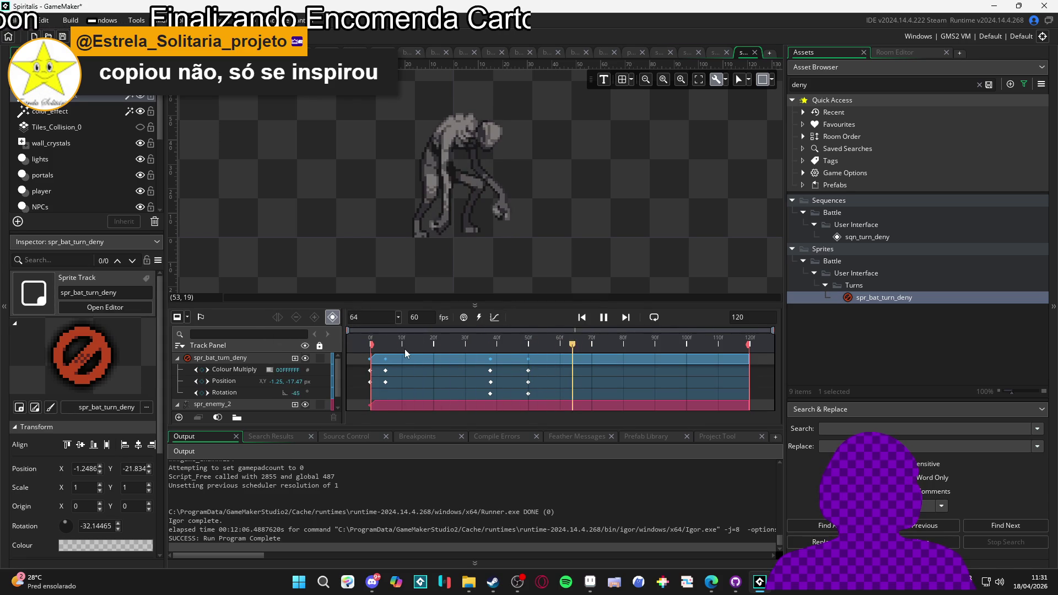
pyautogui.moveTo(405, 346)
pyautogui.mouseDown()
pyautogui.moveTo(340, 339)
pyautogui.moveTo(395, 339)
pyautogui.moveTo(326, 349)
pyautogui.mouseUp()
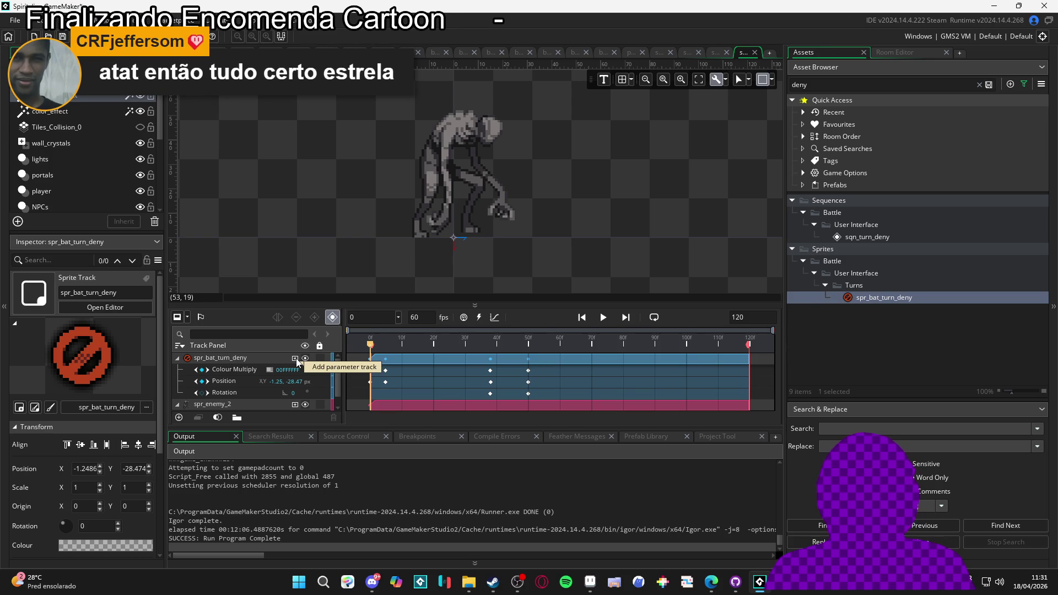
pyautogui.click(296, 359)
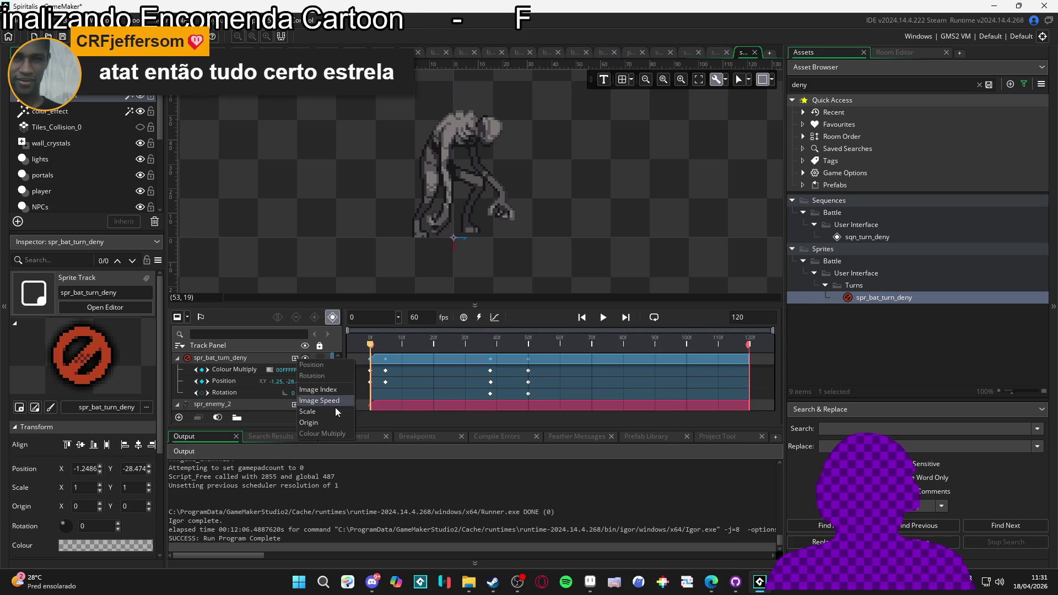
# Step: Add a Scale track to the deny sprite with an 80% keyframe at frame 0
pyautogui.click(319, 419)
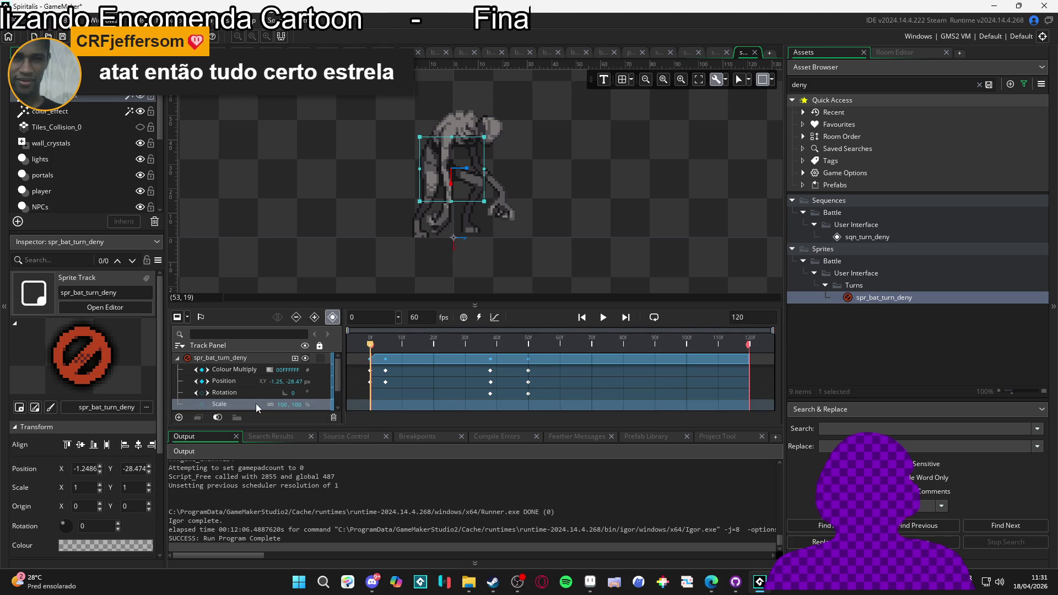
pyautogui.click(201, 404)
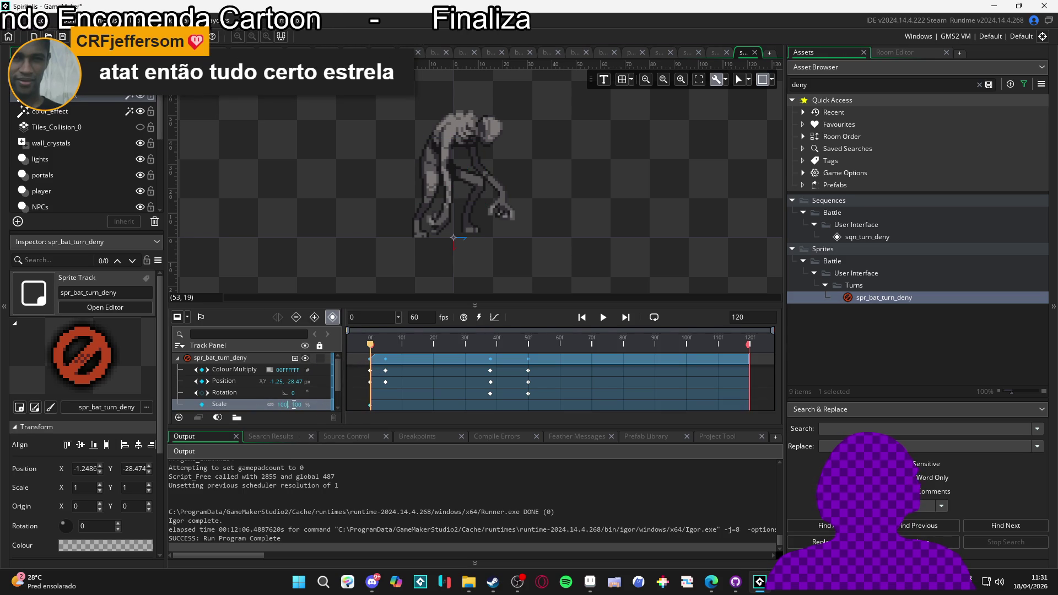
pyautogui.write('080')
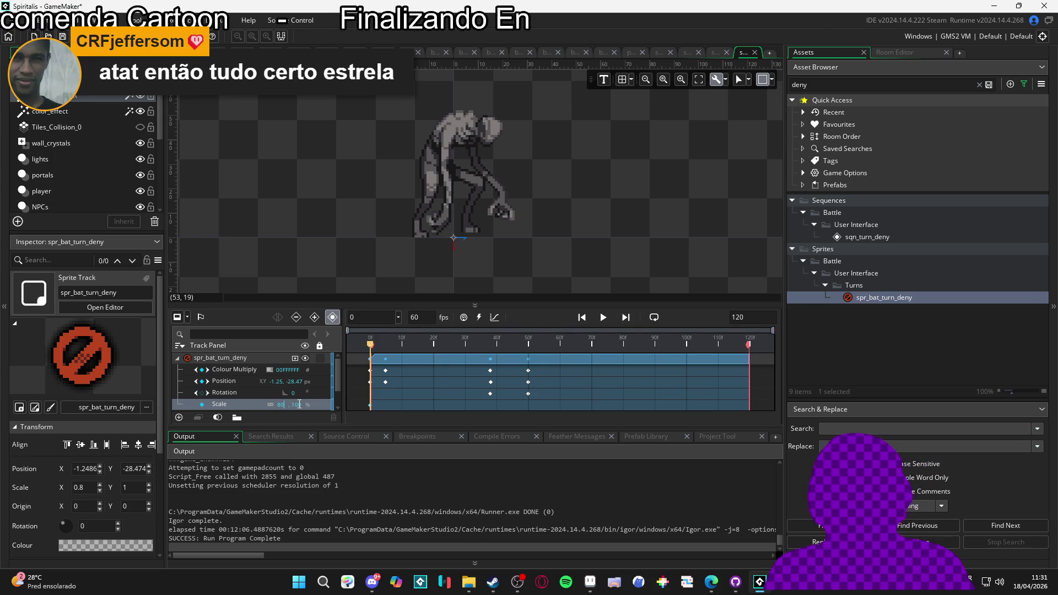
pyautogui.click(297, 405)
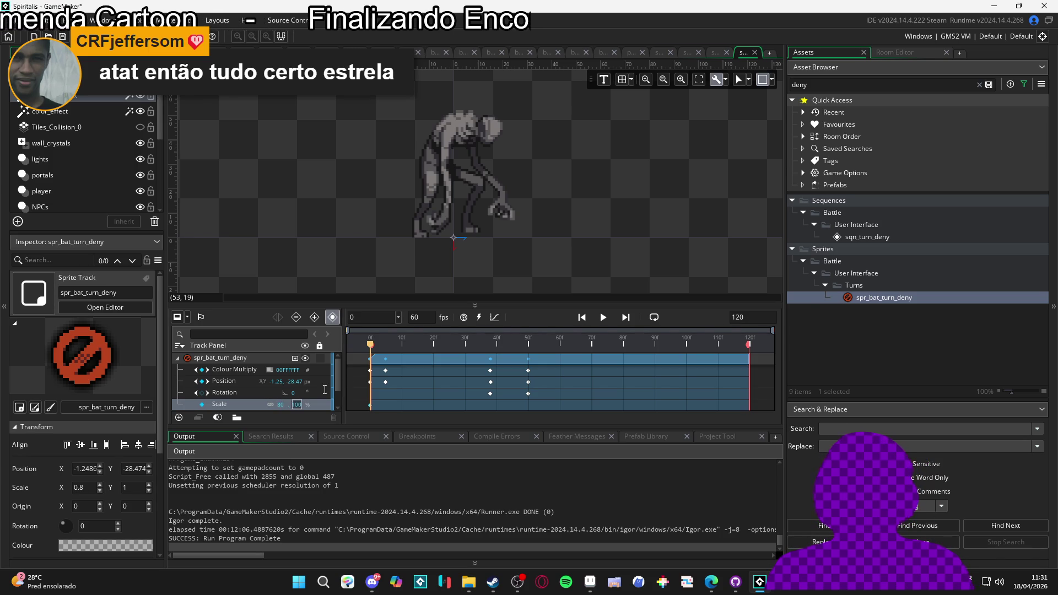
pyautogui.write('80')
pyautogui.click(388, 346)
# Step: Key the Scale at 100, 100 on frame 4
pyautogui.moveTo(389, 350); pyautogui.dragTo(382, 348)
pyautogui.click(280, 405)
pyautogui.write('100')
pyautogui.click(293, 399)
pyautogui.write('100')
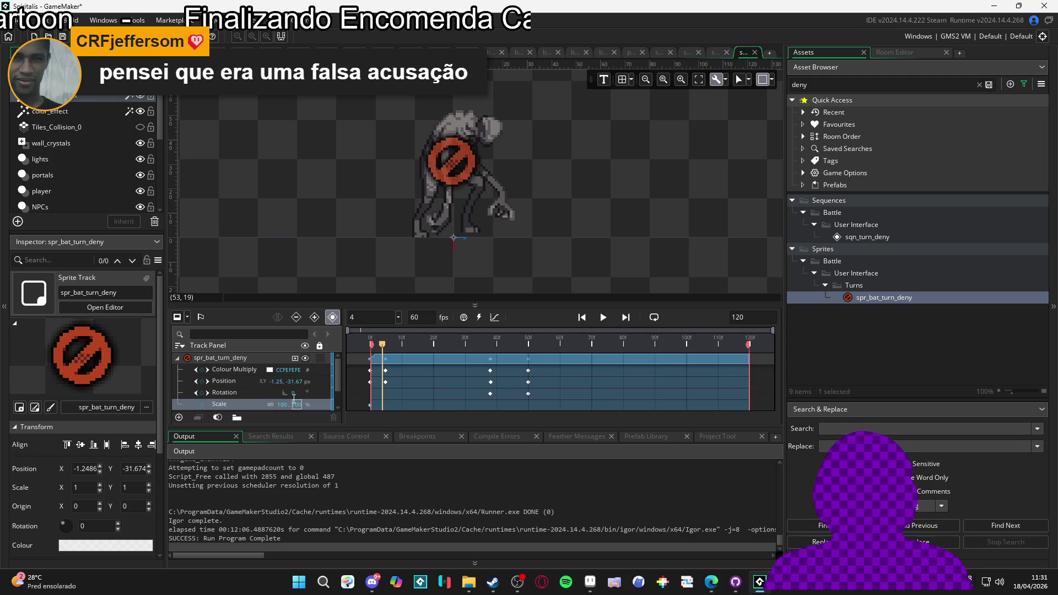
# Step: Re-enter Scale 80, 80 at frame 0 and play the scale pop
pyautogui.moveTo(392, 346)
pyautogui.mouseDown()
pyautogui.moveTo(503, 346)
pyautogui.moveTo(346, 345)
pyautogui.moveTo(400, 346)
pyautogui.moveTo(365, 349)
pyautogui.mouseUp()
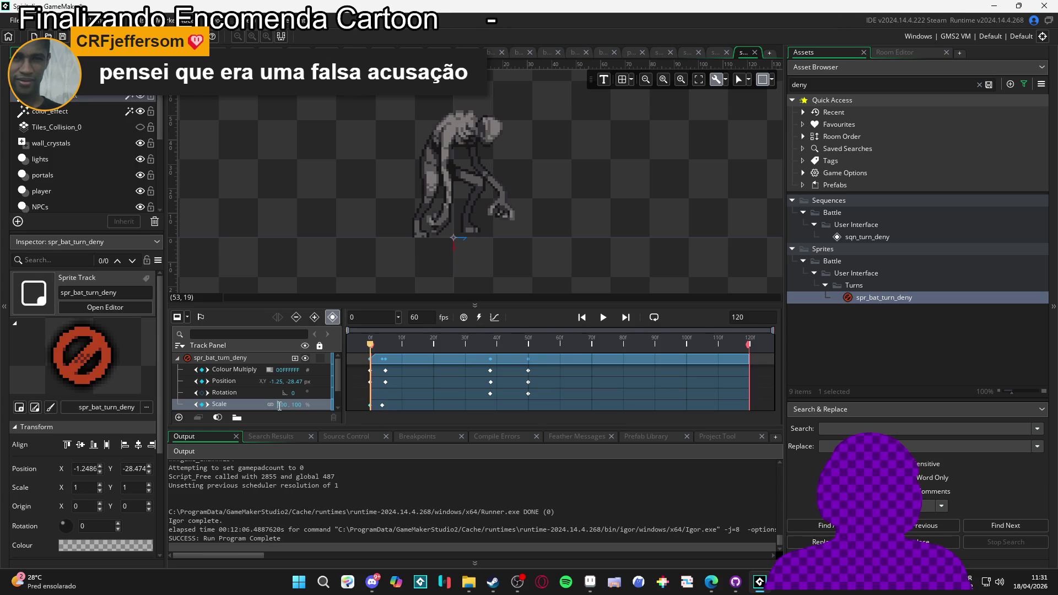
pyautogui.write('80')
pyautogui.press('Tab')
pyautogui.write('80')
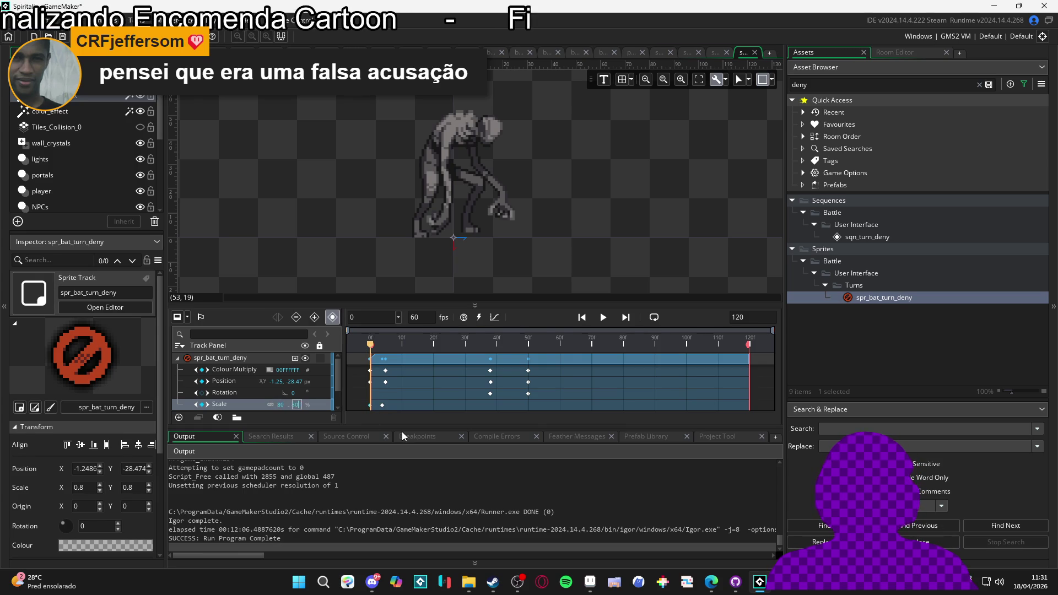
pyautogui.click(603, 318)
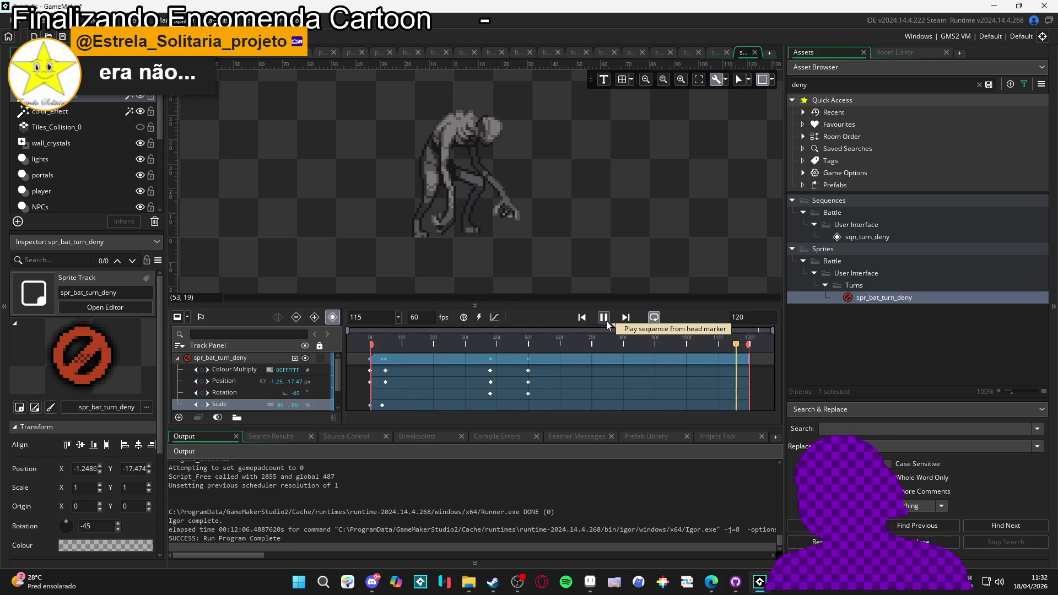
pyautogui.click(603, 319)
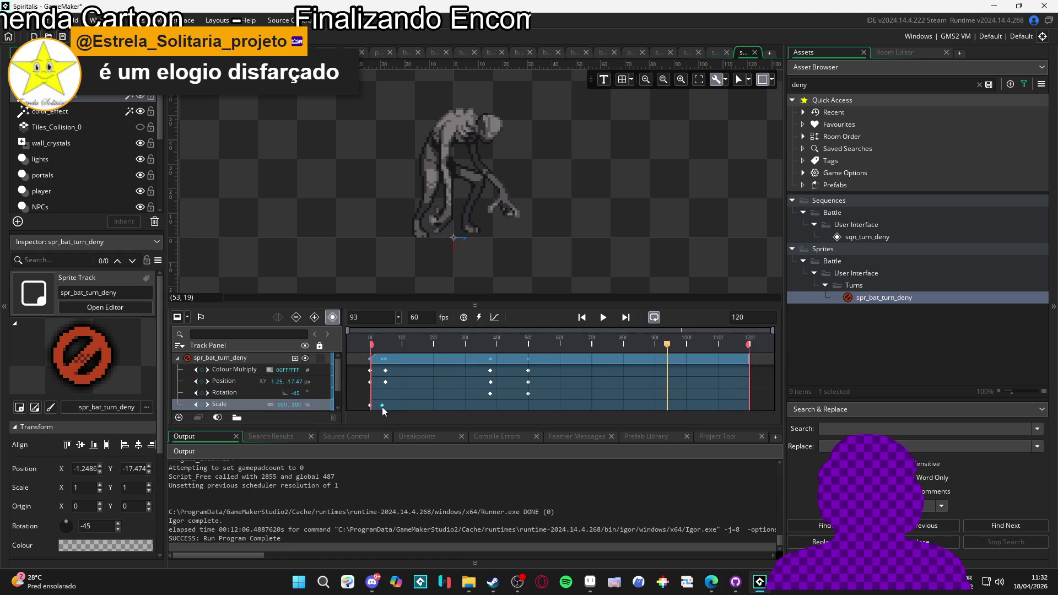
pyautogui.press('space')
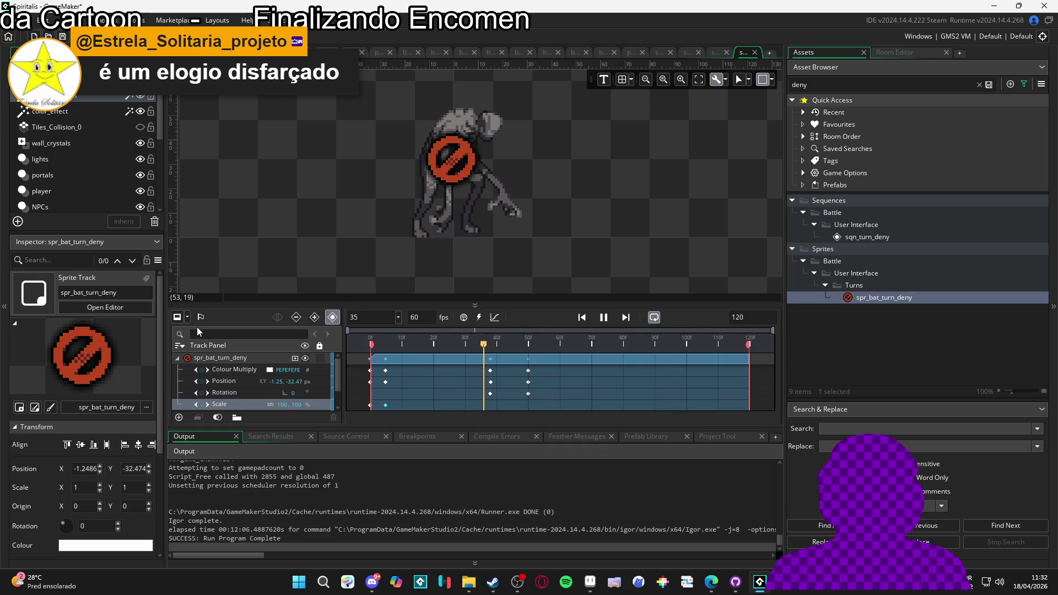
pyautogui.press('space')
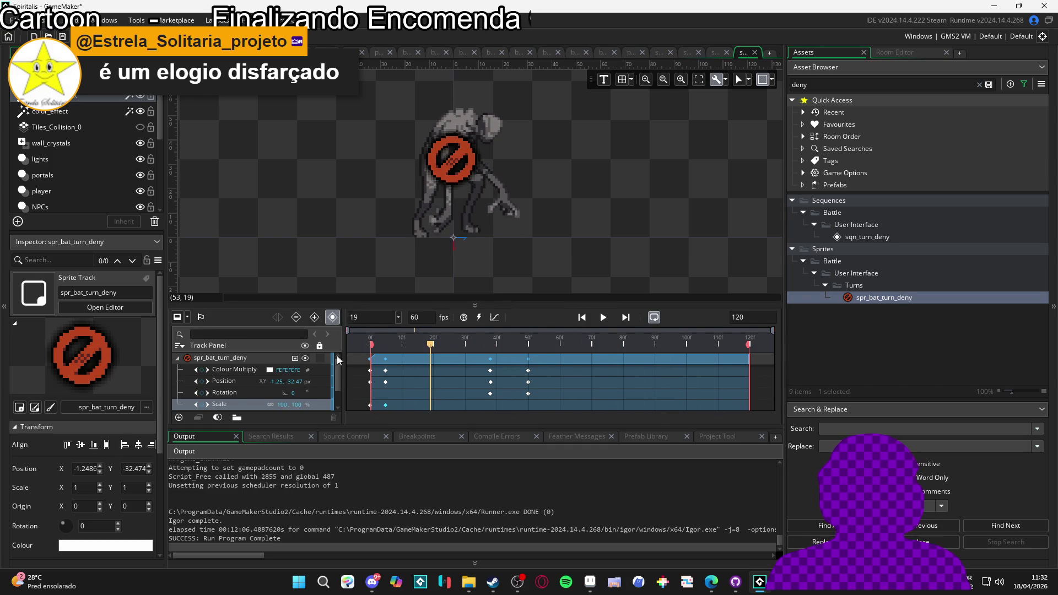
# Step: Convert the Scale keys to a curve and give the x channel the Bezier Elastic preset
pyautogui.click(494, 317)
pyautogui.click(398, 388)
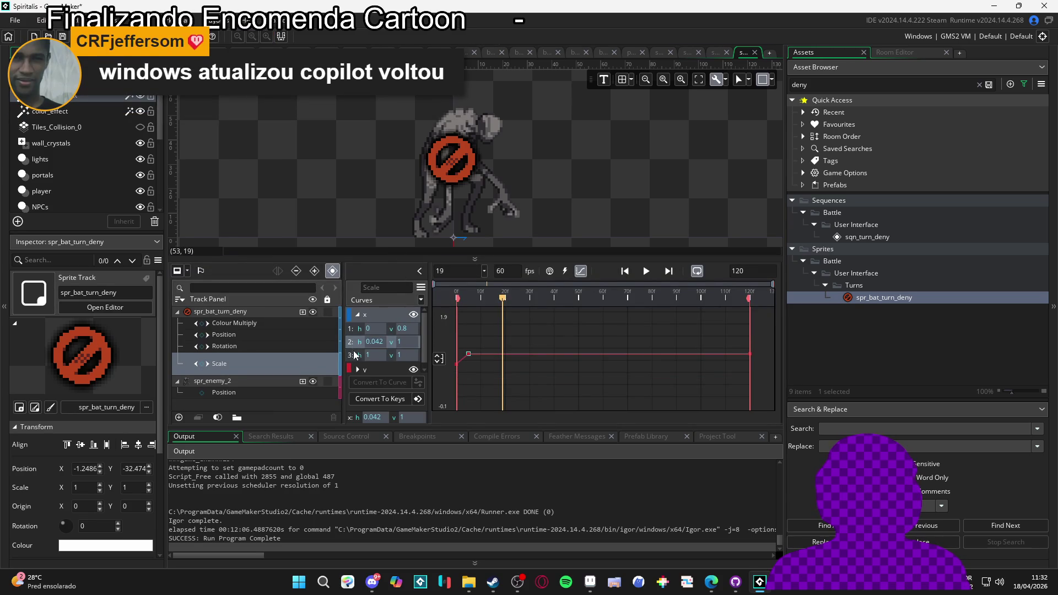
pyautogui.click(358, 314)
pyautogui.click(422, 300)
pyautogui.click(452, 225)
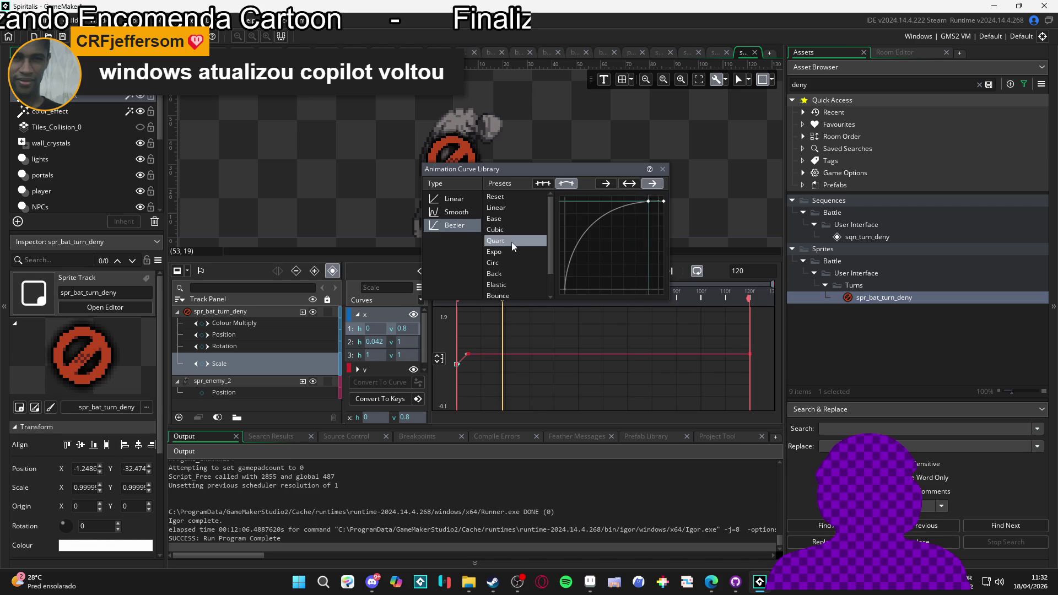
pyautogui.scroll(-1, 502, 281)
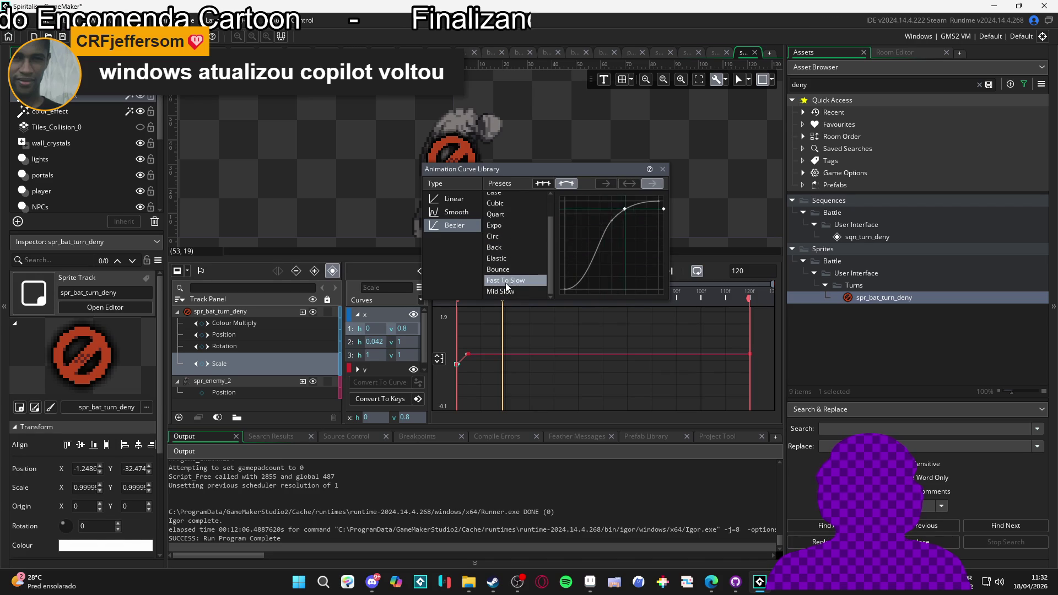
pyautogui.scroll(1, 505, 265)
pyautogui.click(502, 285)
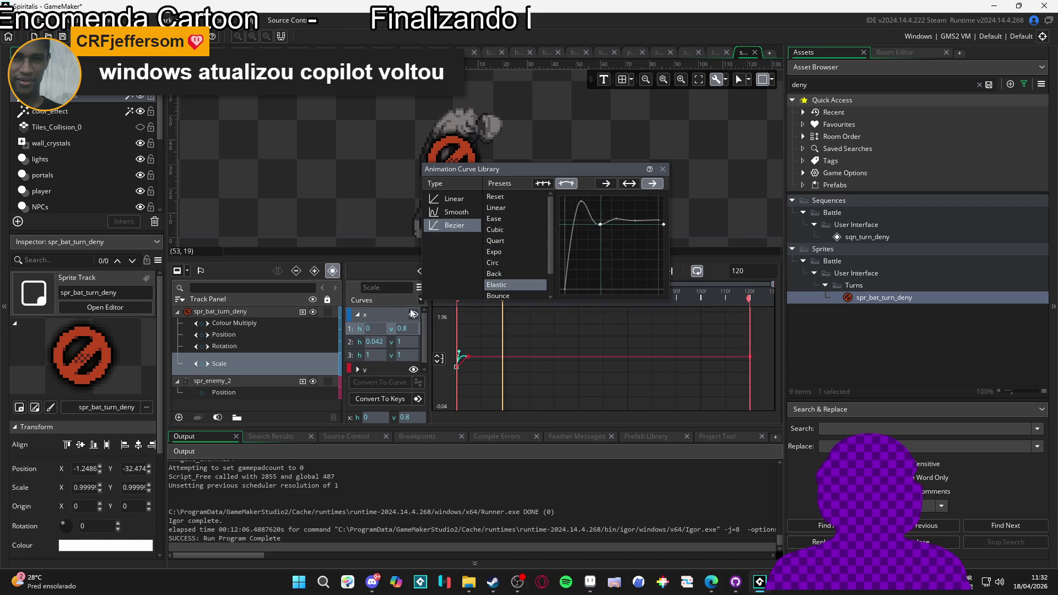
pyautogui.click(371, 368)
# Step: Apply the overshooting Bezier preset to the y channel, preview, and return to the dopesheet
pyautogui.click(357, 368)
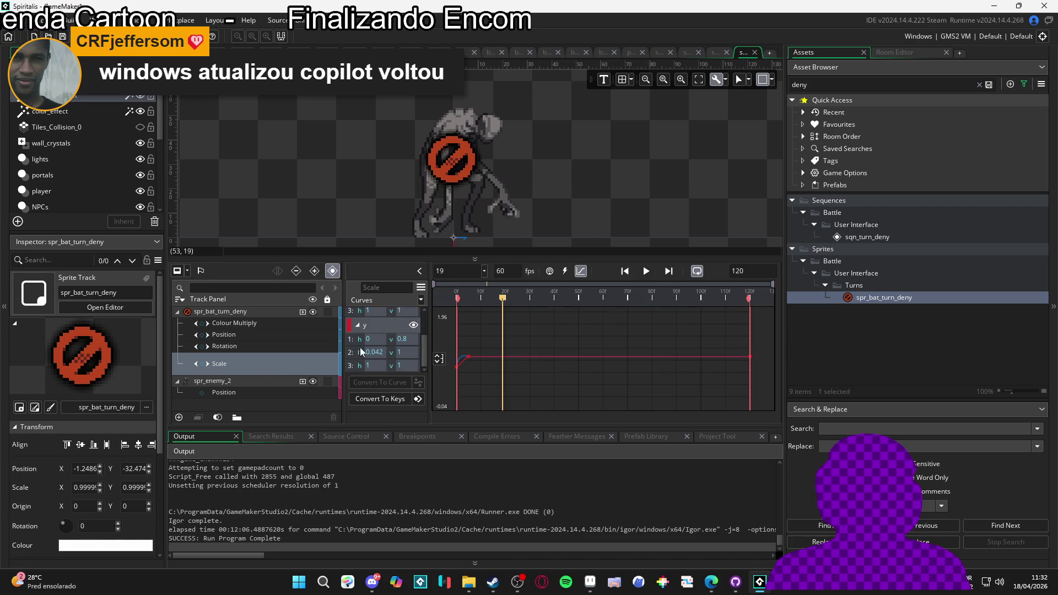
pyautogui.click(353, 341)
pyautogui.click(421, 299)
pyautogui.click(515, 292)
pyautogui.click(414, 278)
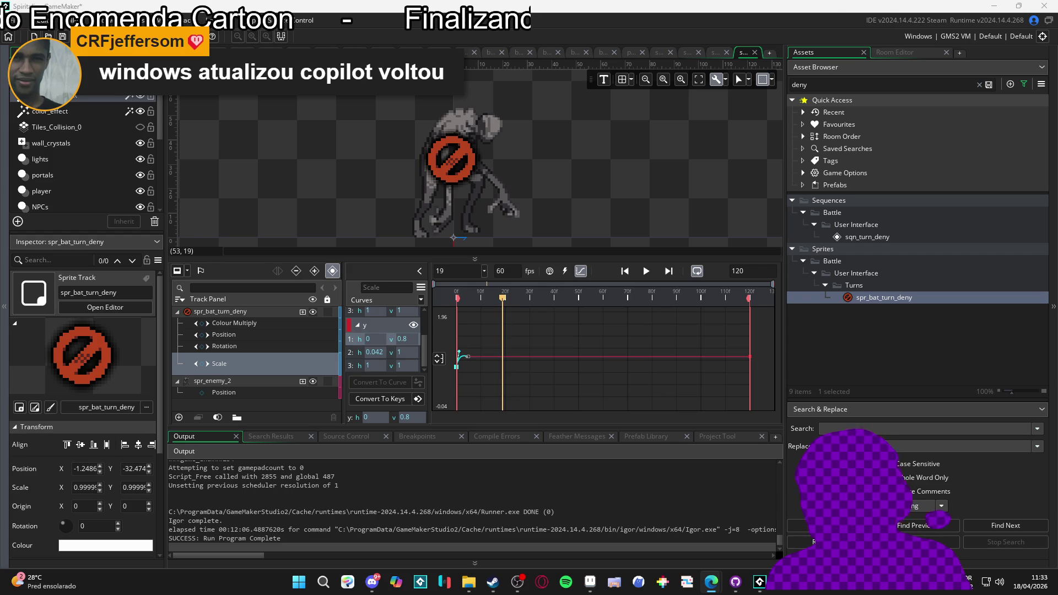
pyautogui.press('space')
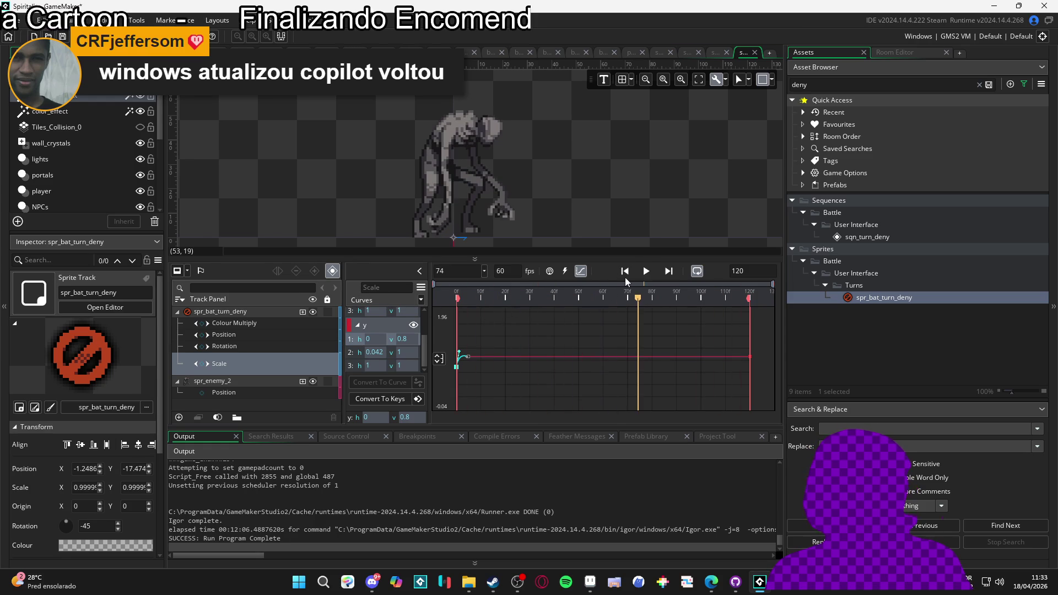
pyautogui.click(581, 271)
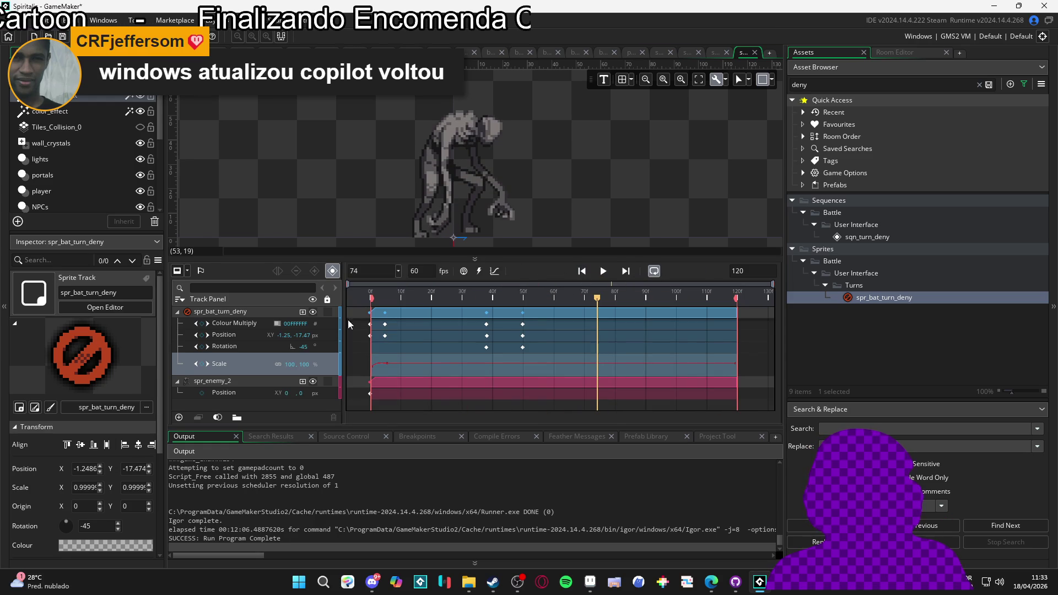
# Step: Rewind to frame 0, turn Position into a curve, and list its four x points near -1.249
pyautogui.moveTo(415, 295); pyautogui.dragTo(353, 301)
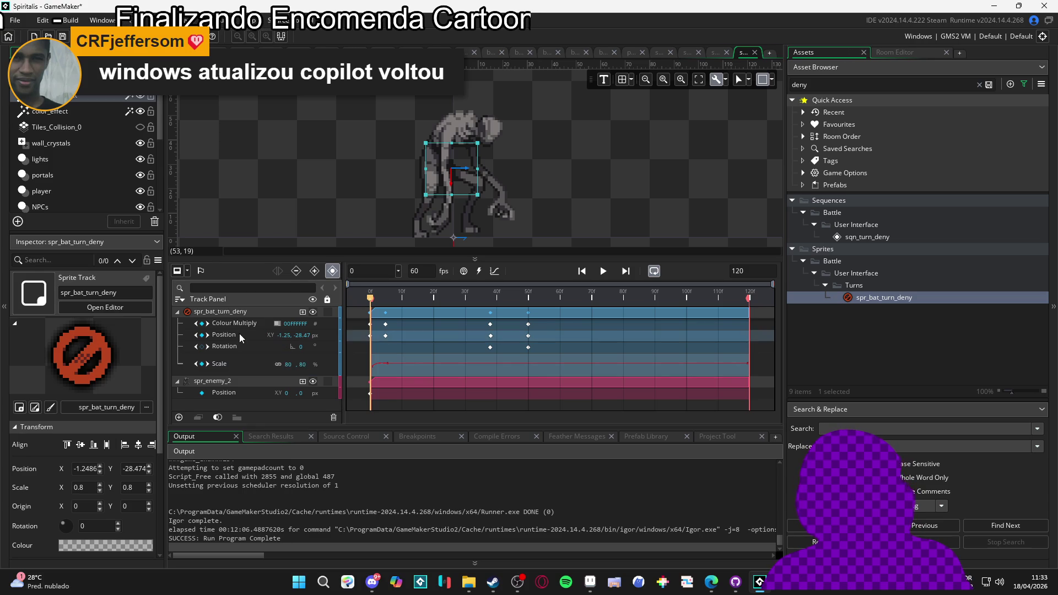
pyautogui.click(494, 270)
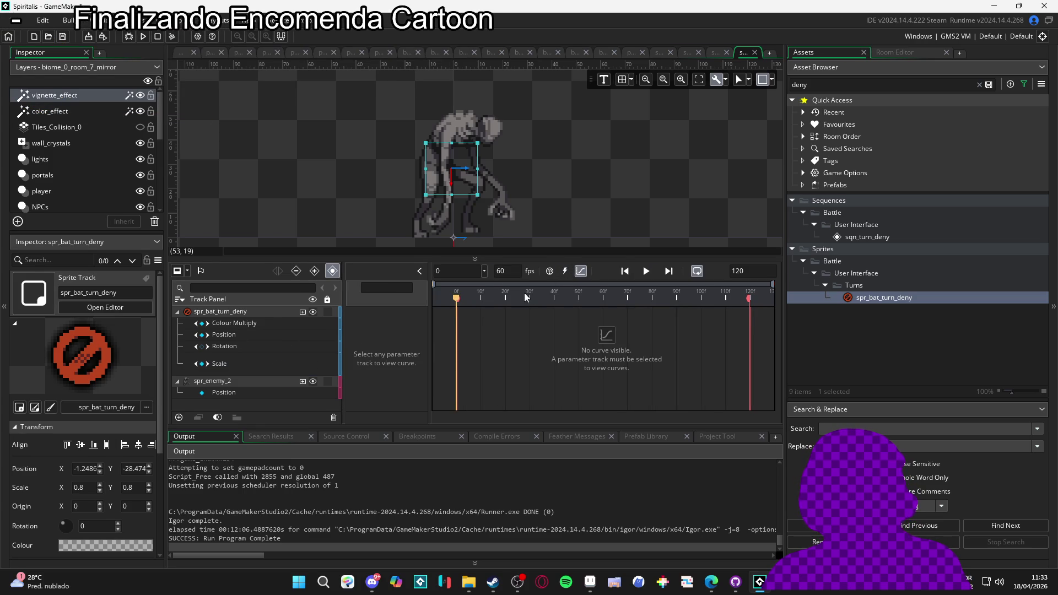
pyautogui.click(248, 335)
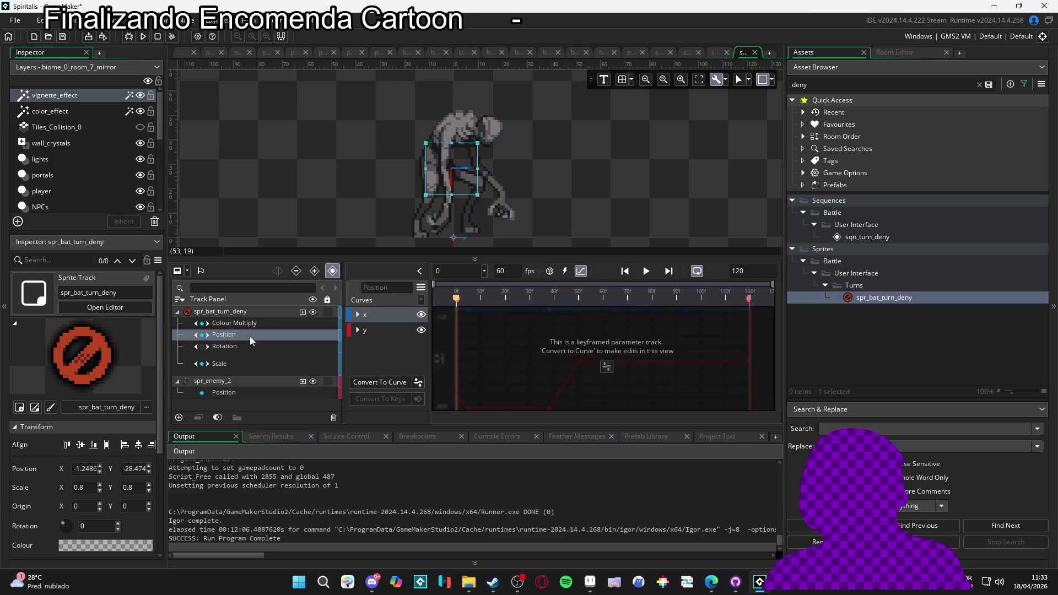
pyautogui.click(386, 380)
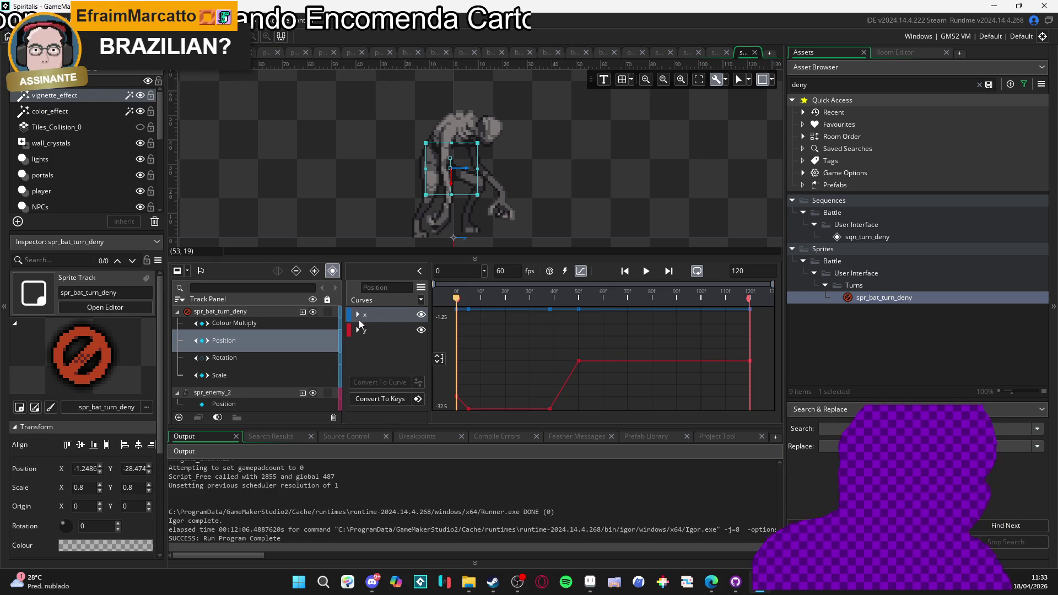
pyautogui.click(357, 315)
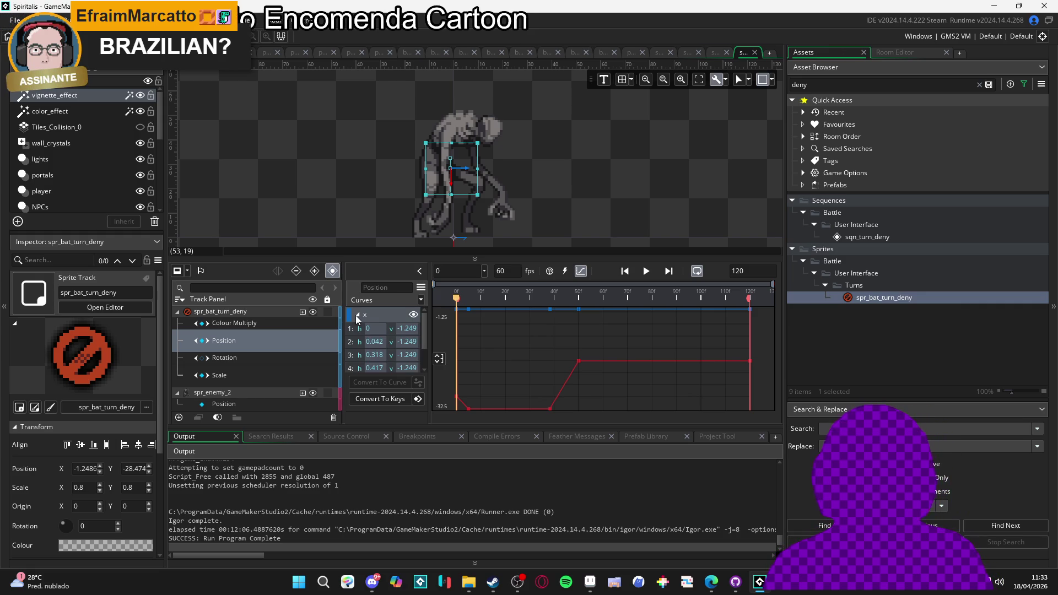
pyautogui.click(348, 343)
pyautogui.click(352, 356)
pyautogui.click(351, 367)
pyautogui.click(357, 314)
pyautogui.click(360, 330)
pyautogui.scroll(-1, 360, 330)
pyautogui.click(358, 337)
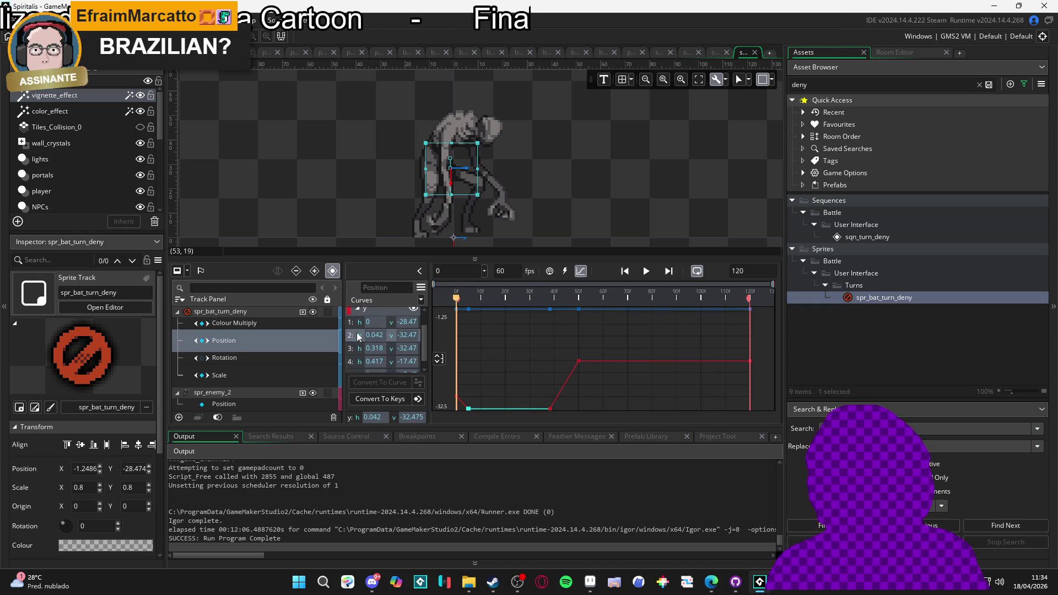
pyautogui.click(351, 354)
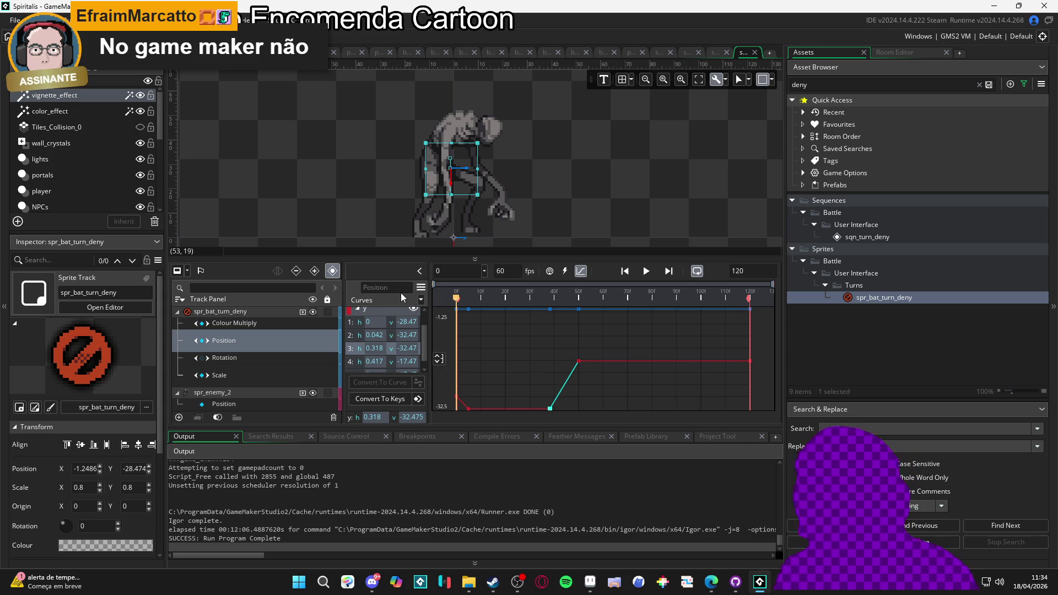
pyautogui.scroll(-1, 548, 370)
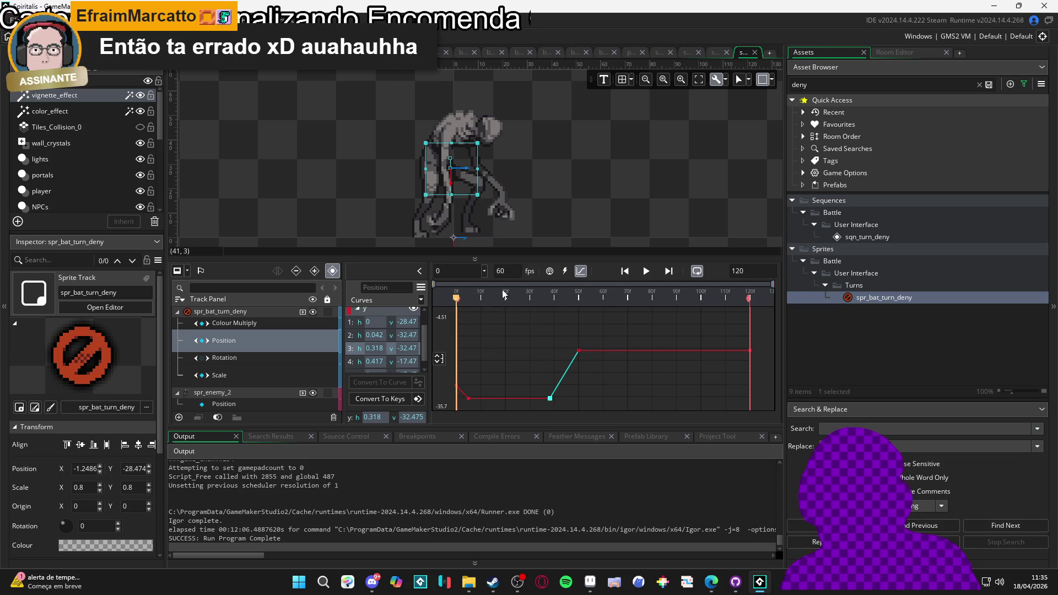
# Step: Try a Bezier overshooting ease on the Position segment and preview it
pyautogui.click(430, 301)
pyautogui.click(453, 223)
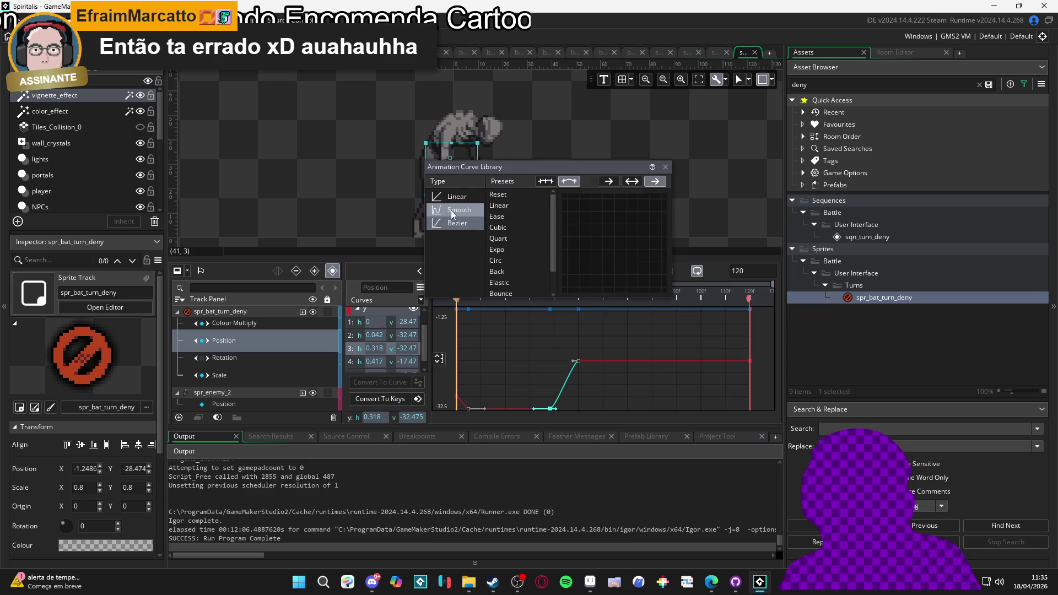
pyautogui.scroll(-1, 518, 248)
pyautogui.click(518, 223)
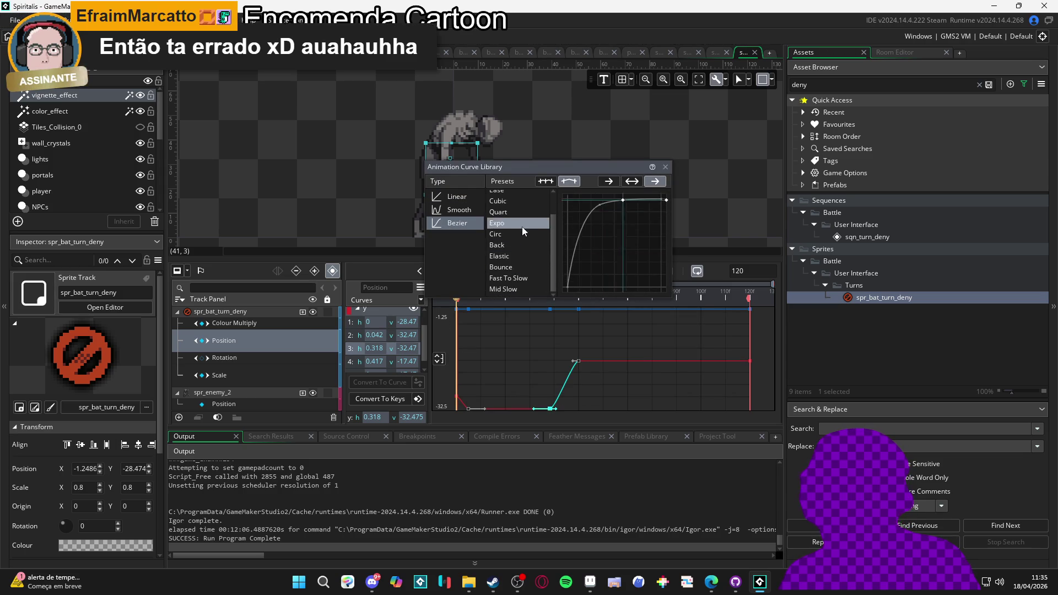
pyautogui.click(499, 245)
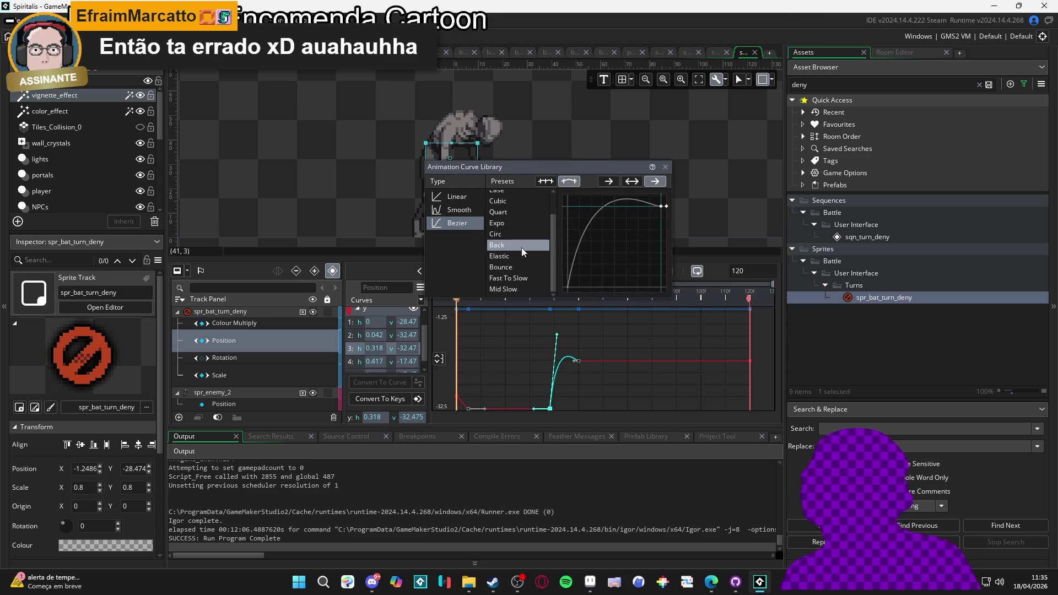
pyautogui.click(439, 303)
pyautogui.press('space')
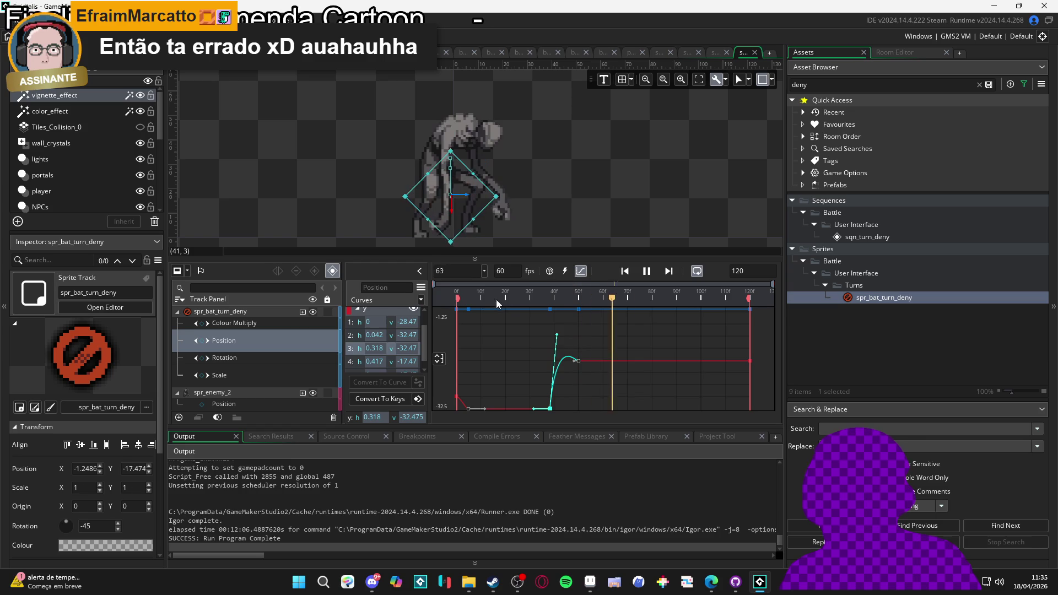
pyautogui.press('space')
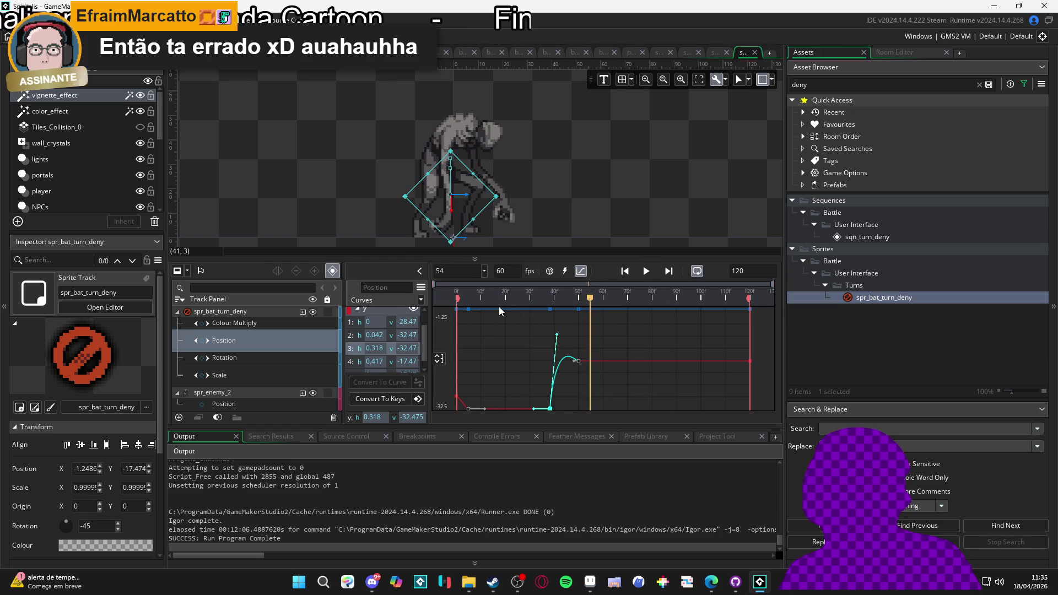
# Step: Undo that ease, rebuild the Position curve from keyframes, and rewind to frame 0
pyautogui.hotkey('ctrl', 'z')
pyautogui.hotkey('ctrl', 'z')
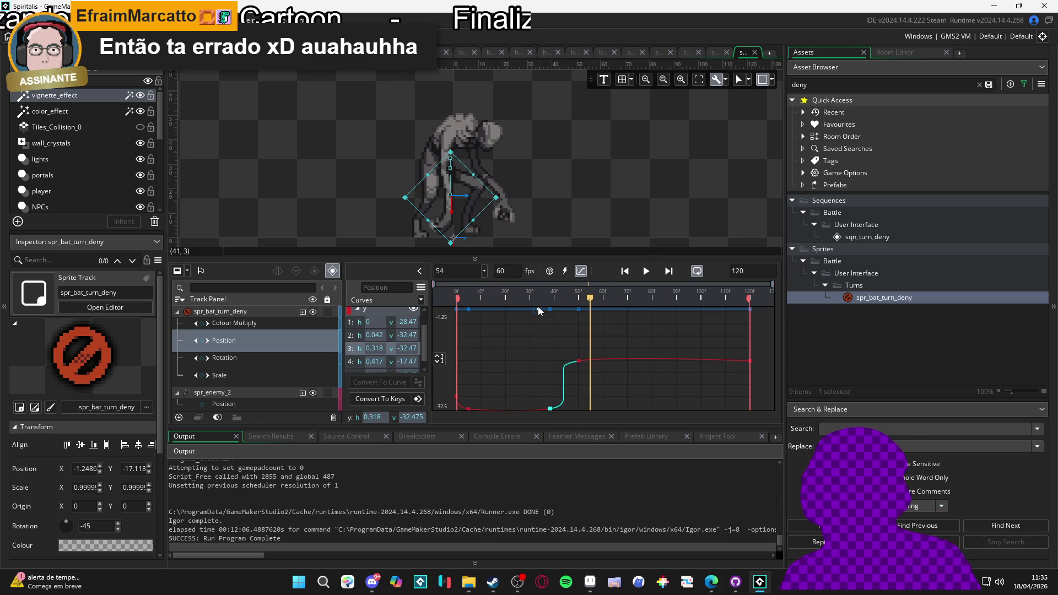
pyautogui.click(580, 271)
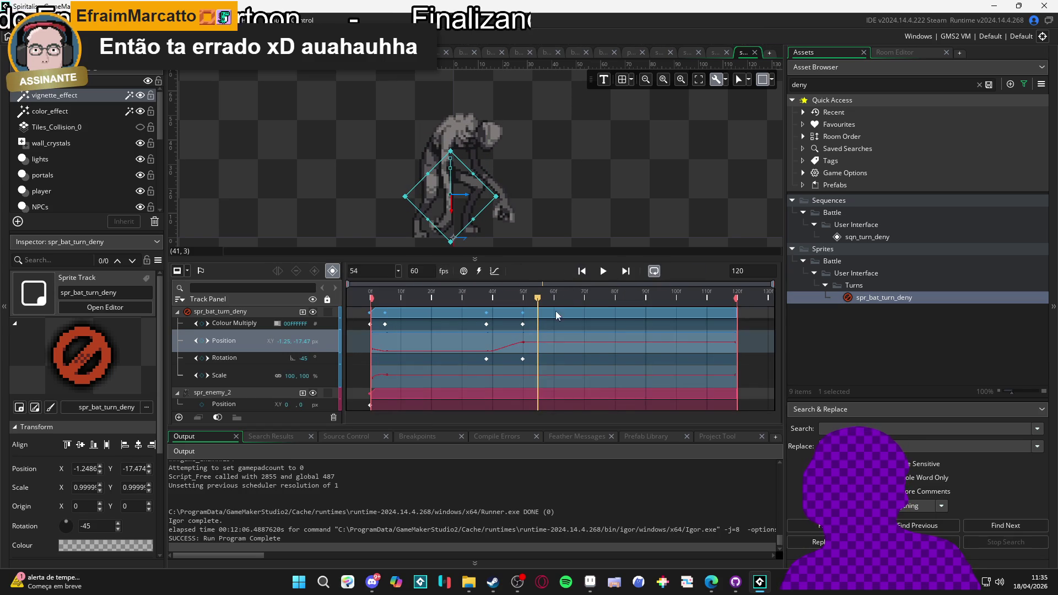
pyautogui.click(494, 271)
pyautogui.click(394, 403)
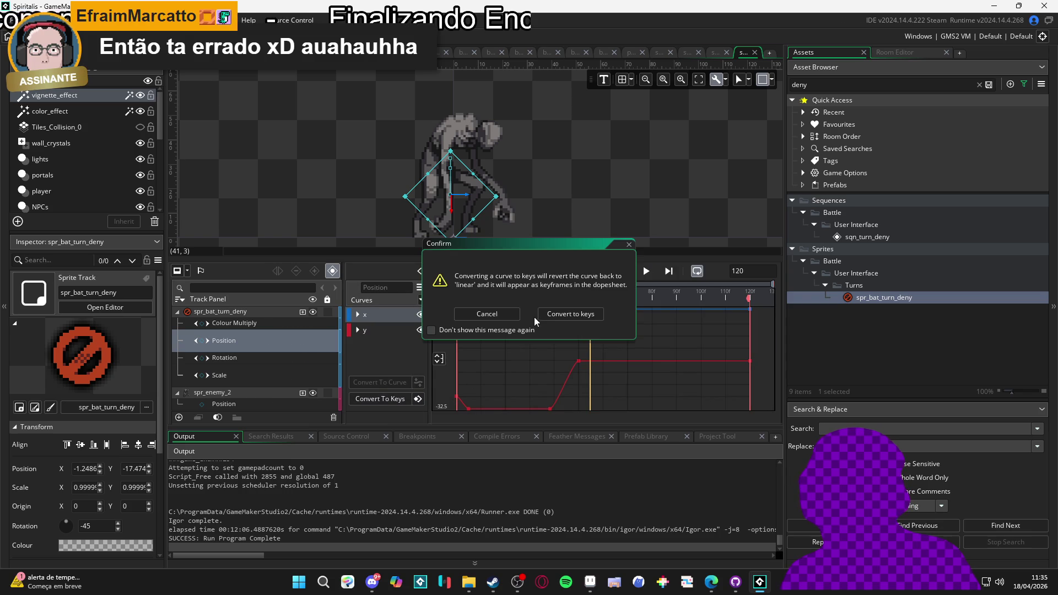
pyautogui.click(553, 314)
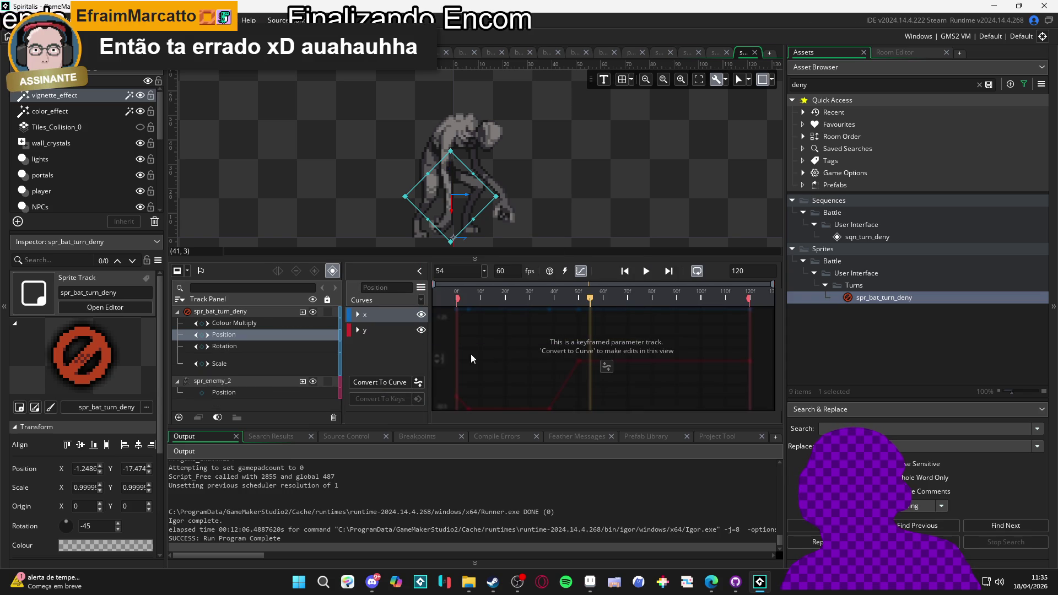
pyautogui.click(372, 382)
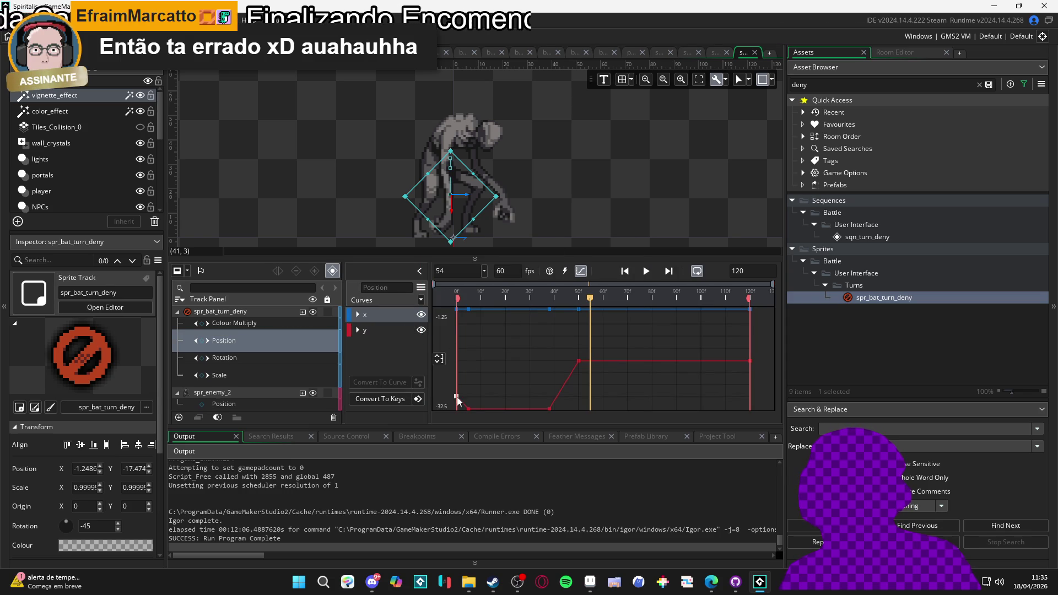
pyautogui.click(444, 301)
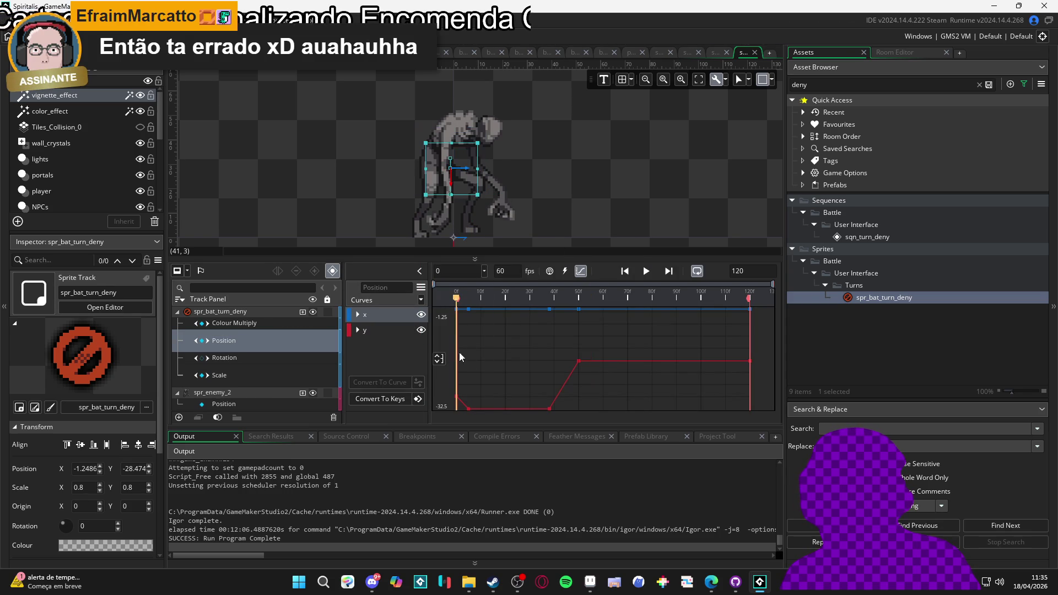
# Step: Give the first y keyframe the Bezier Elastic ease and play the motion
pyautogui.click(357, 330)
pyautogui.click(351, 346)
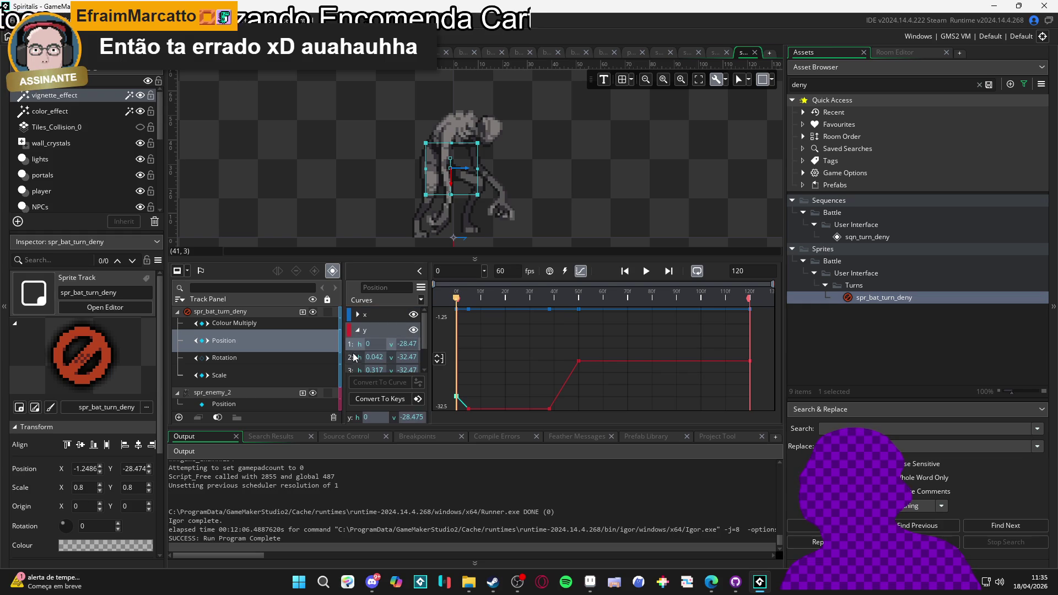
pyautogui.click(422, 303)
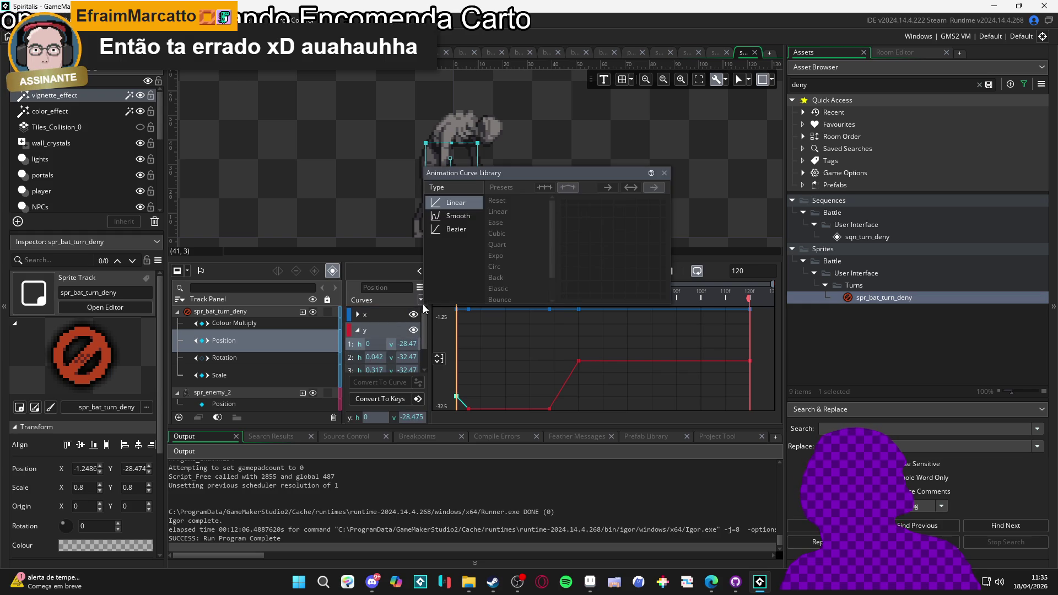
pyautogui.click(455, 228)
pyautogui.click(498, 288)
pyautogui.click(679, 305)
pyautogui.press('space')
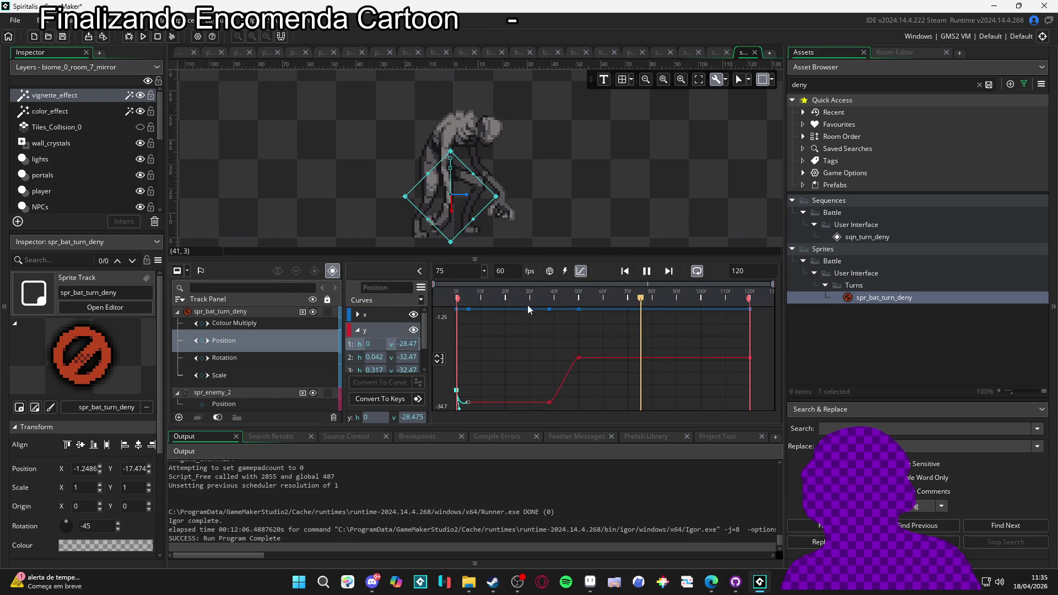
# Step: Deselect Position, replay the turn-deny sequence from frame 0, and return to the dopesheet
pyautogui.press('space')
pyautogui.click(534, 244)
pyautogui.press('space')
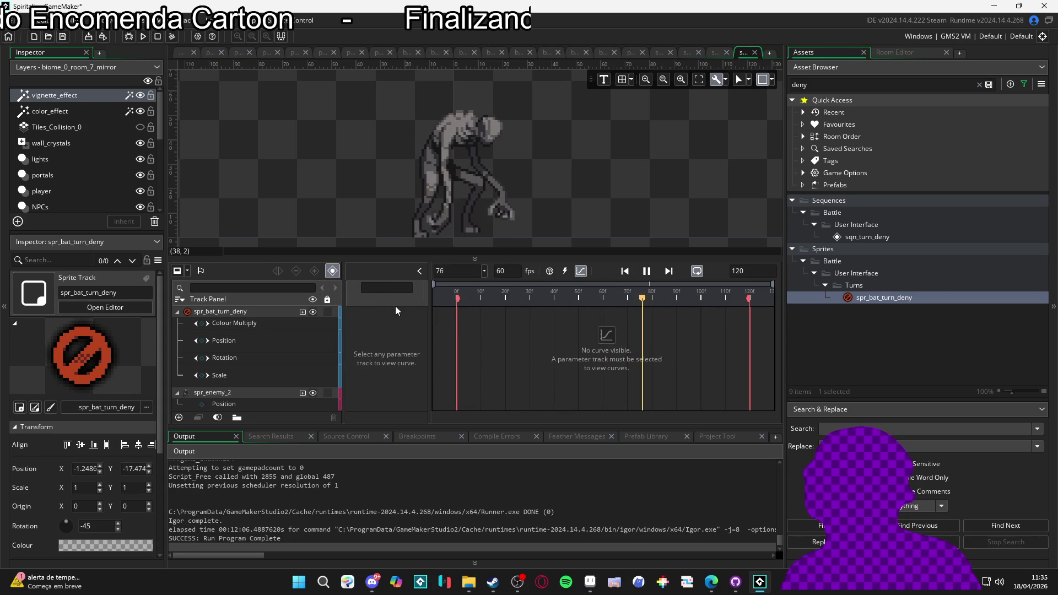
pyautogui.press('space')
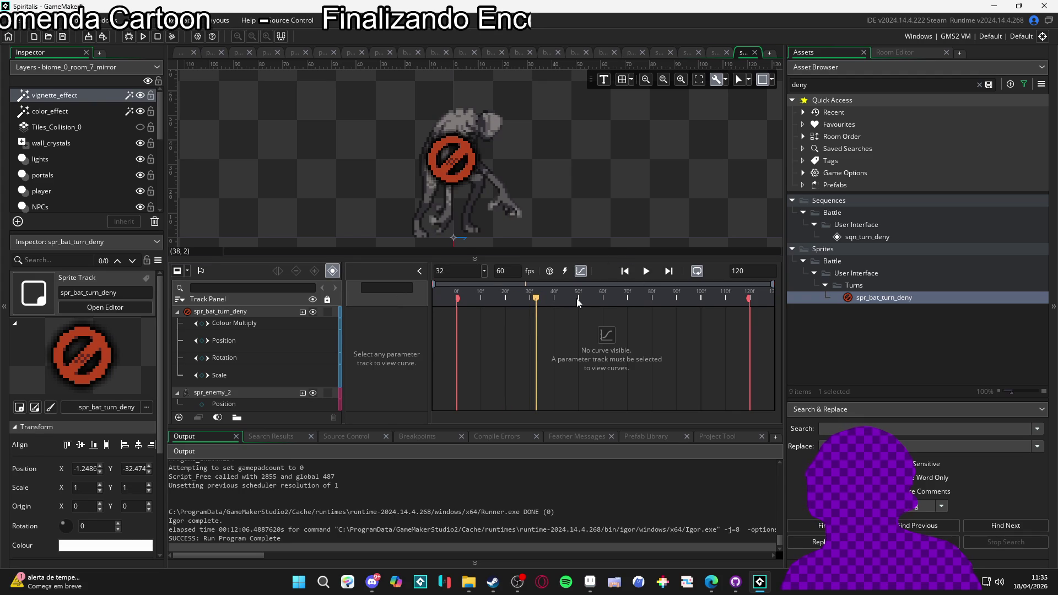
pyautogui.press('Home')
pyautogui.press('space')
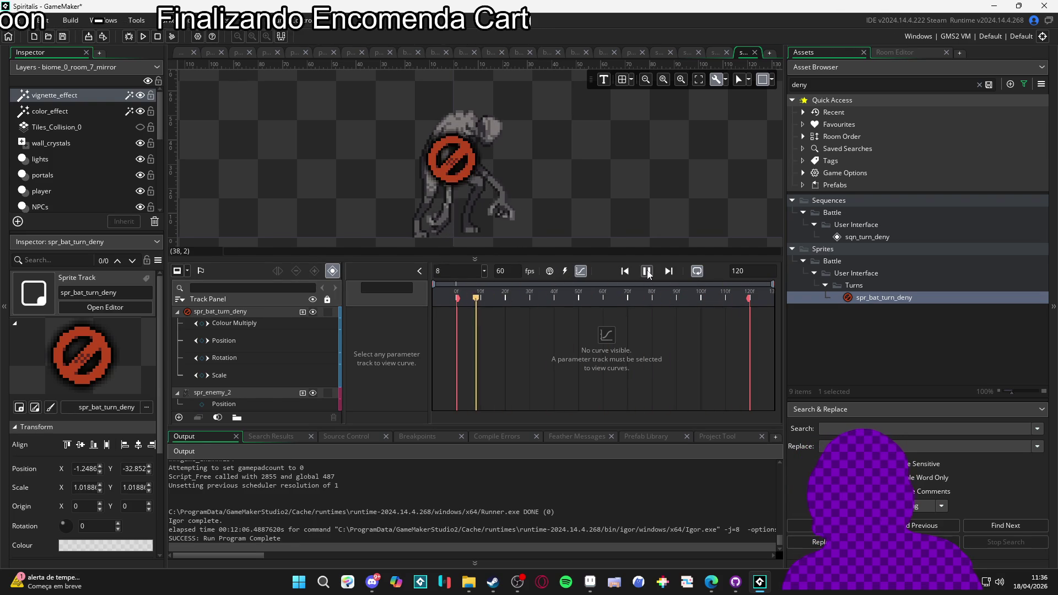
pyautogui.click(581, 273)
pyautogui.scroll(-1, 535, 221)
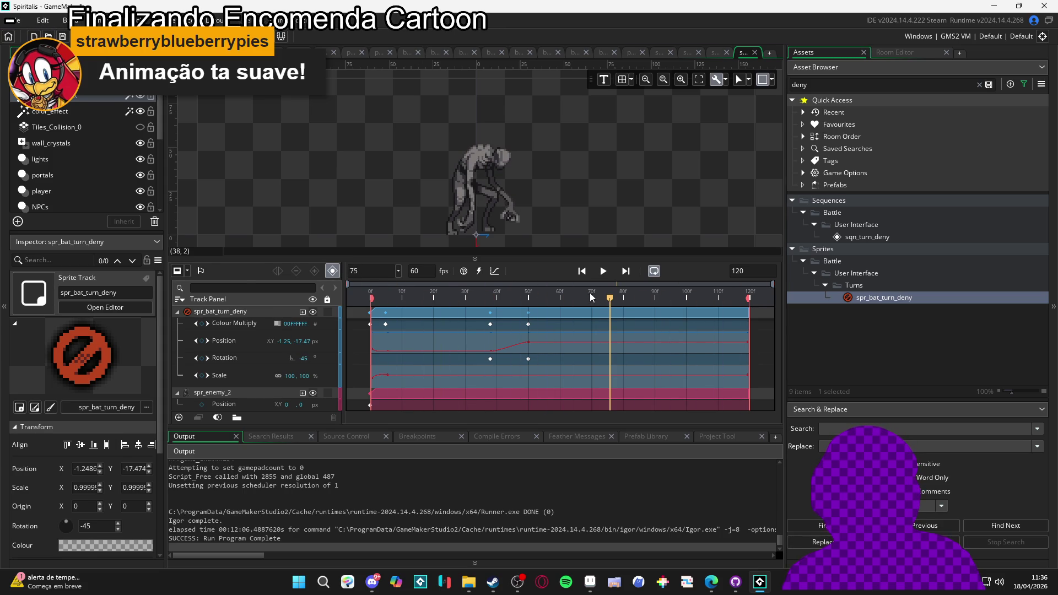
# Step: Stop and resume the turn-deny playback with the canvas enlarged above the timeline
pyautogui.click(552, 294)
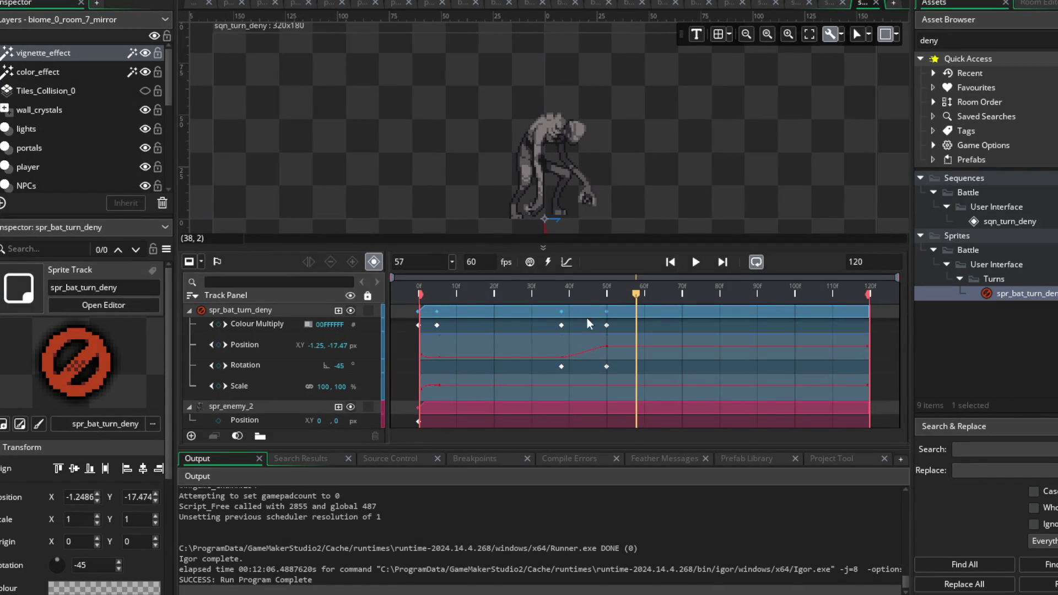
pyautogui.click(696, 264)
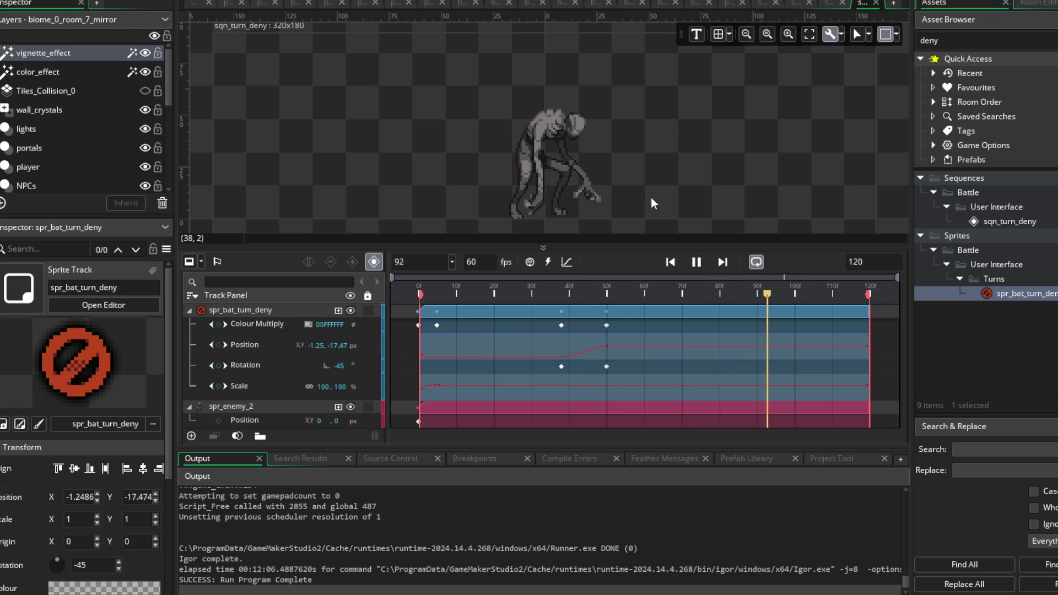
pyautogui.moveTo(650, 247); pyautogui.dragTo(649, 315)
pyautogui.scroll(3, 660, 203)
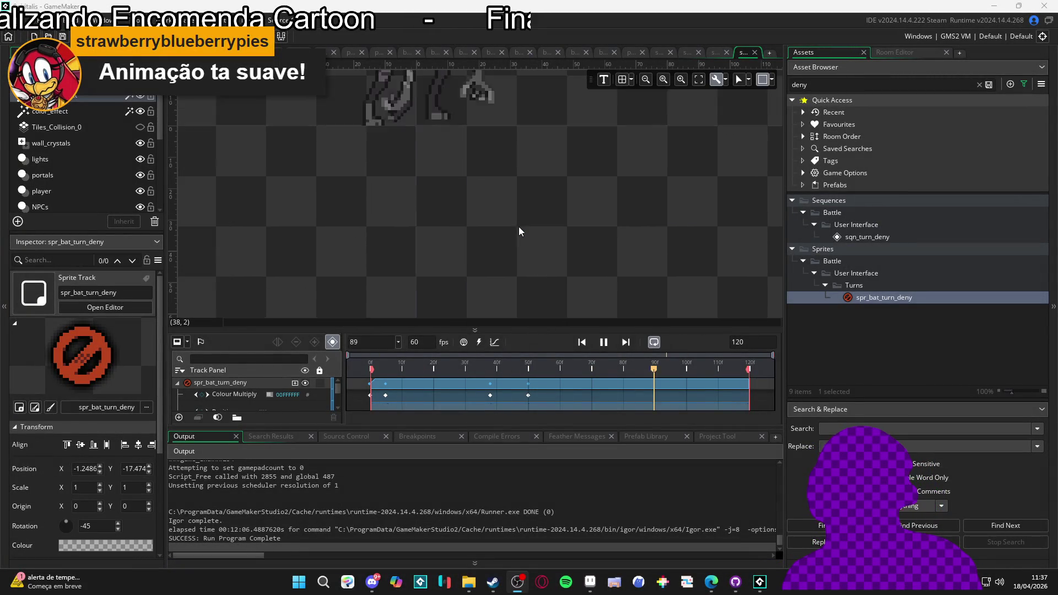
# Step: Stop playback, show more timeline tracks, and bring the battle_icons folder up maximized
pyautogui.press('space')
pyautogui.scroll(-5, 503, 178)
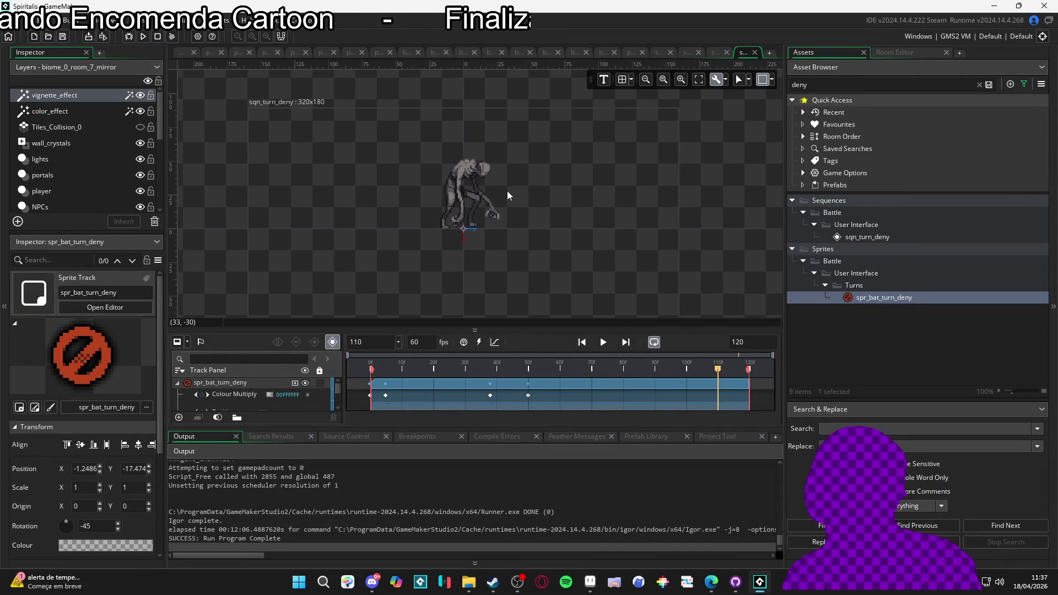
pyautogui.moveTo(464, 328); pyautogui.dragTo(444, 263)
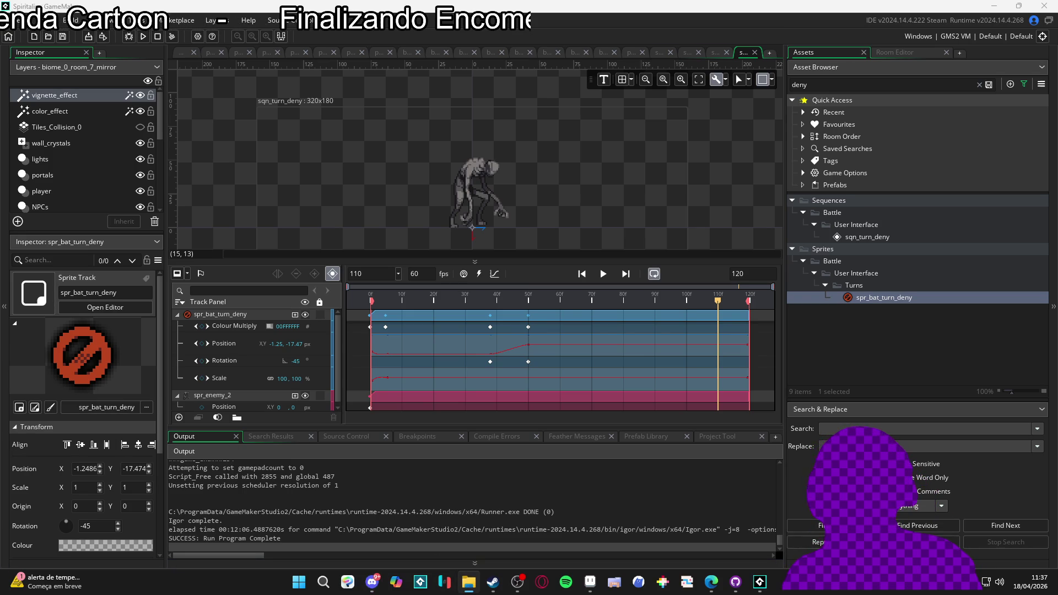
pyautogui.hotkey('alt', 'Tab')
pyautogui.press('super+Up')
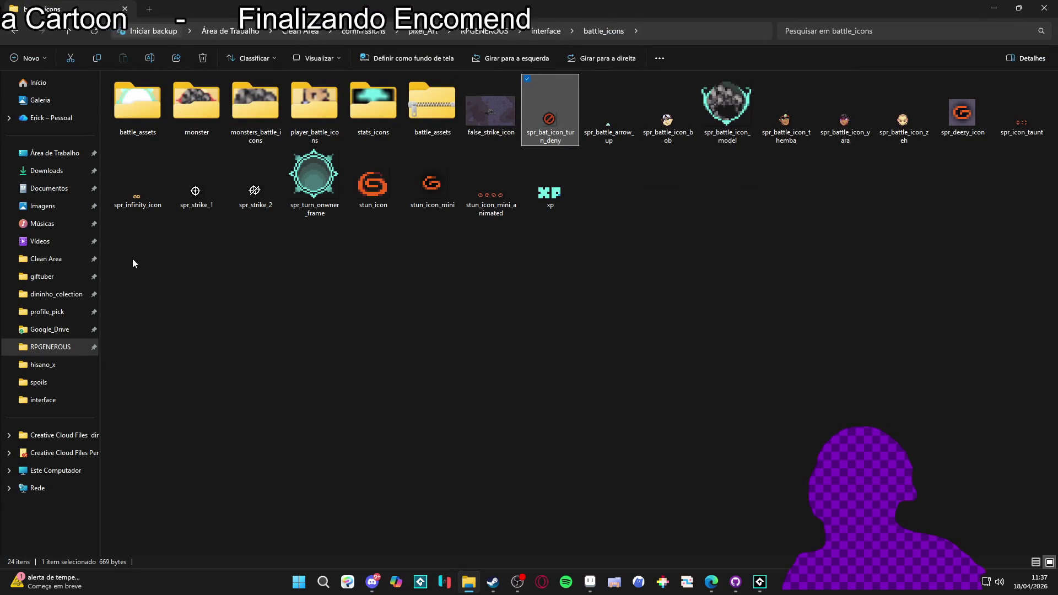
pyautogui.click(57, 244)
pyautogui.scroll(-20, 748, 359)
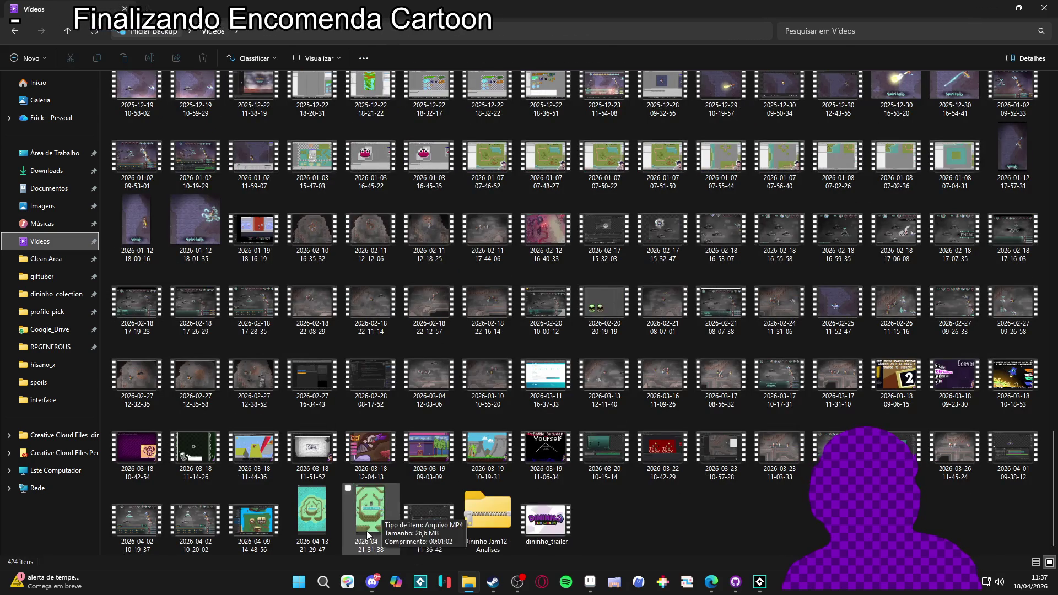
pyautogui.click(444, 538)
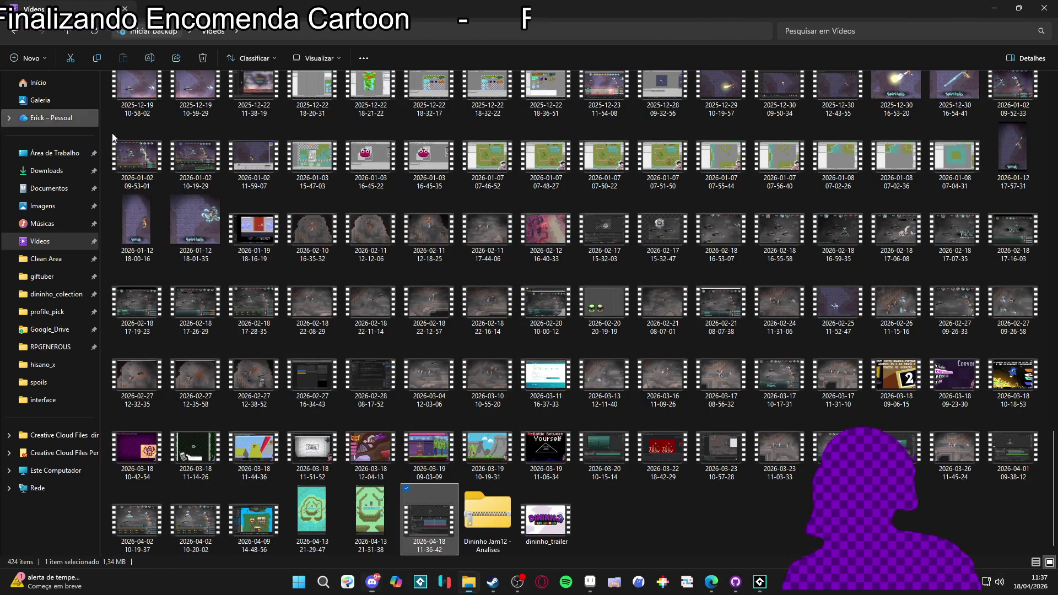
pyautogui.click(760, 581)
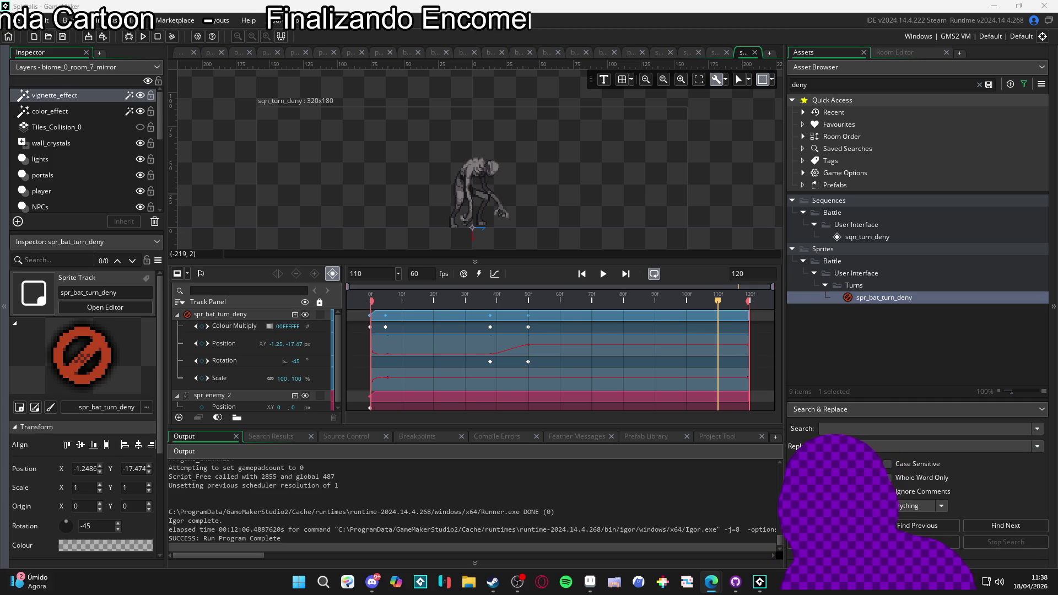
# Step: In Aseprite, browse the Minimap_A, second_area, items, procrastinoid and zhezinho tabs, ending on dissipating.gif
pyautogui.click(590, 581)
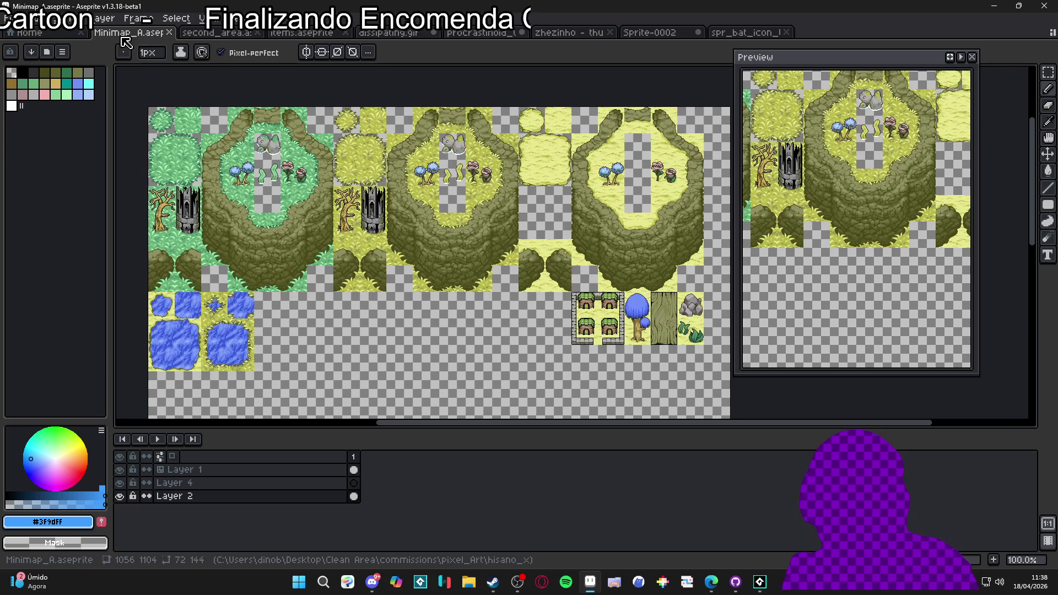
pyautogui.click(128, 32)
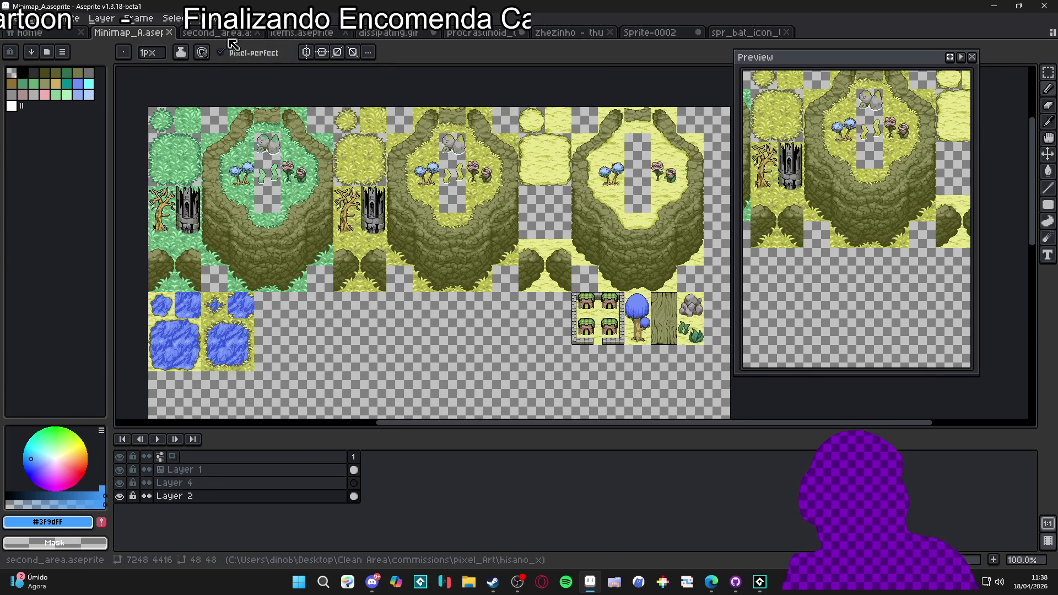
pyautogui.click(239, 39)
pyautogui.click(302, 34)
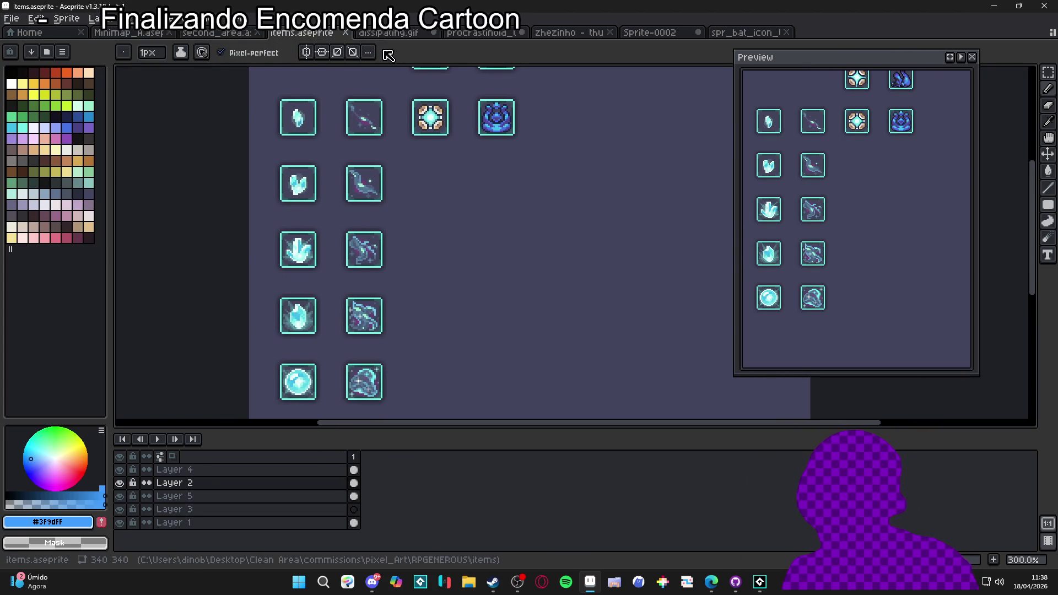
pyautogui.click(421, 35)
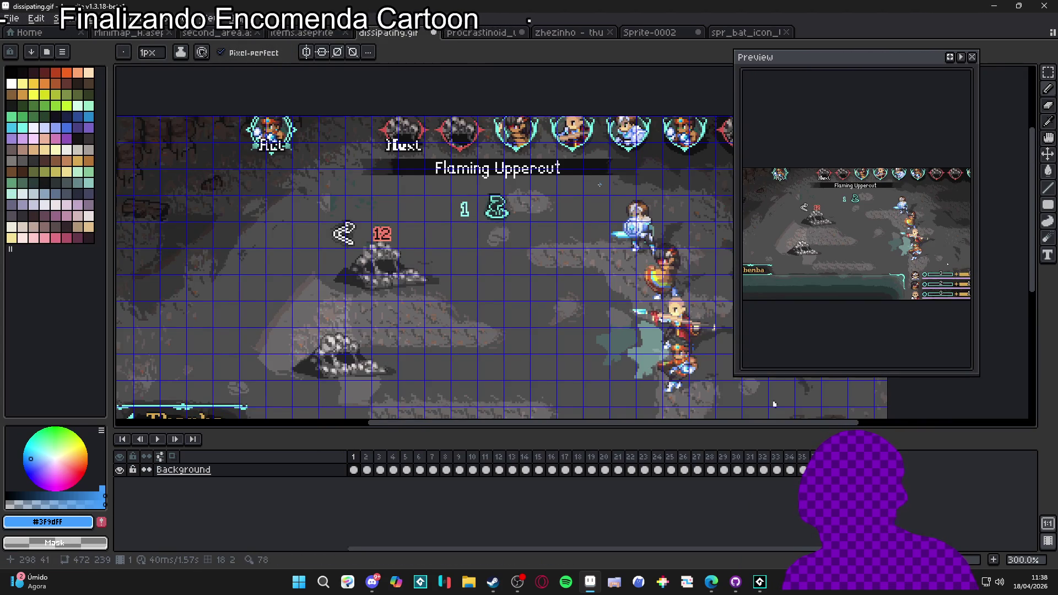
pyautogui.moveTo(628, 217); pyautogui.dragTo(499, 228)
pyautogui.click(480, 33)
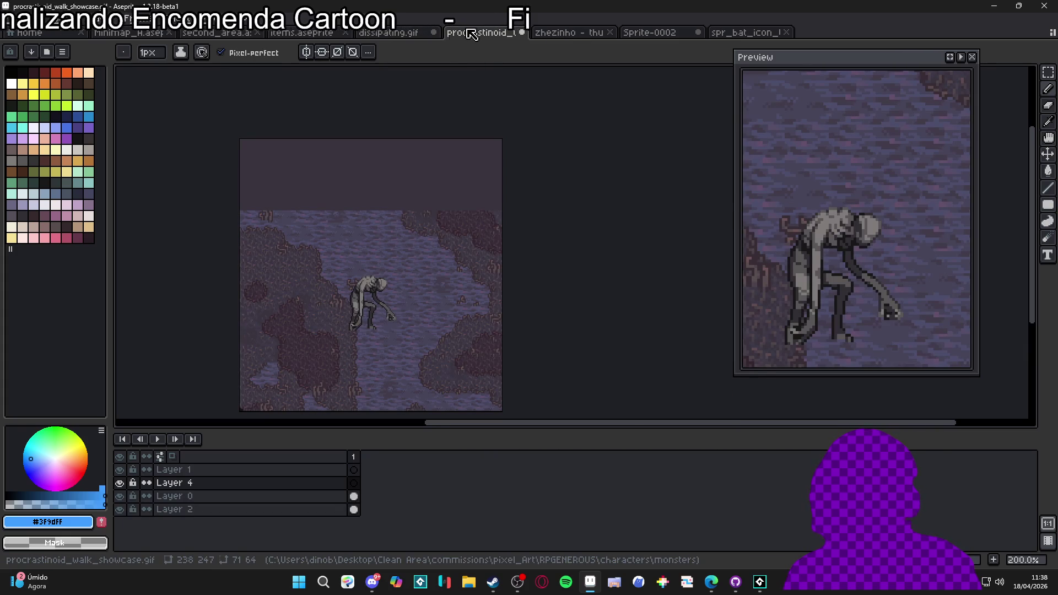
pyautogui.click(567, 34)
pyautogui.click(490, 34)
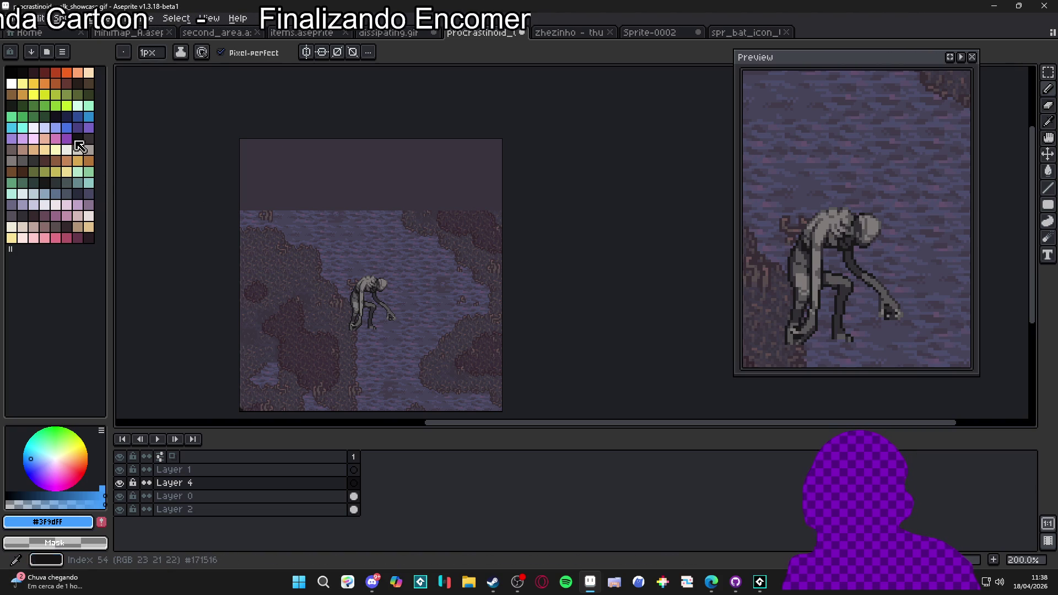
pyautogui.click(381, 35)
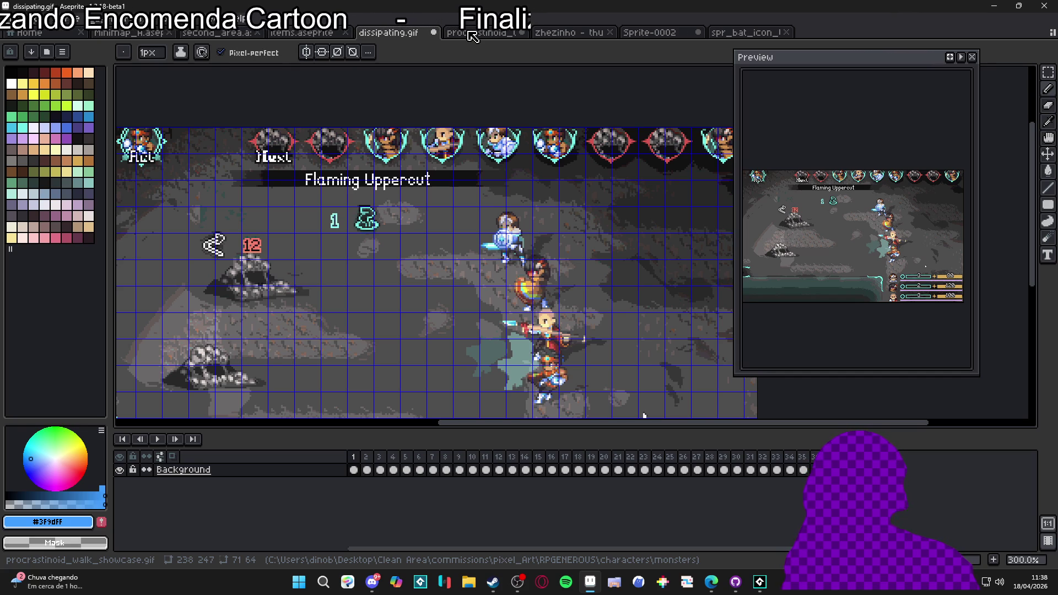
# Step: Close the Minimap_A and second_area documents
pyautogui.click(471, 34)
pyautogui.click(302, 33)
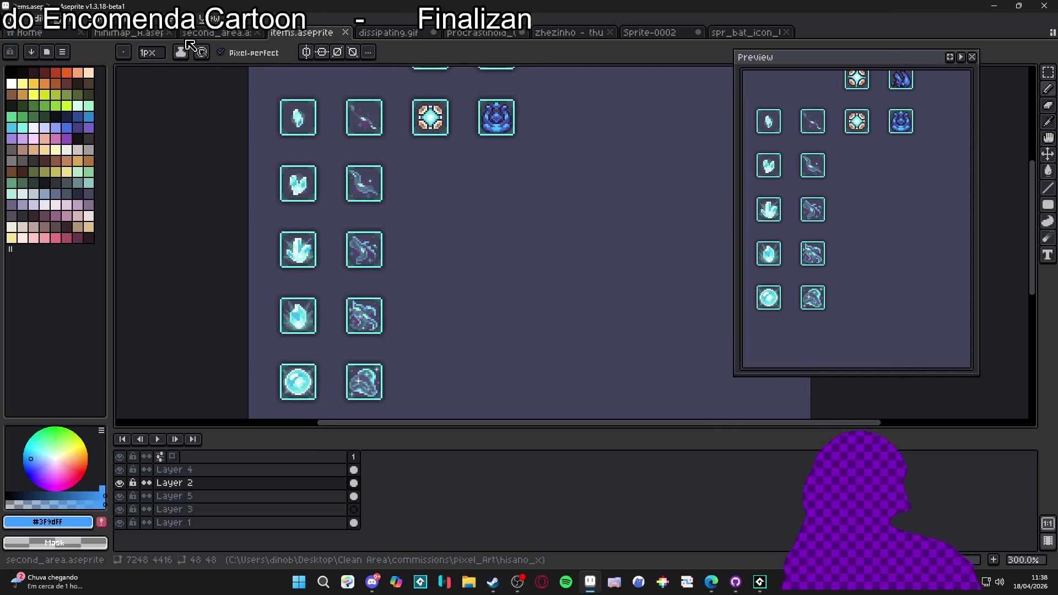
pyautogui.click(216, 33)
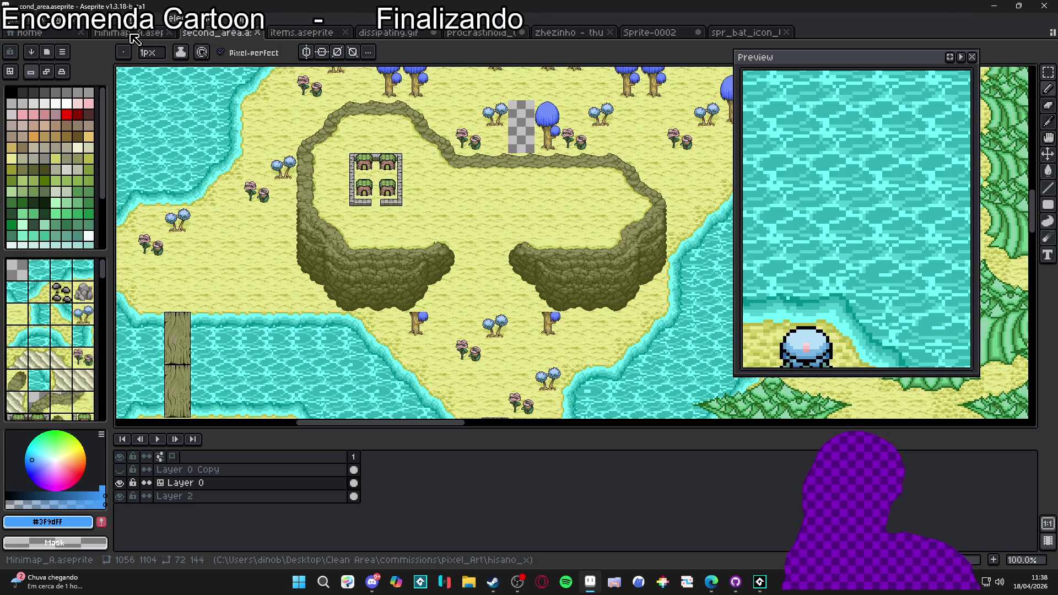
pyautogui.click(134, 34)
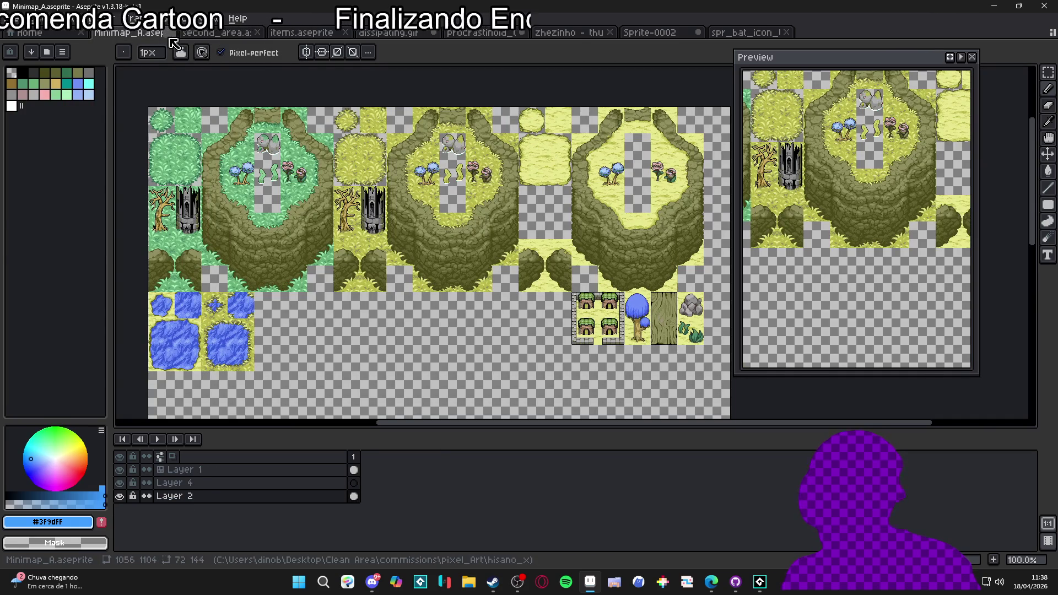
pyautogui.click(169, 32)
pyautogui.click(169, 33)
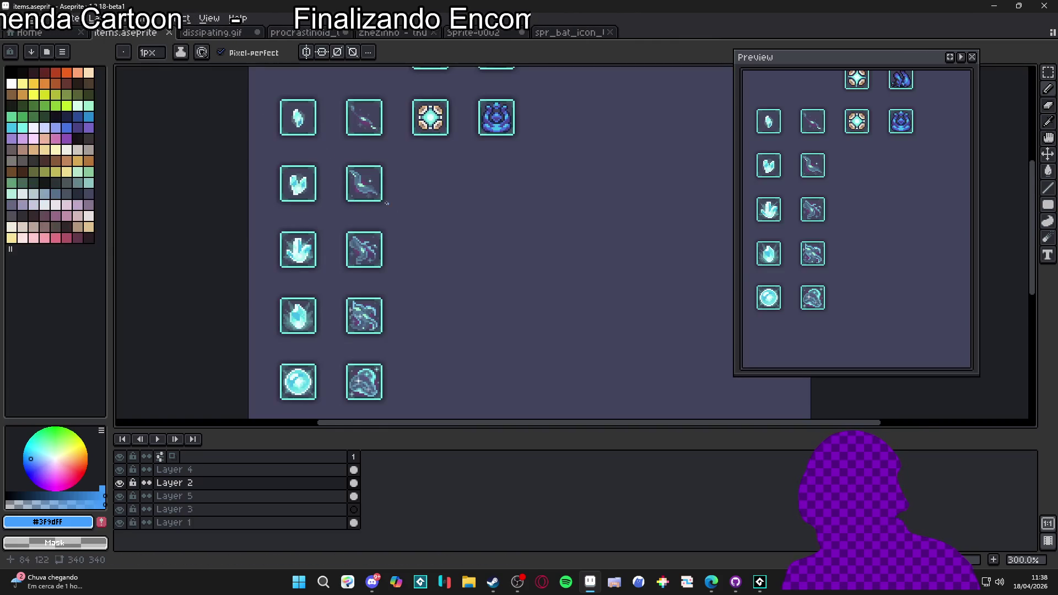
# Step: Flip through the remaining tabs and settle on the 65×65 Sprite-0002 creature
pyautogui.click(242, 34)
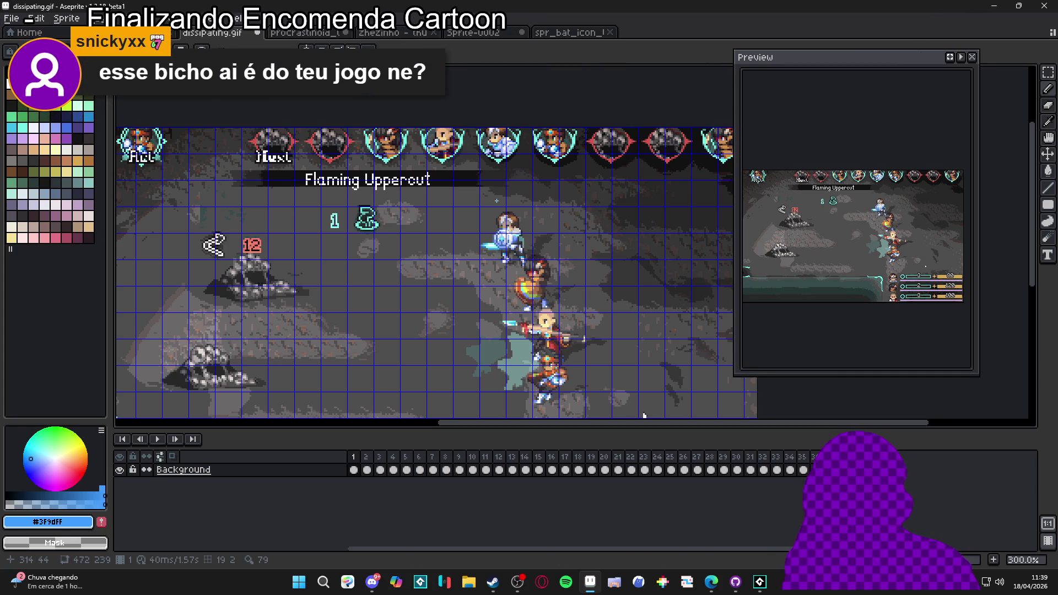
pyautogui.click(393, 33)
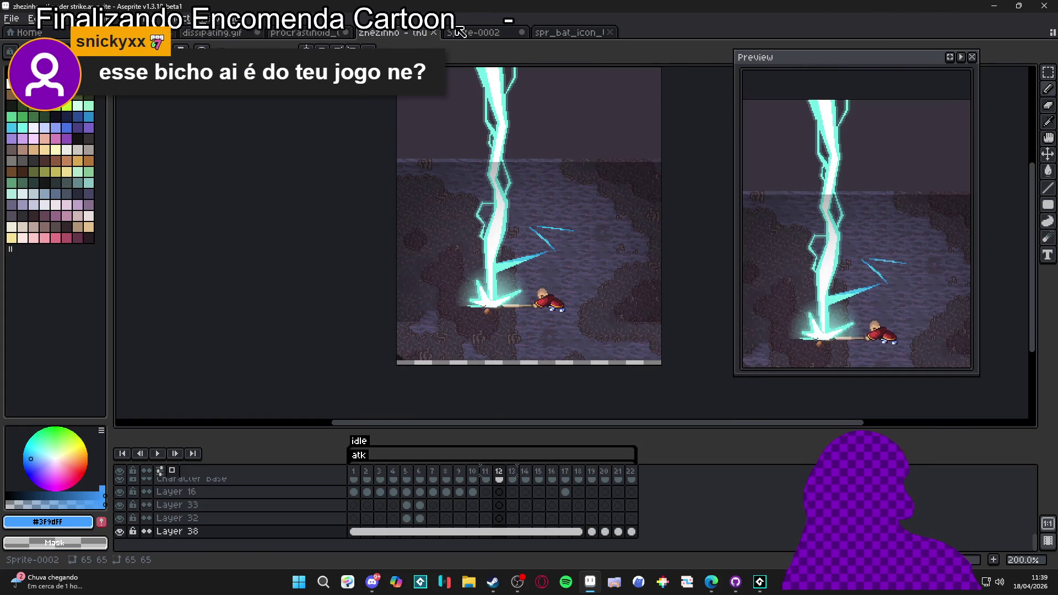
pyautogui.click(473, 33)
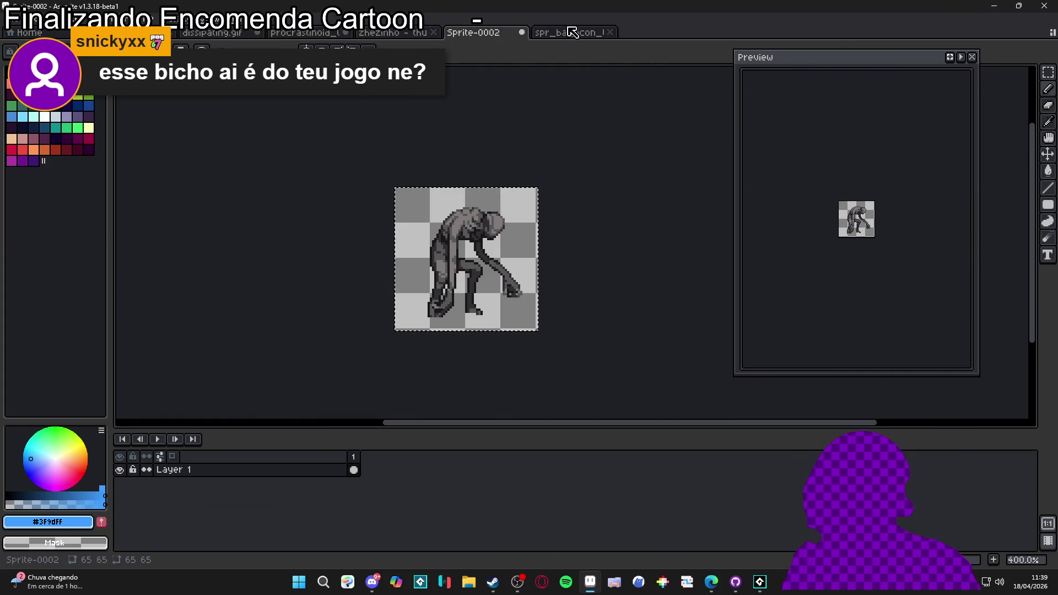
pyautogui.click(573, 33)
pyautogui.click(220, 34)
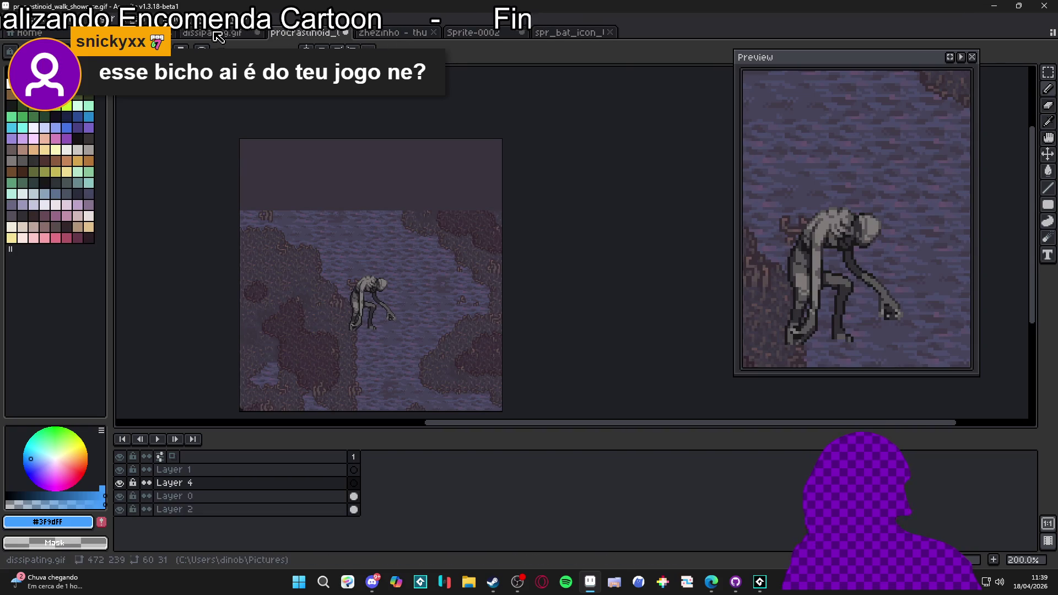
pyautogui.click(217, 34)
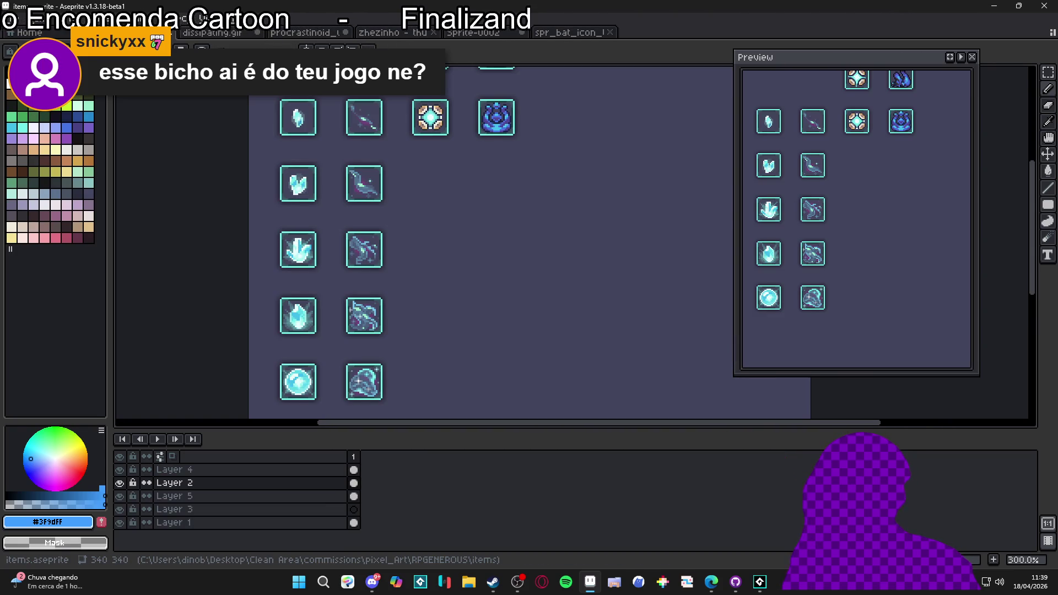
pyautogui.click(121, 32)
pyautogui.click(472, 32)
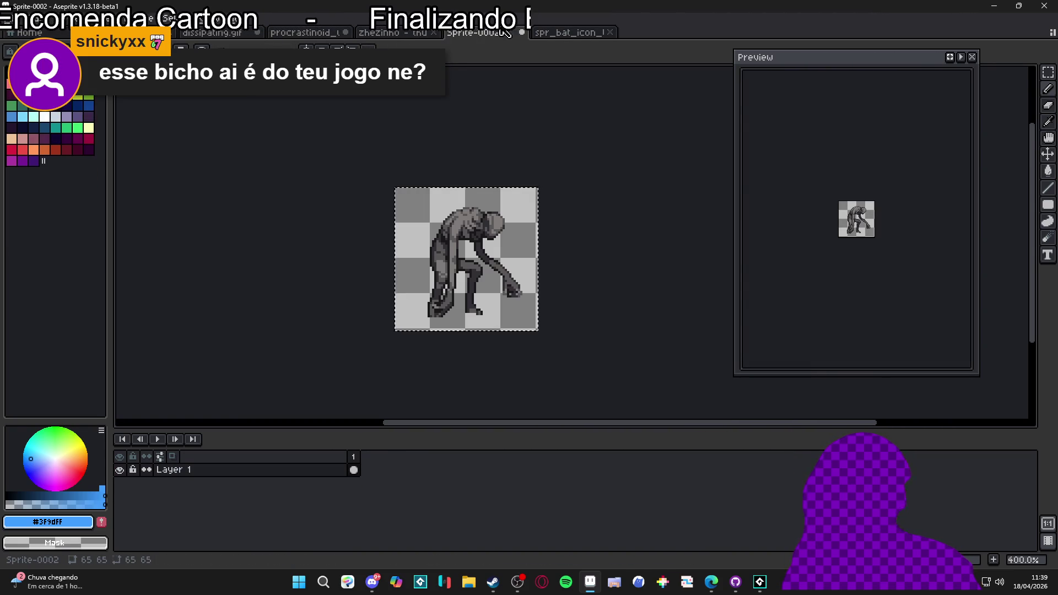
# Step: Center the creature, clear the selection, and add an empty Layer 2 above Layer 1
pyautogui.moveTo(597, 214); pyautogui.dragTo(548, 232)
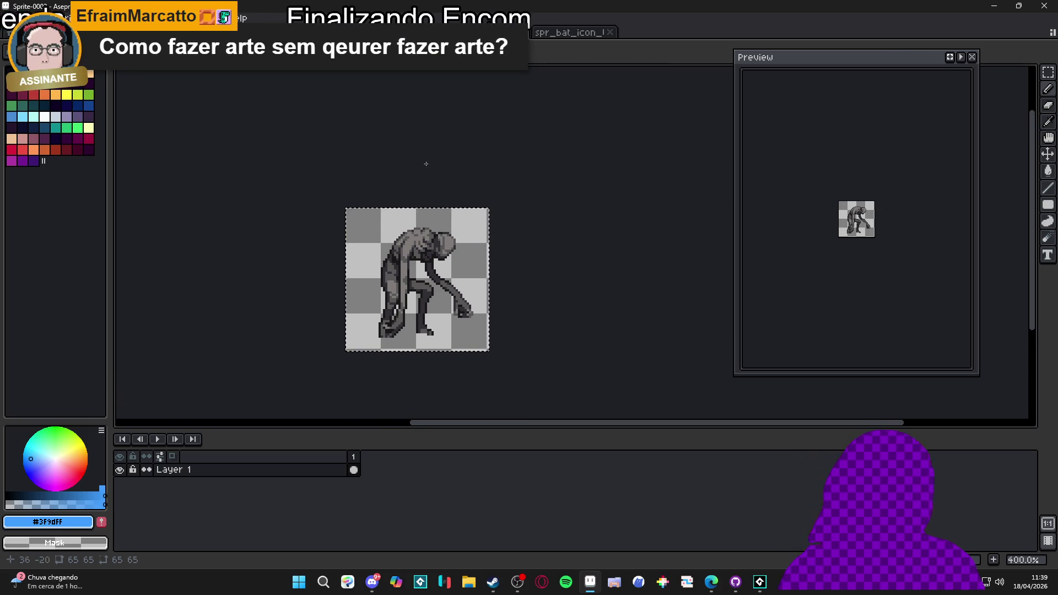
pyautogui.hotkey('ctrl', 'd')
pyautogui.click(120, 470)
pyautogui.click(120, 470)
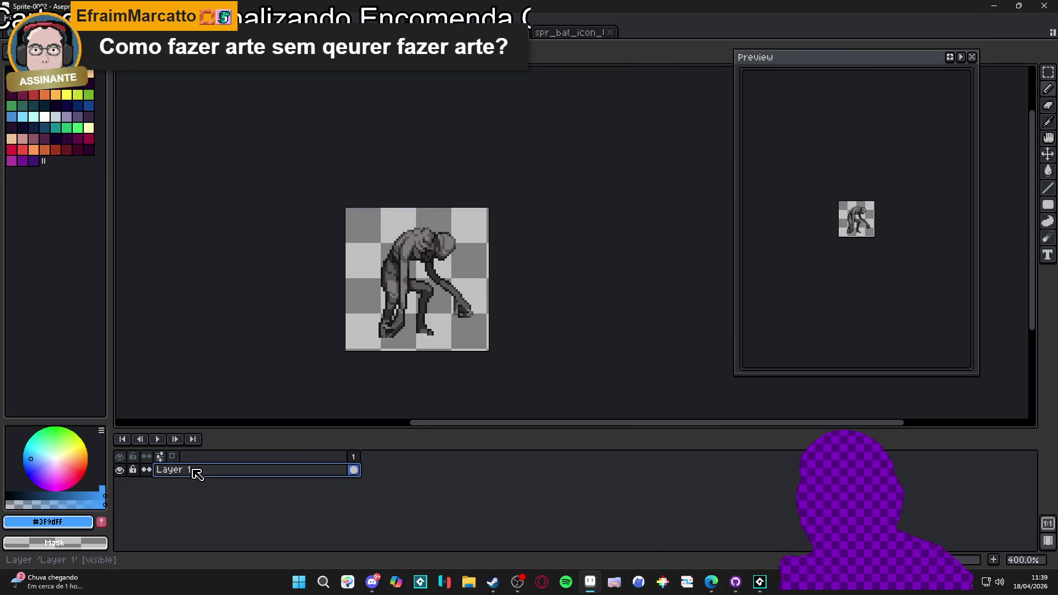
pyautogui.hotkey('shift', 'n')
# Step: Load a different palette preset and pick the mauve swatch as the drawing colour
pyautogui.click(32, 51)
pyautogui.click(155, 195)
pyautogui.click(34, 221)
pyautogui.click(45, 216)
pyautogui.scroll(2, 423, 249)
pyautogui.scroll(1, 423, 249)
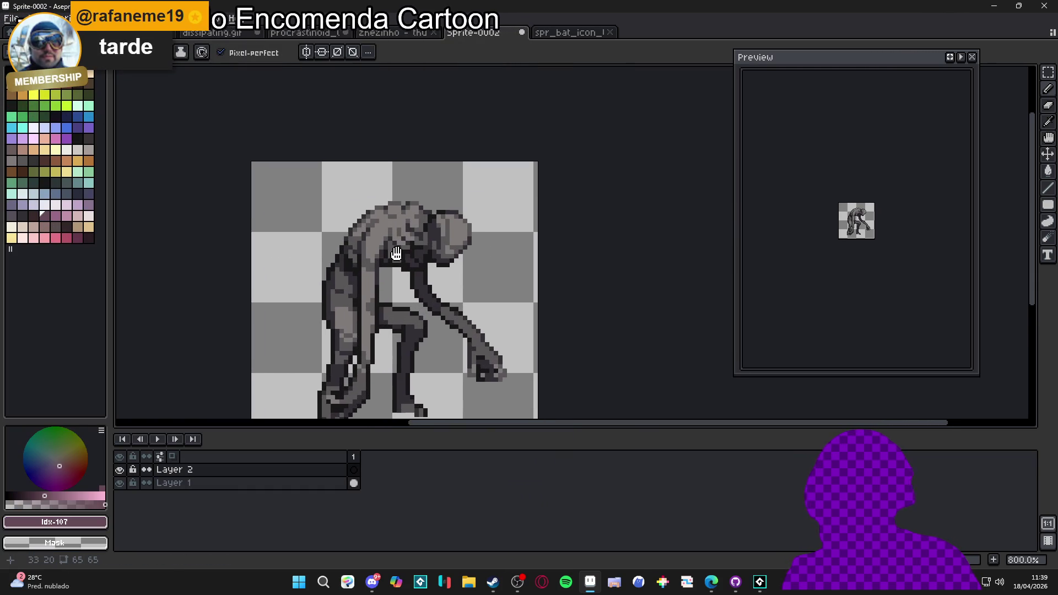
# Step: Make Layer 2 active and draw a thin mauve stroke rising from the creature's head
pyautogui.click(273, 483)
pyautogui.click(278, 470)
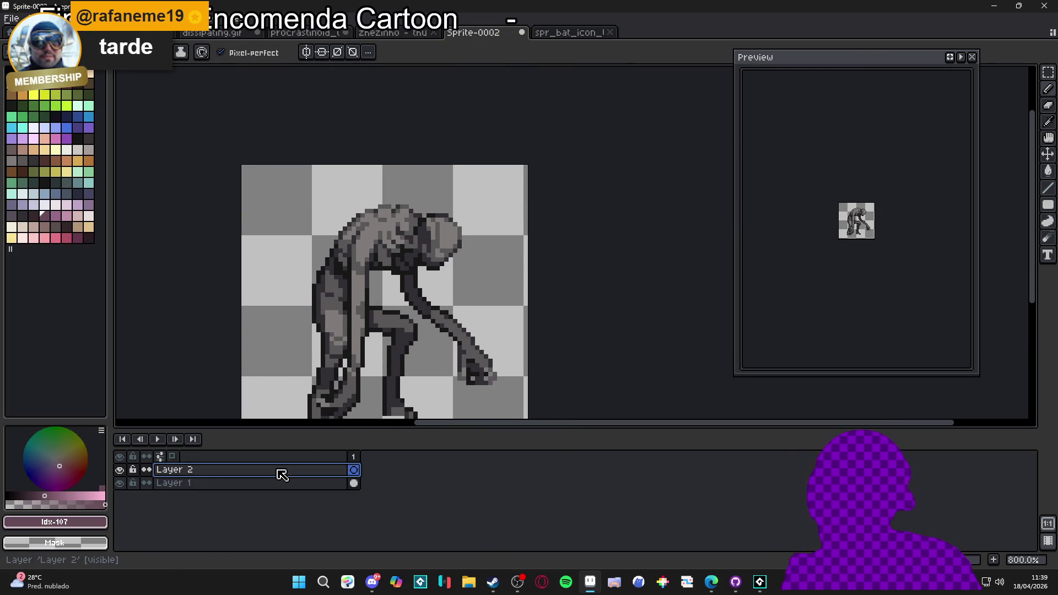
pyautogui.scroll(-1, 406, 277)
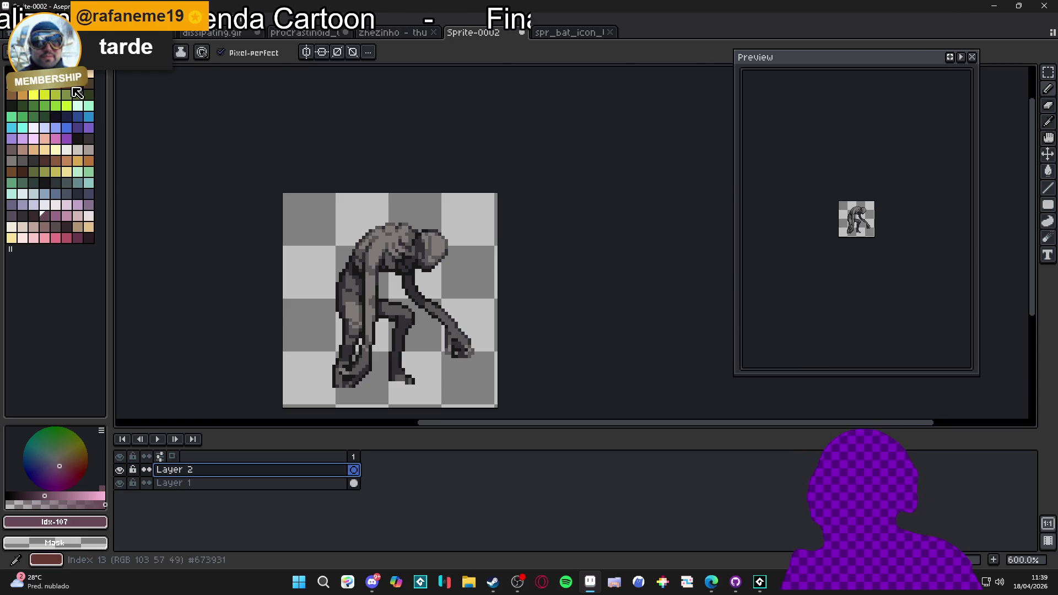
pyautogui.scroll(-1, 487, 193)
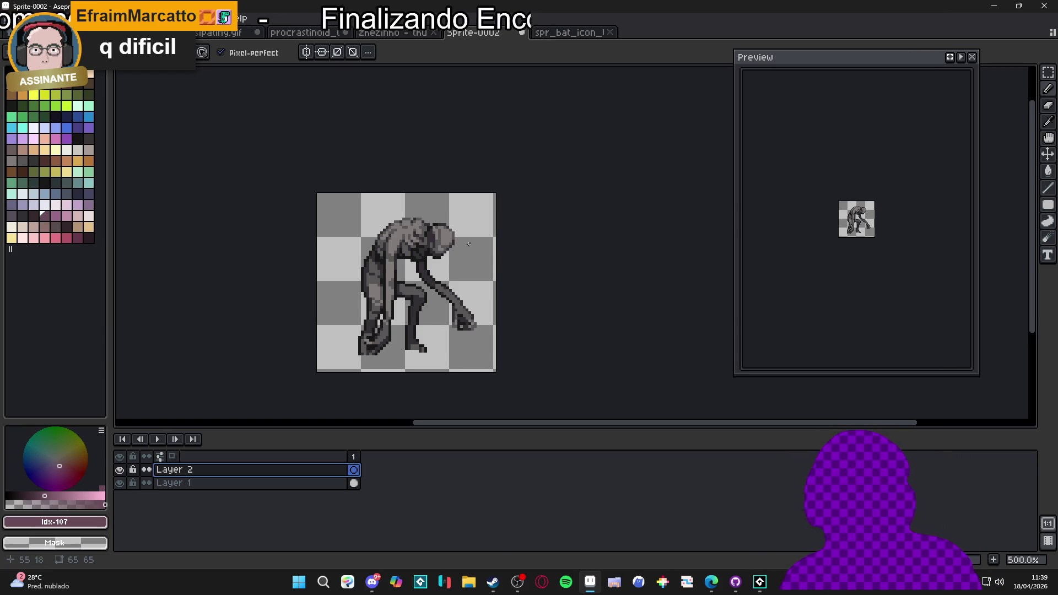
pyautogui.scroll(1, 470, 211)
pyautogui.moveTo(470, 211); pyautogui.dragTo(471, 228)
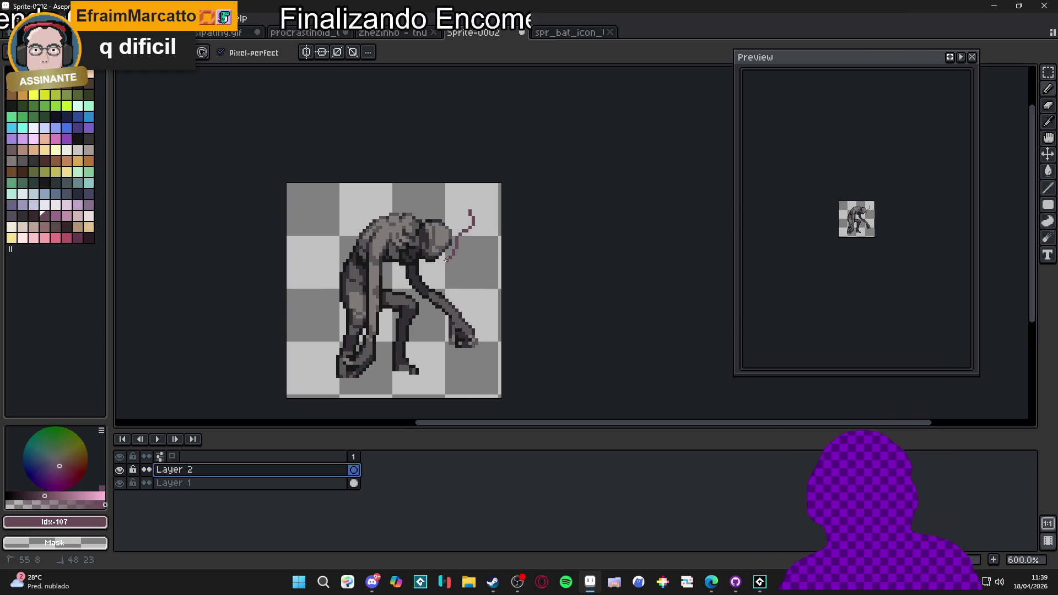
# Step: Extend the mauve tendril upward from the head and add a short curl beside it
pyautogui.moveTo(442, 245); pyautogui.dragTo(477, 184)
pyautogui.moveTo(434, 259); pyautogui.dragTo(421, 246)
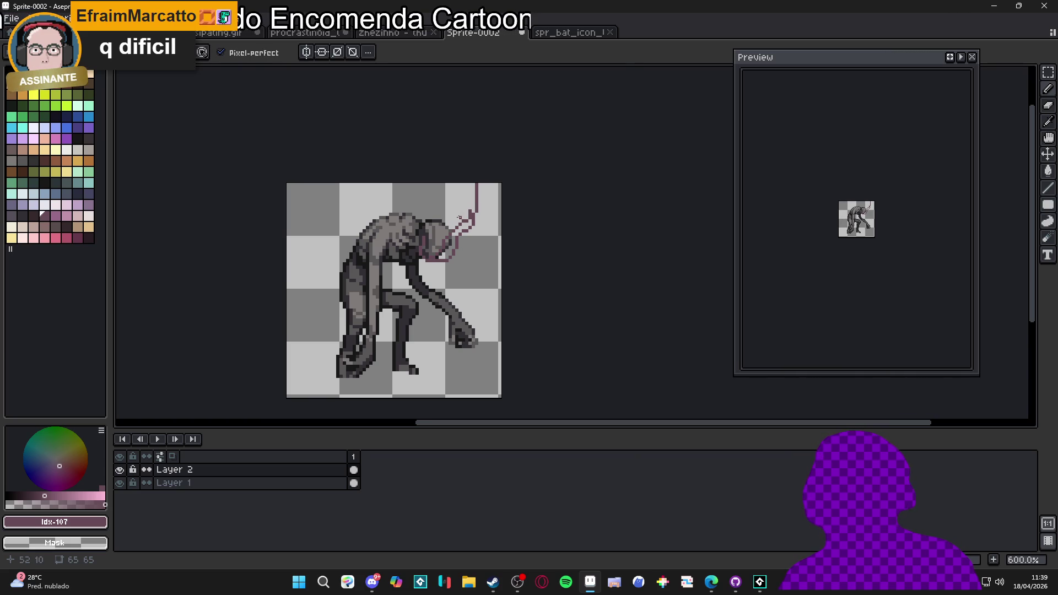
pyautogui.scroll(1, 470, 211)
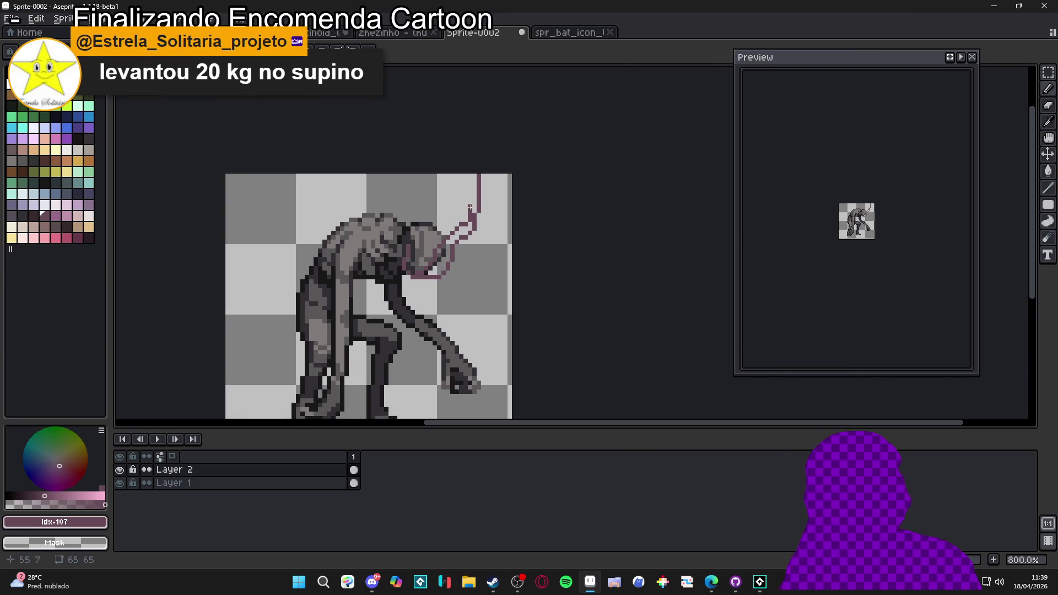
pyautogui.moveTo(469, 192); pyautogui.dragTo(497, 191)
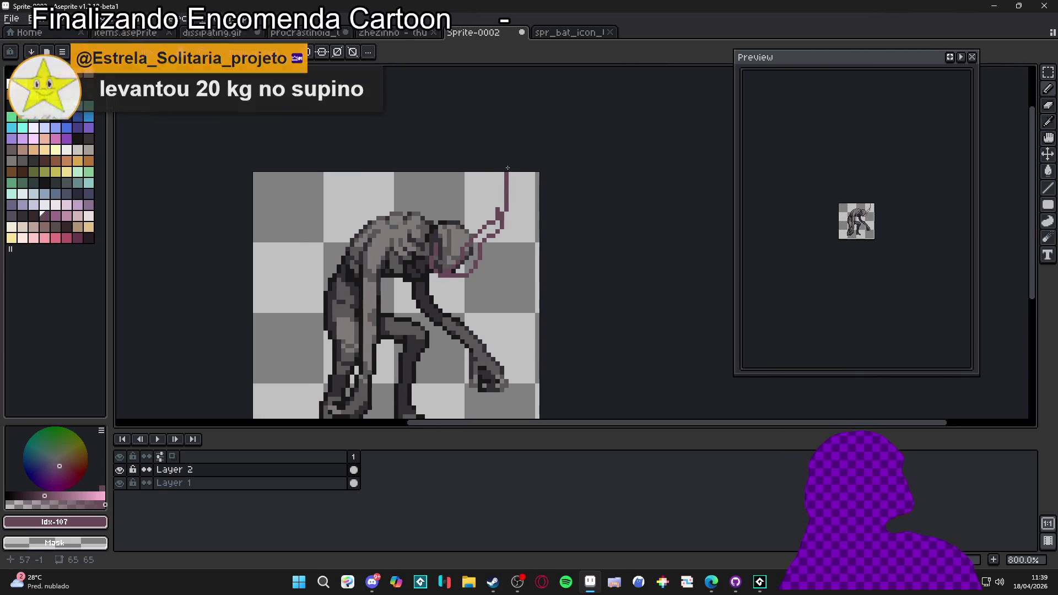
pyautogui.scroll(2, 520, 161)
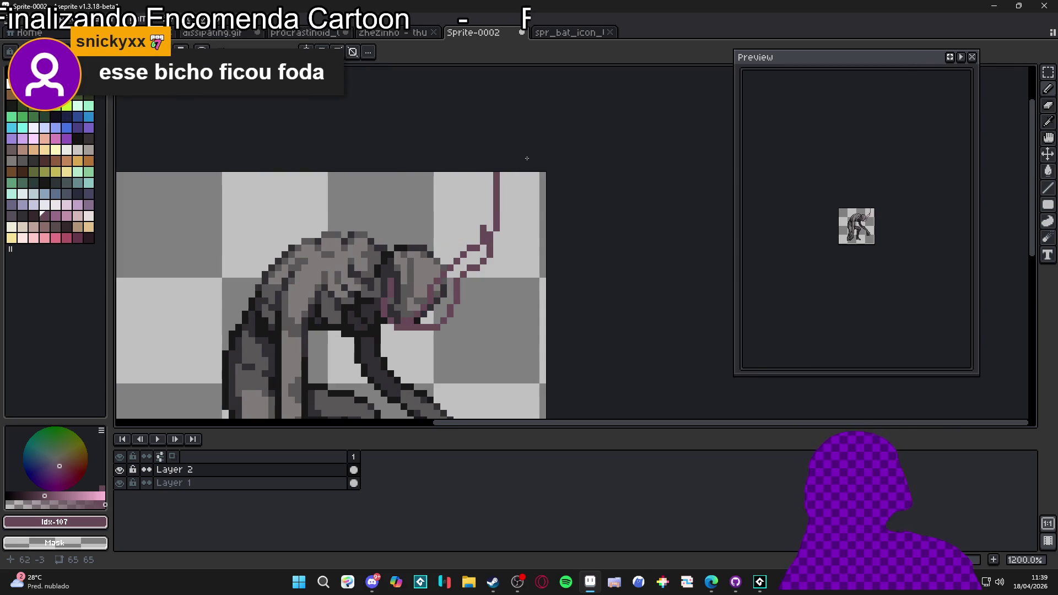
# Step: Fill the mouth area and nearby gaps with mauve pixels to thicken the strand
pyautogui.press('e')
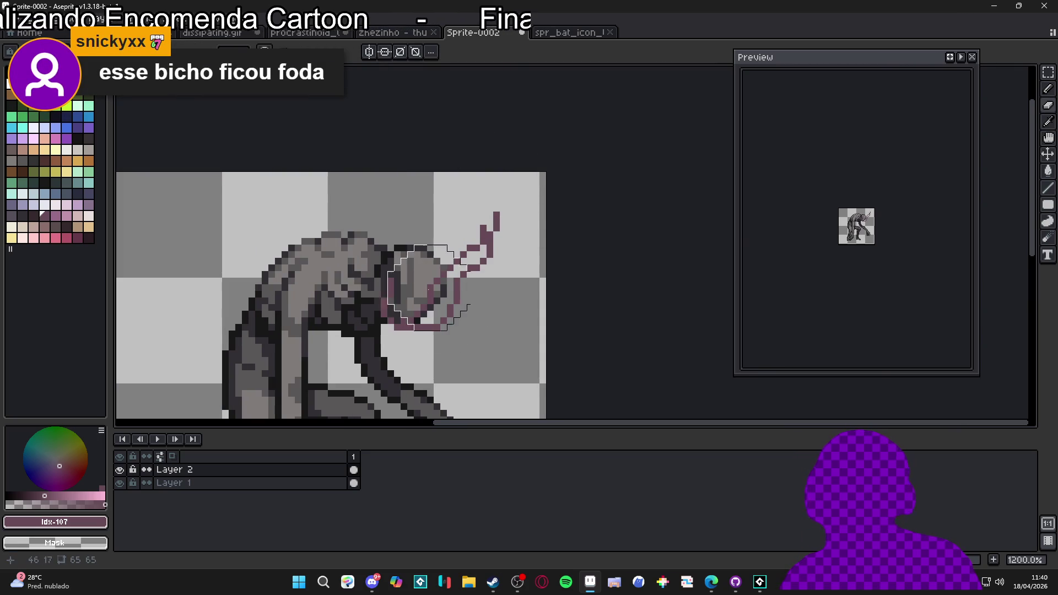
pyautogui.press('b')
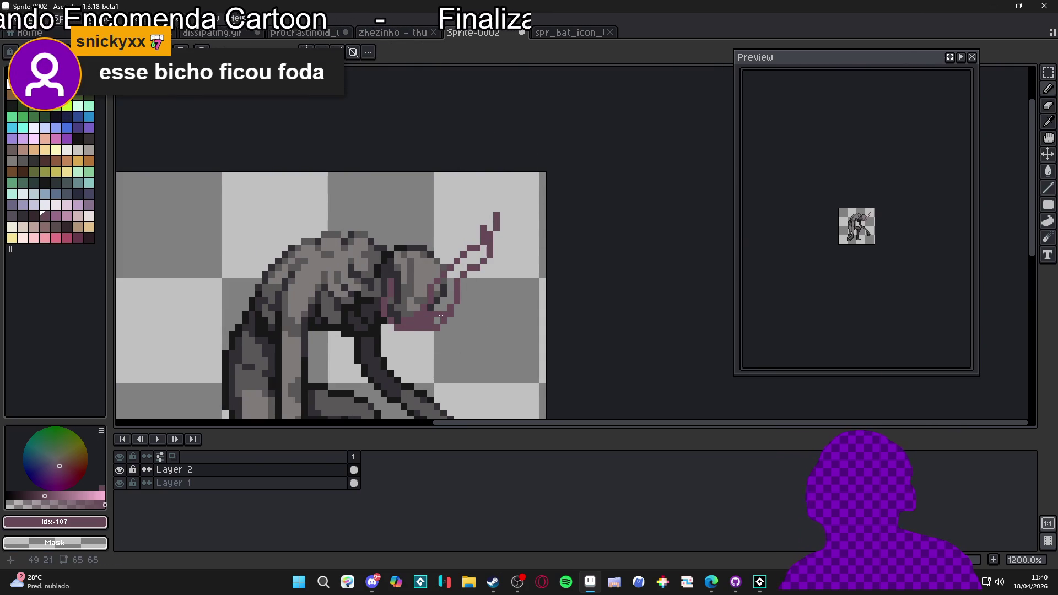
pyautogui.moveTo(434, 303)
pyautogui.mouseDown()
pyautogui.moveTo(452, 293)
pyautogui.moveTo(434, 290)
pyautogui.mouseUp()
pyautogui.click(454, 278)
pyautogui.click(467, 266)
pyautogui.click(467, 261)
pyautogui.click(474, 257)
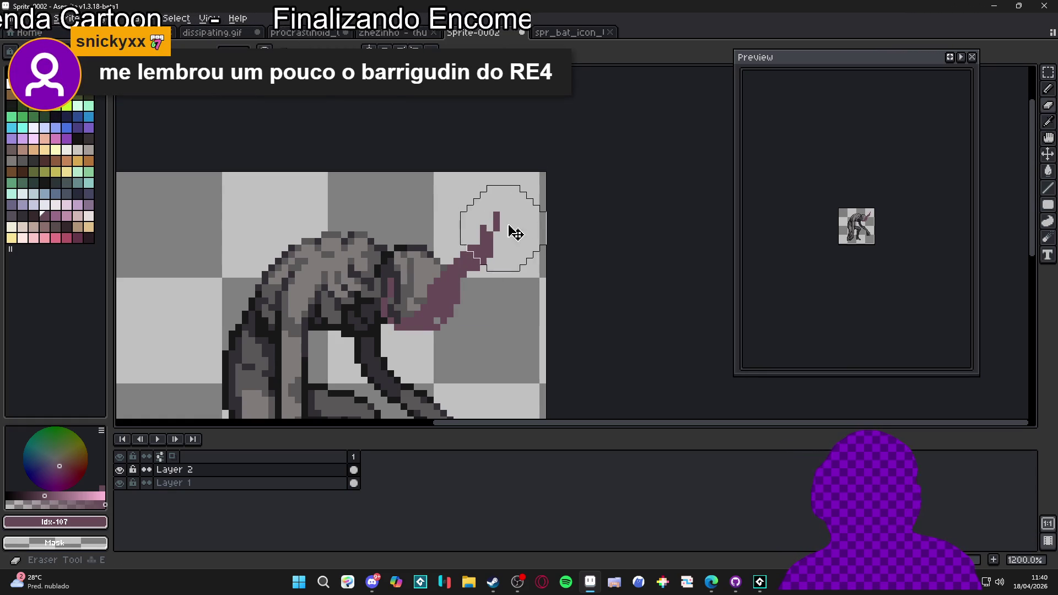
# Step: Erase the strand's thin tip and redraw the tentacle's pointed top and base at the mouth
pyautogui.moveTo(503, 229); pyautogui.dragTo(495, 212)
pyautogui.press('b')
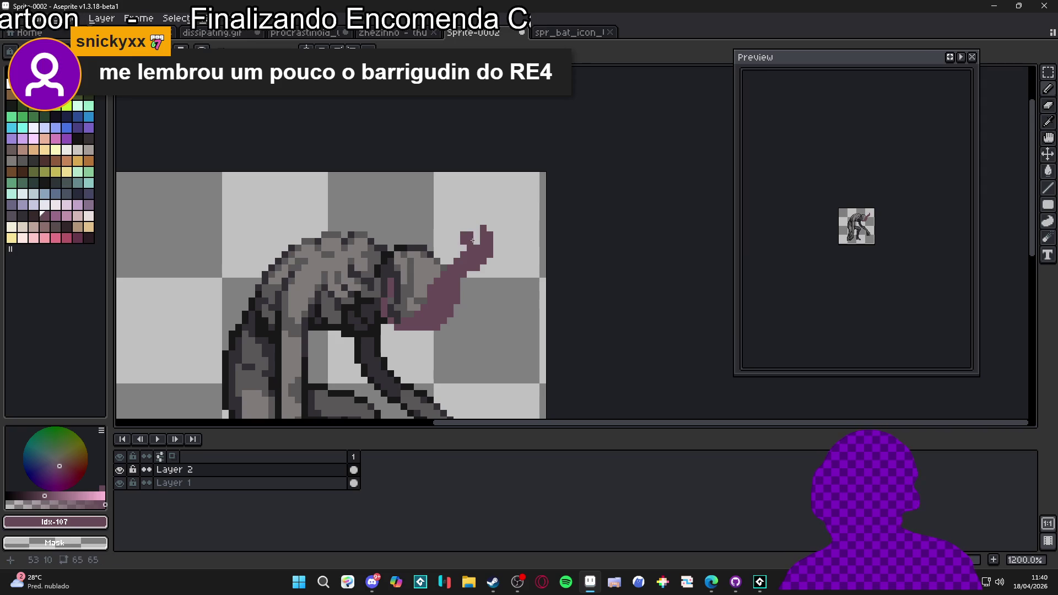
pyautogui.click(481, 221)
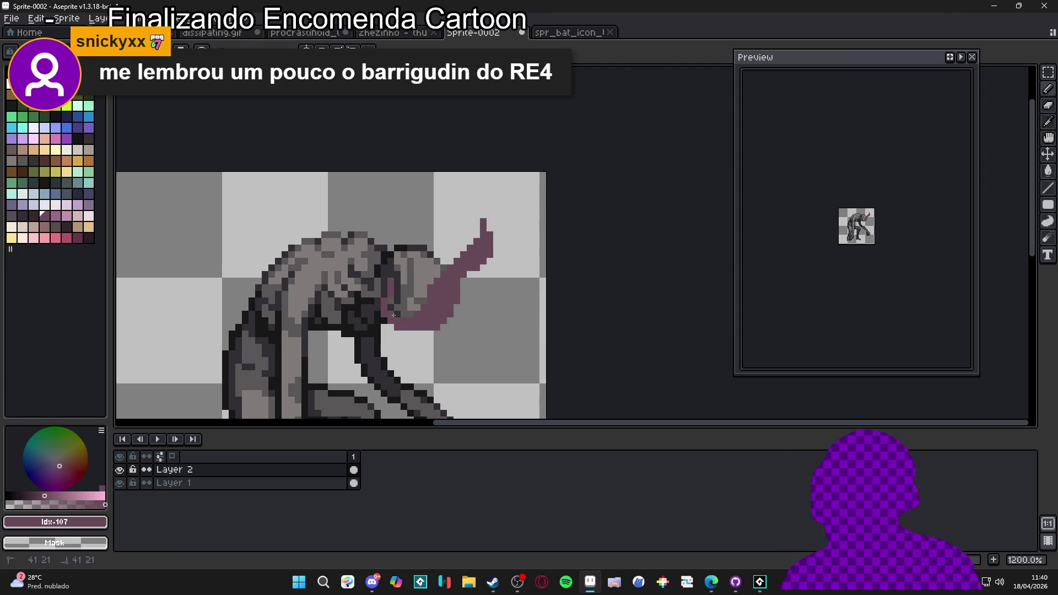
pyautogui.moveTo(396, 274)
pyautogui.mouseDown()
pyautogui.moveTo(392, 295)
pyautogui.moveTo(391, 273)
pyautogui.moveTo(447, 261)
pyautogui.mouseUp()
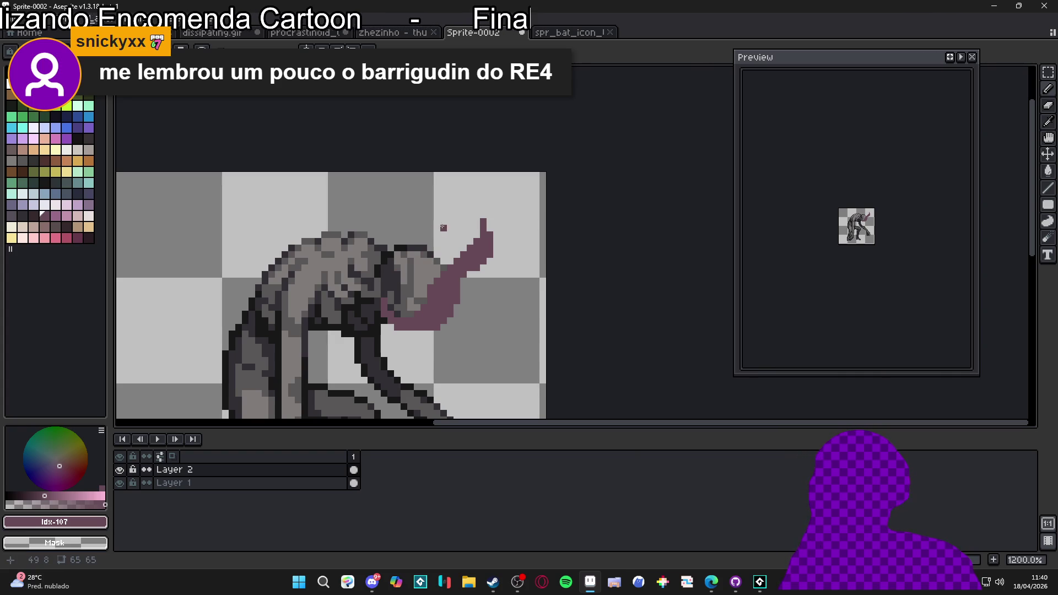
pyautogui.moveTo(483, 208); pyautogui.dragTo(480, 234)
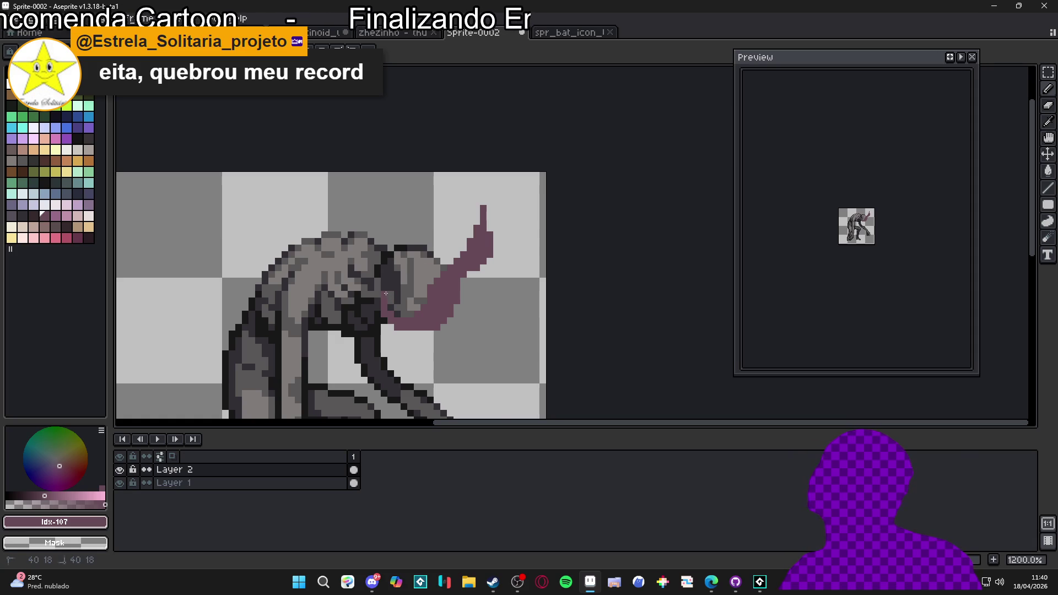
pyautogui.scroll(-2, 480, 210)
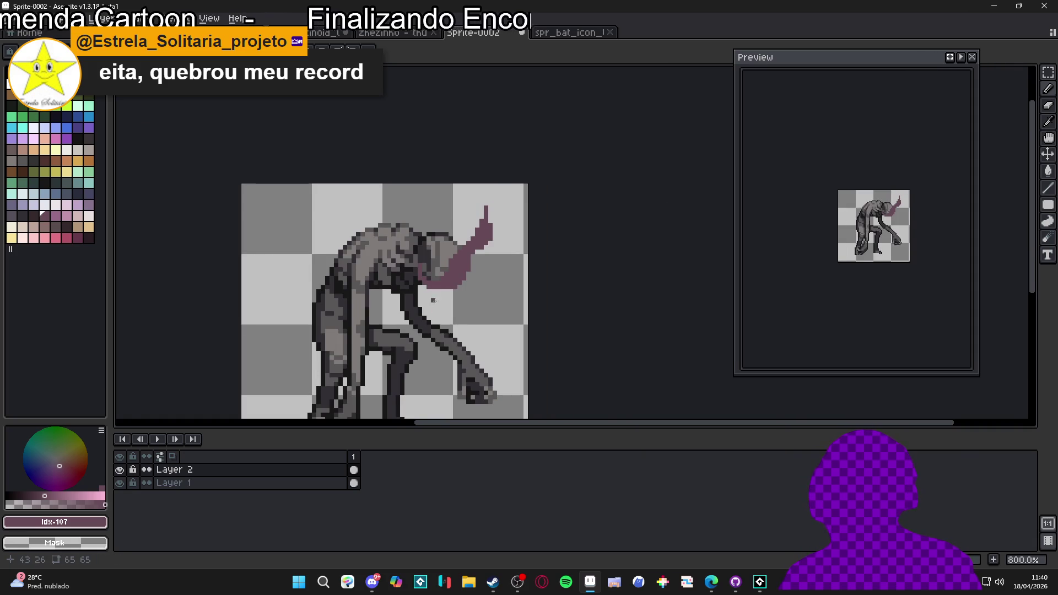
pyautogui.scroll(3, 460, 283)
pyautogui.hotkey('ctrl', 'z')
# Step: Paint mauve pixels below the tongue and square off its downward tip
pyautogui.moveTo(457, 276); pyautogui.dragTo(432, 287)
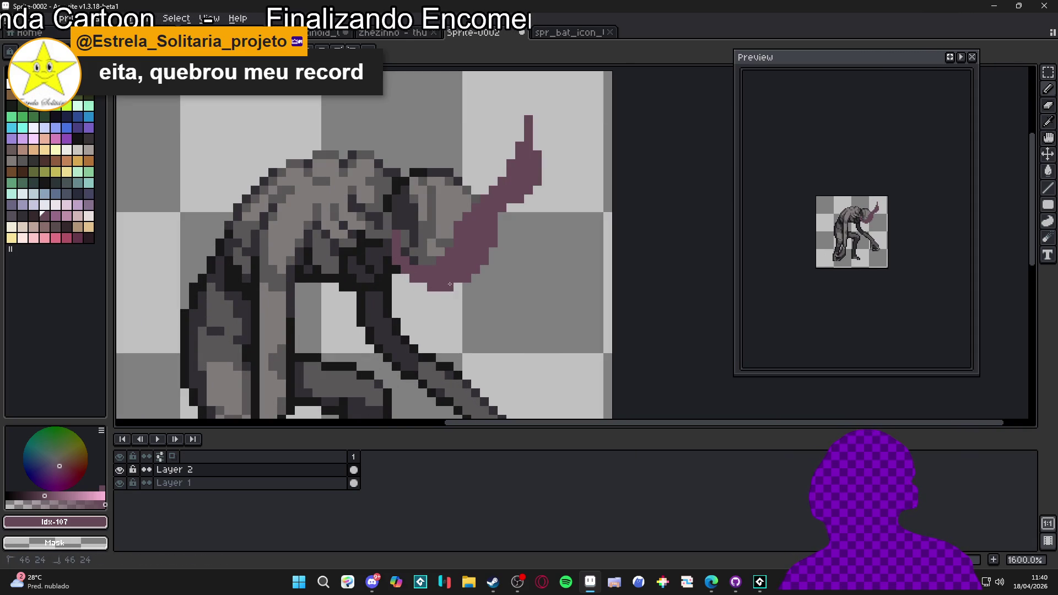
pyautogui.click(444, 303)
pyautogui.moveTo(444, 305); pyautogui.dragTo(435, 312)
pyautogui.hotkey('ctrl', 'z')
pyautogui.hotkey('ctrl', 'z')
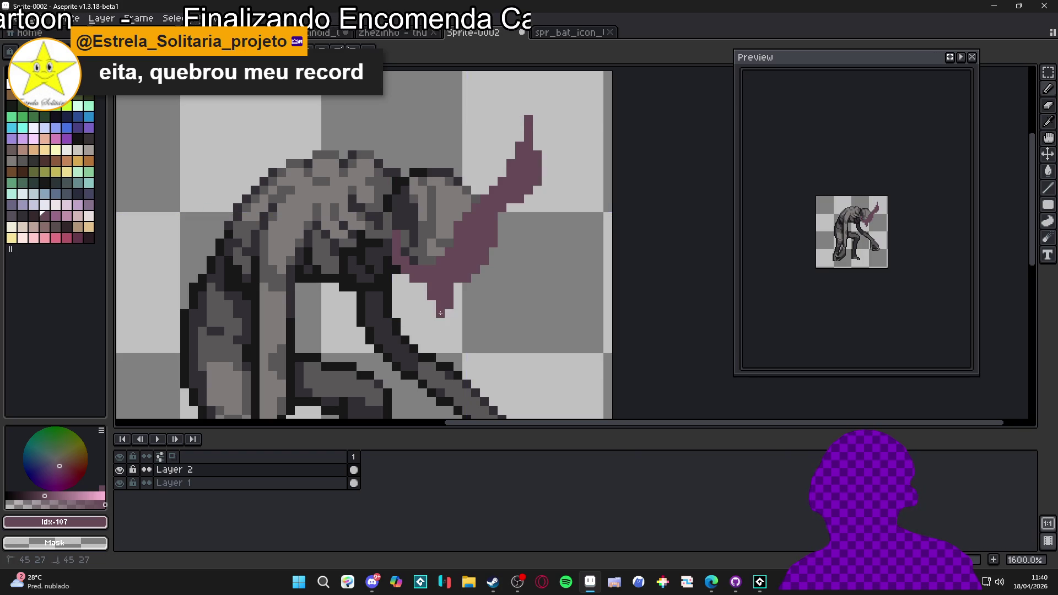
pyautogui.click(444, 324)
# Step: Draw a second mauve strand hanging downward from the tentacle
pyautogui.moveTo(516, 210); pyautogui.dragTo(515, 272)
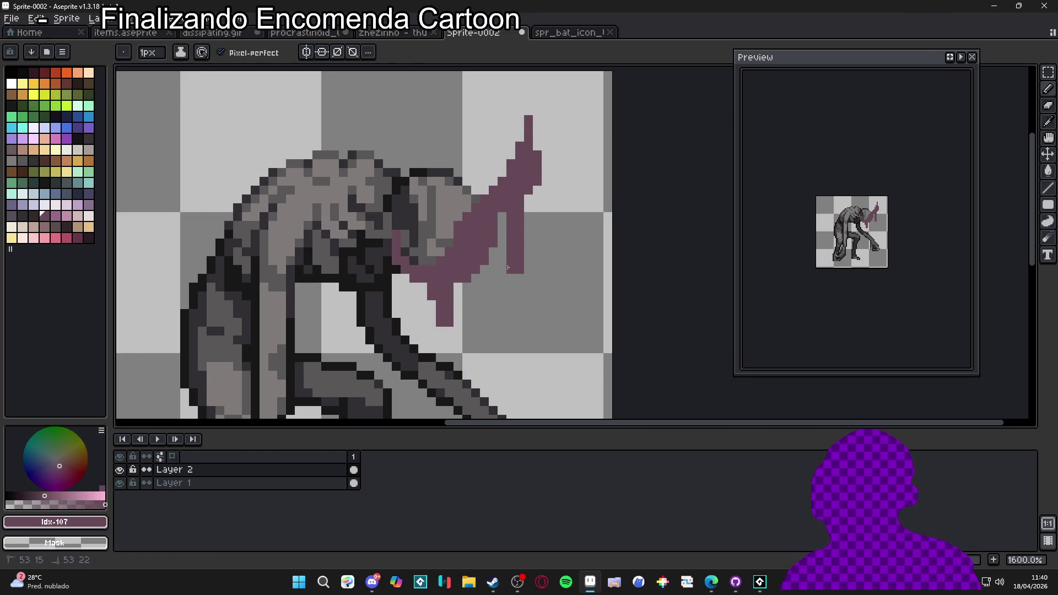
pyautogui.scroll(-3, 507, 268)
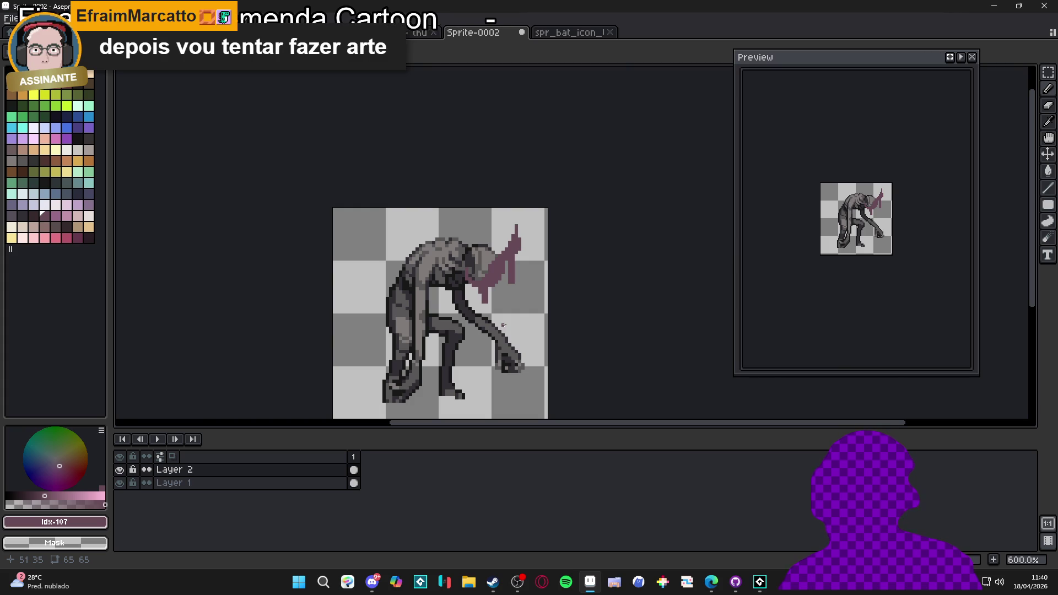
pyautogui.scroll(3, 477, 263)
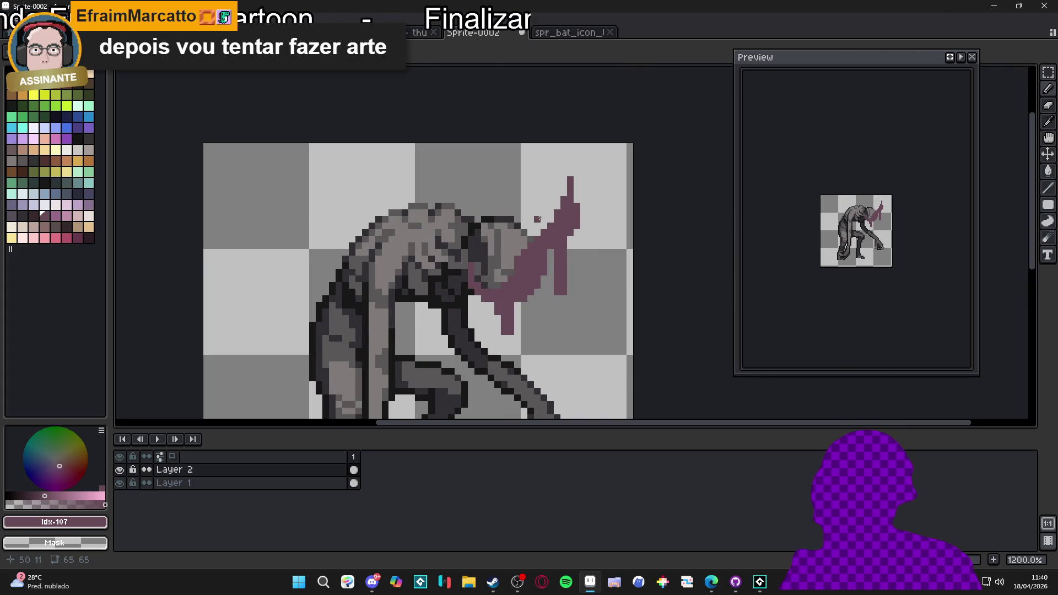
pyautogui.scroll(1, 526, 230)
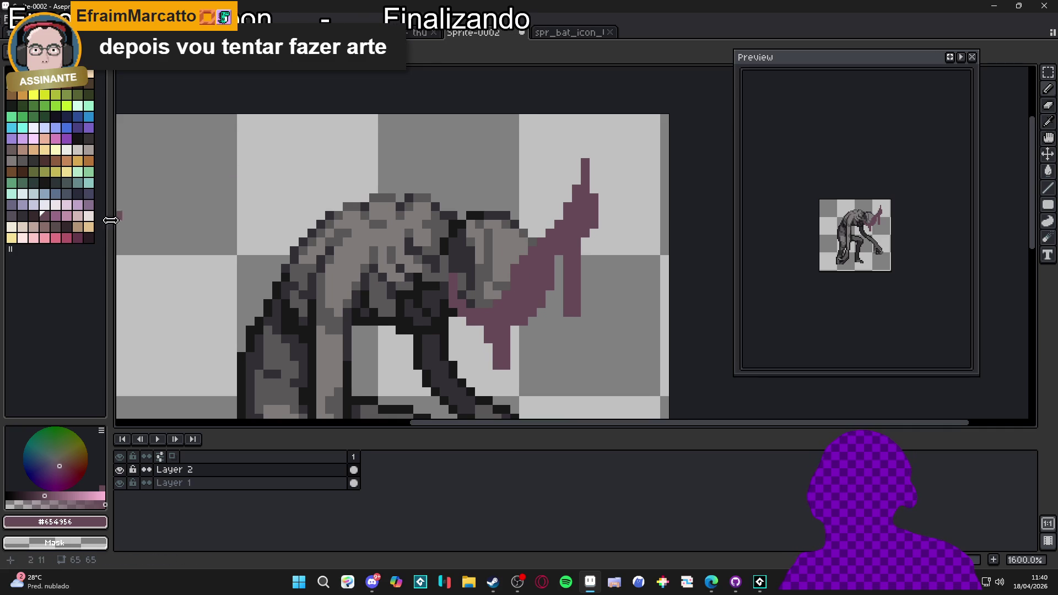
pyautogui.click(55, 215)
# Step: Add light pink highlight pixels around the tentacle base near the mouth
pyautogui.click(505, 318)
pyautogui.click(507, 322)
pyautogui.click(488, 313)
pyautogui.click(505, 305)
pyautogui.click(518, 309)
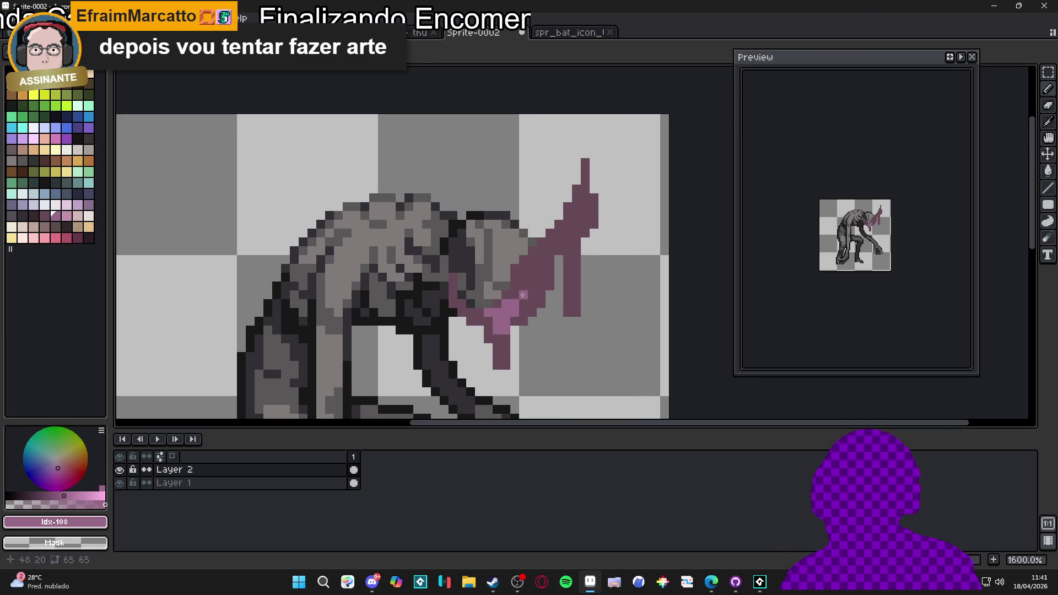
pyautogui.click(517, 295)
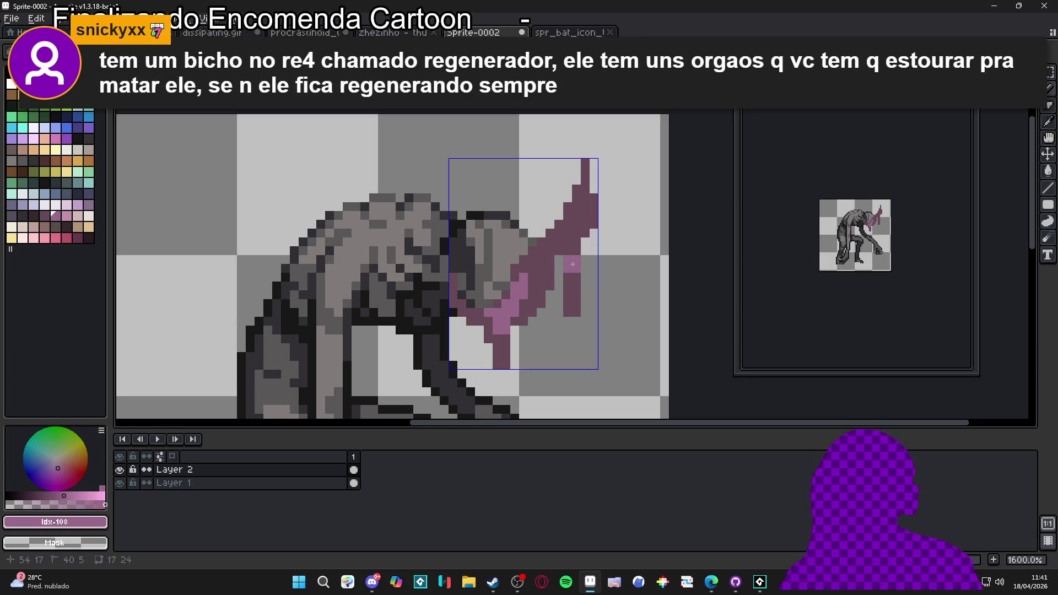
# Step: Highlight the upper tentacle strand and a column of the tentacle in light pink
pyautogui.click(568, 229)
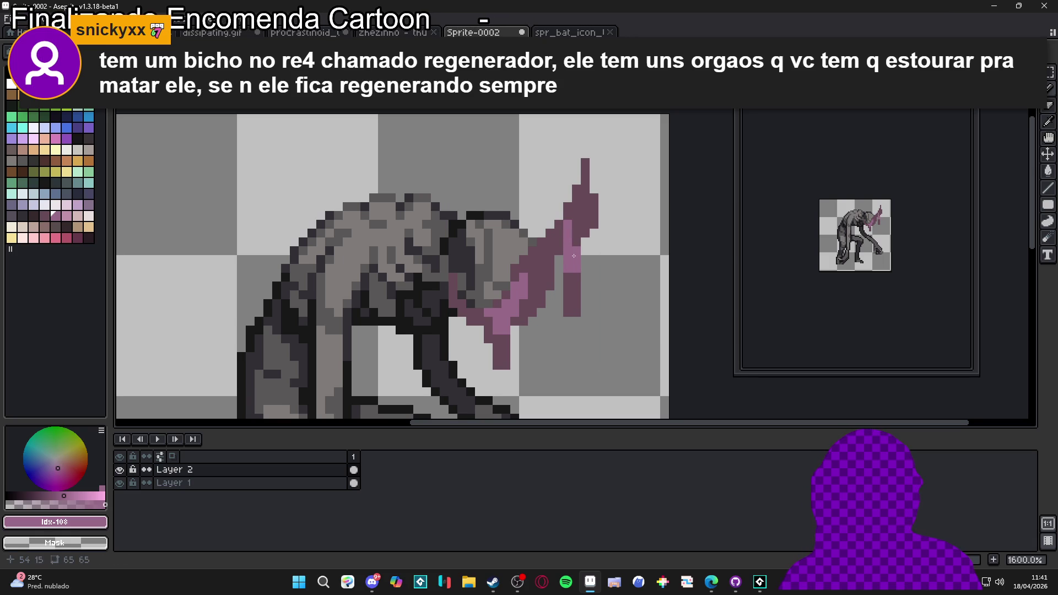
pyautogui.click(541, 259)
pyautogui.click(541, 274)
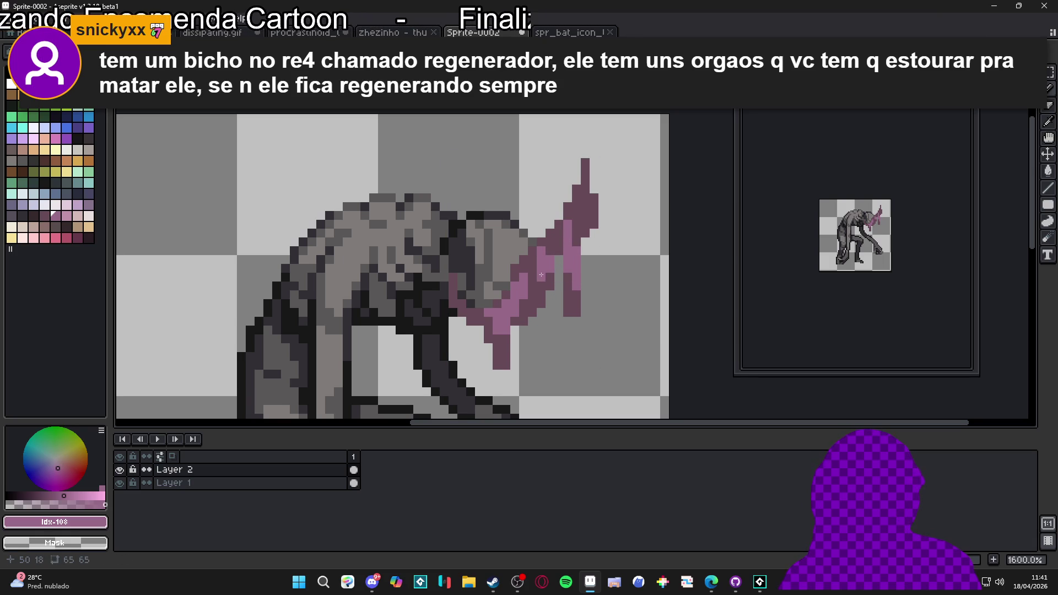
pyautogui.scroll(-4, 541, 274)
pyautogui.scroll(3, 552, 298)
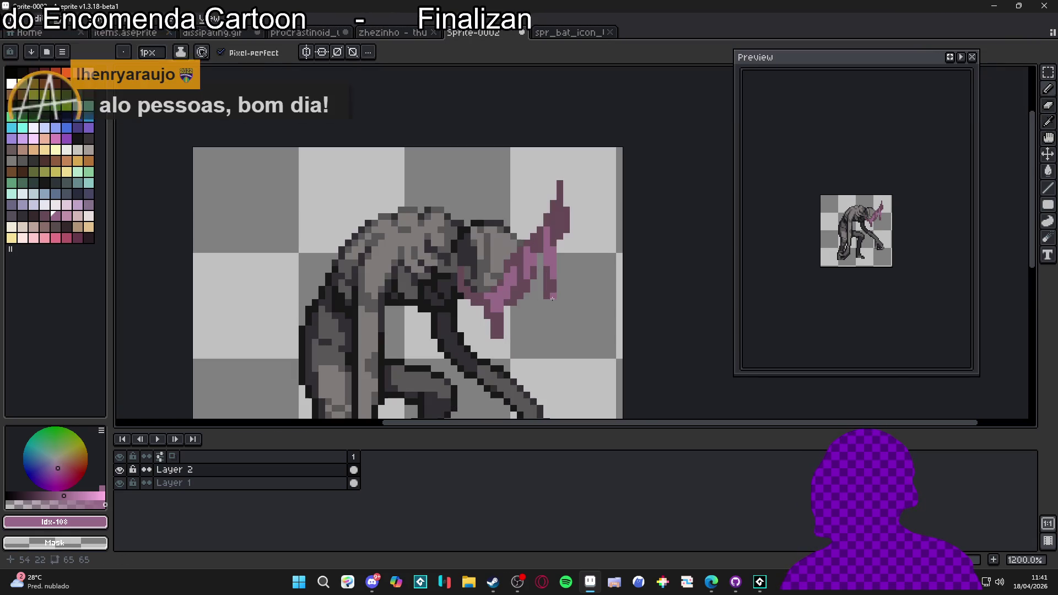
# Step: Switch back to the base mauve colour, bring the tentacle tip into view, and select the head area
pyautogui.keyDown('alt'); pyautogui.click(552, 300); pyautogui.keyUp('alt')
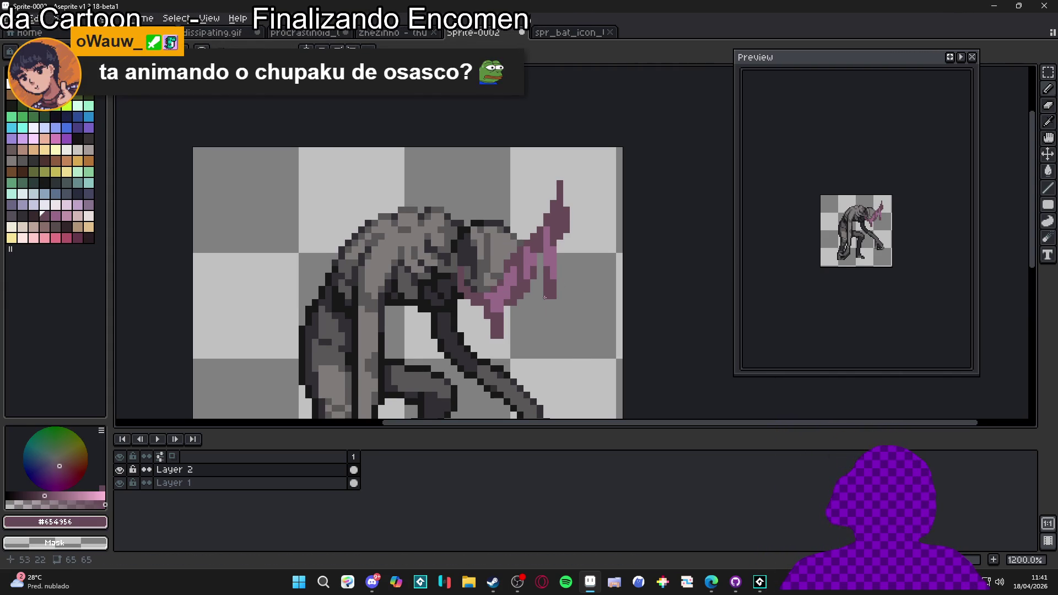
pyautogui.scroll(3, 544, 301)
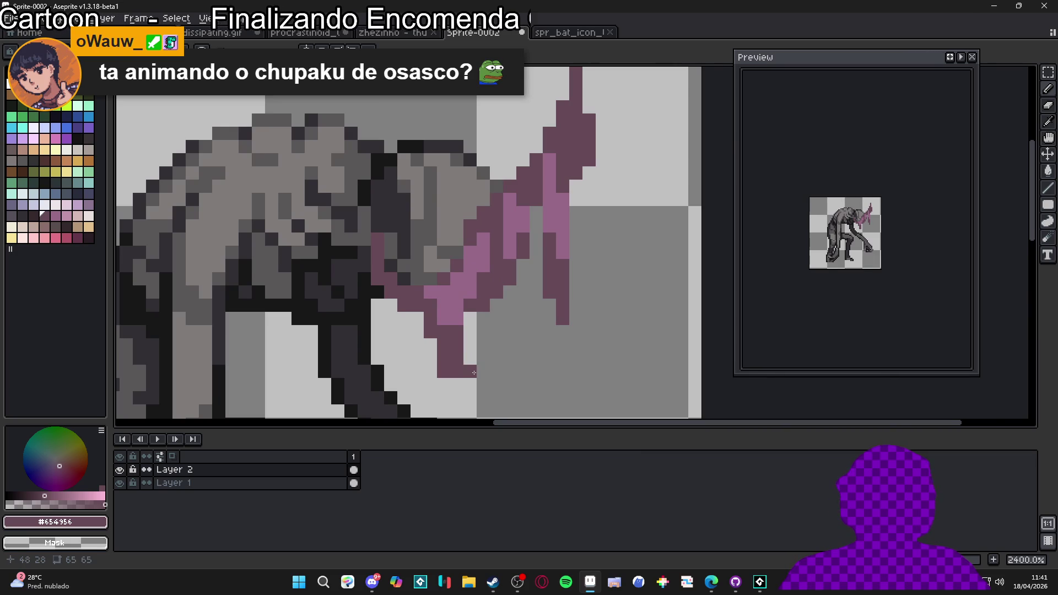
pyautogui.scroll(-2, 464, 373)
pyautogui.moveTo(464, 374); pyautogui.dragTo(504, 315)
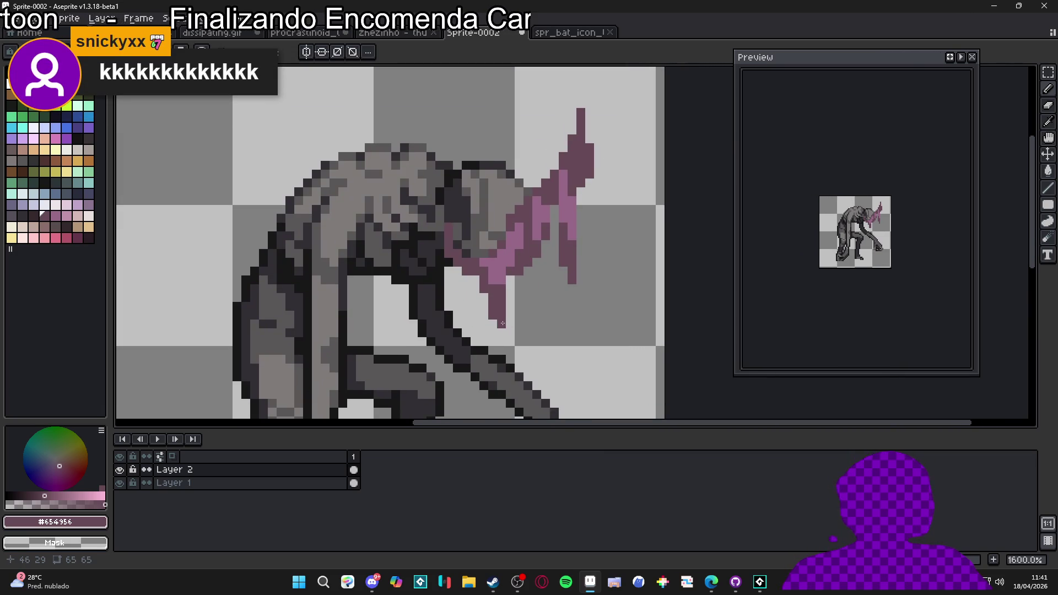
pyautogui.scroll(-3, 559, 283)
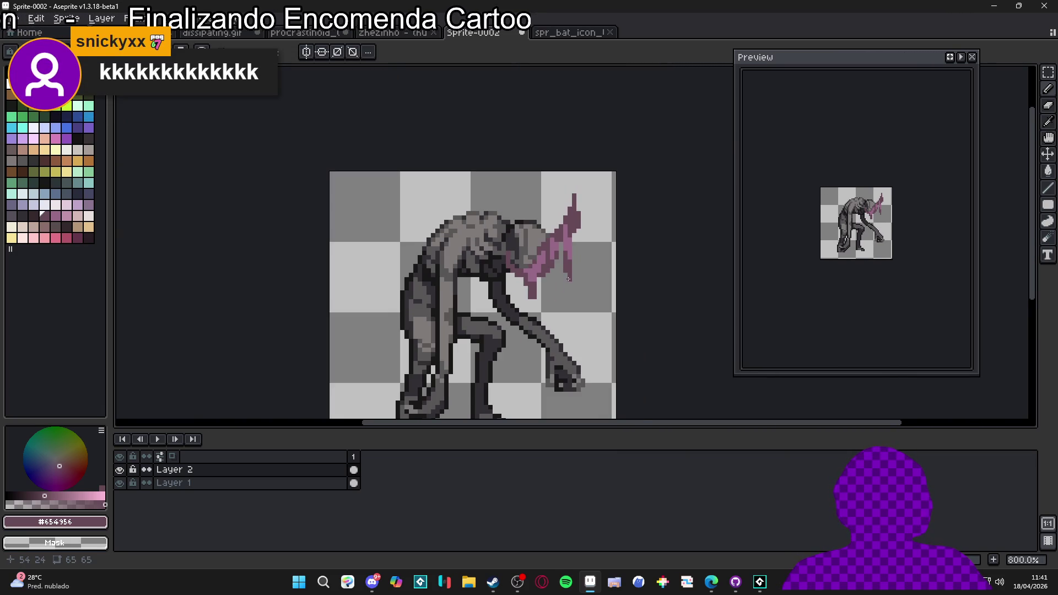
pyautogui.scroll(3, 561, 291)
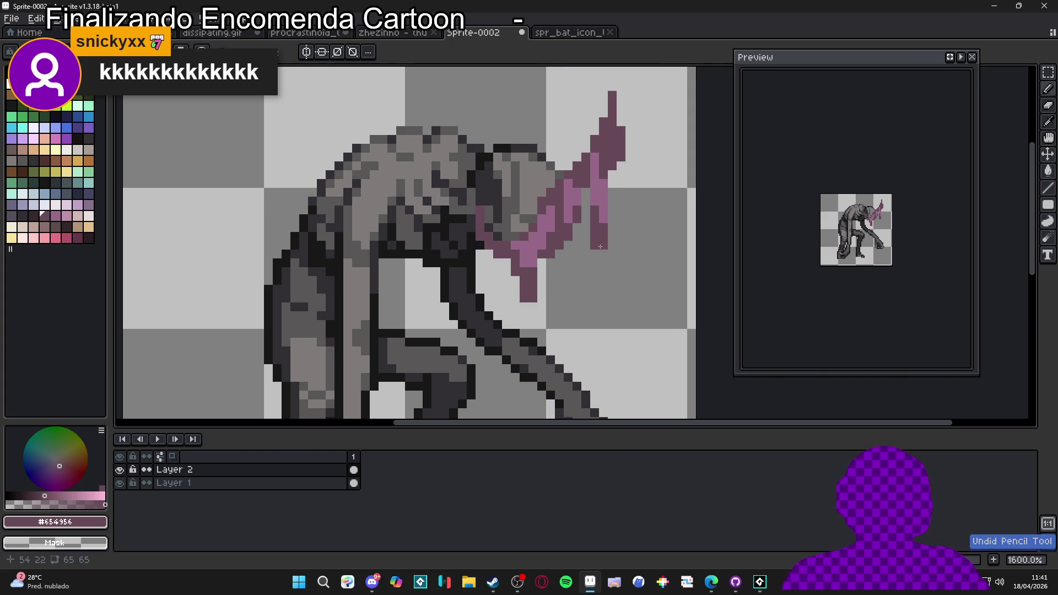
pyautogui.scroll(-4, 595, 242)
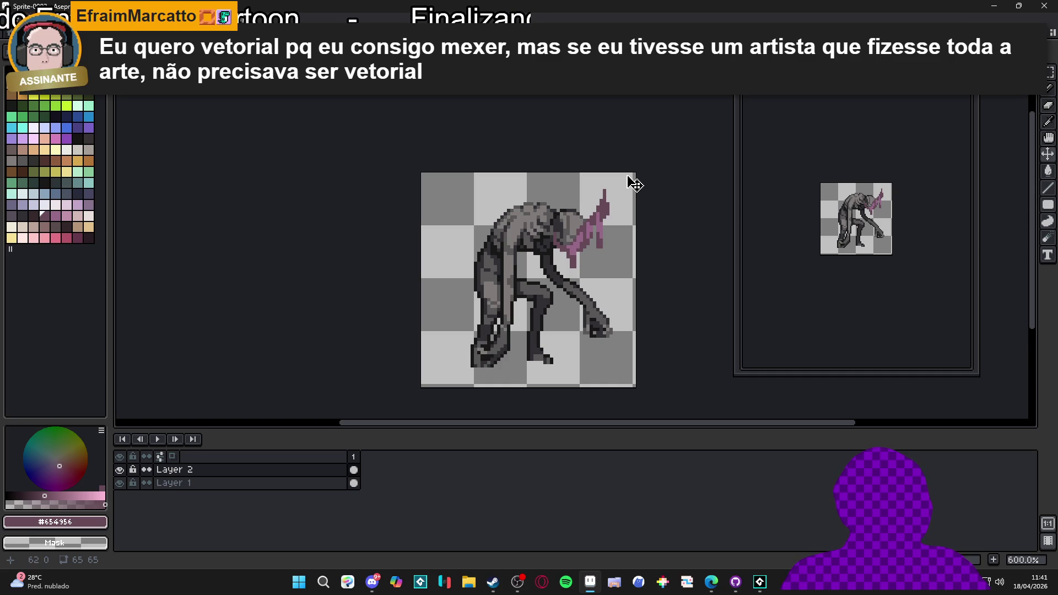
pyautogui.scroll(1, 635, 182)
pyautogui.moveTo(616, 178)
pyautogui.mouseDown()
pyautogui.moveTo(568, 264)
pyautogui.moveTo(515, 307)
pyautogui.mouseUp()
# Step: Delete the selected tentacle strokes from the creature's head and zoom out
pyautogui.press('Delete')
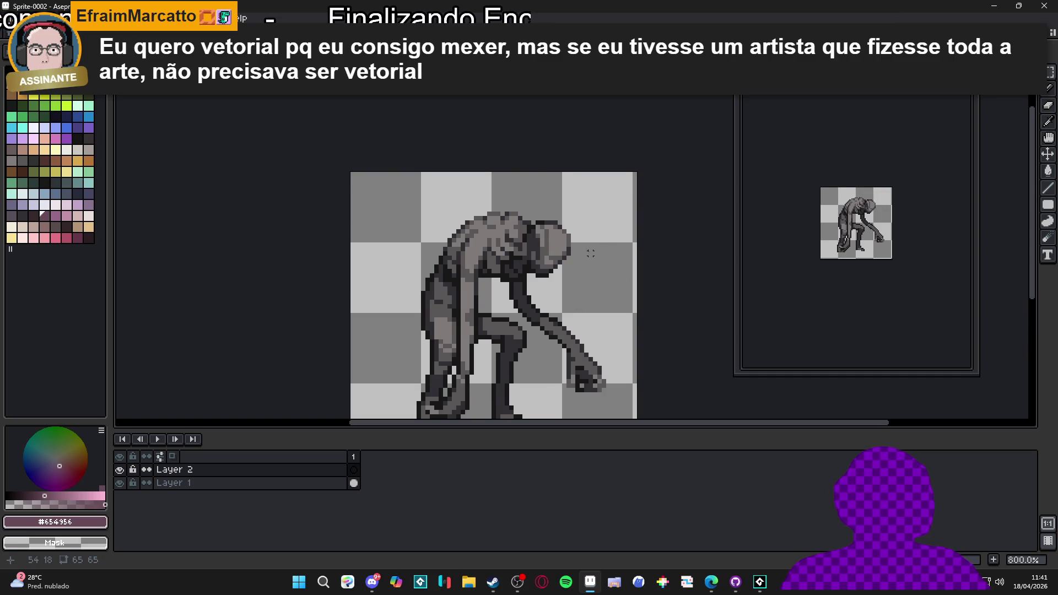
pyautogui.moveTo(524, 248); pyautogui.dragTo(510, 238)
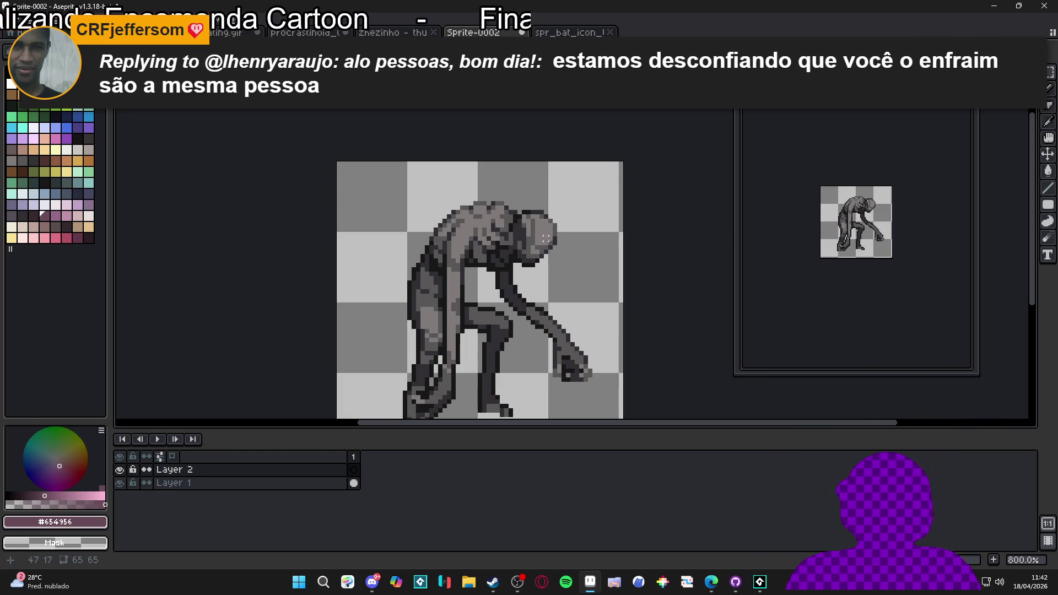
pyautogui.scroll(-1, 545, 239)
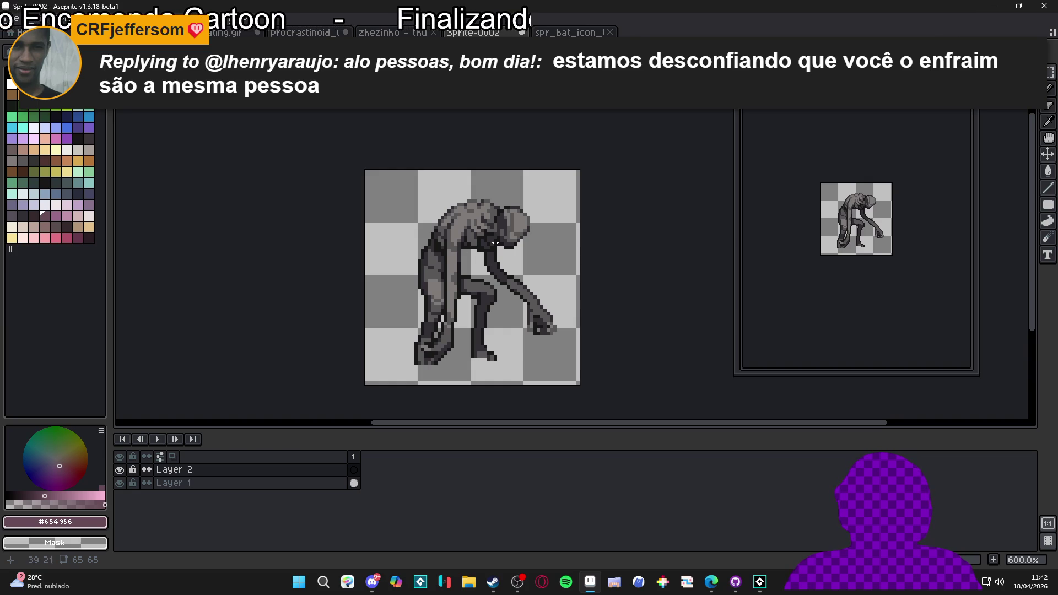
# Step: Cycle through the open tabs until the zhezinho thunder-strike document is active
pyautogui.hotkey('ctrl', 'Tab')
pyautogui.click(305, 33)
pyautogui.hotkey('ctrl', 'Tab')
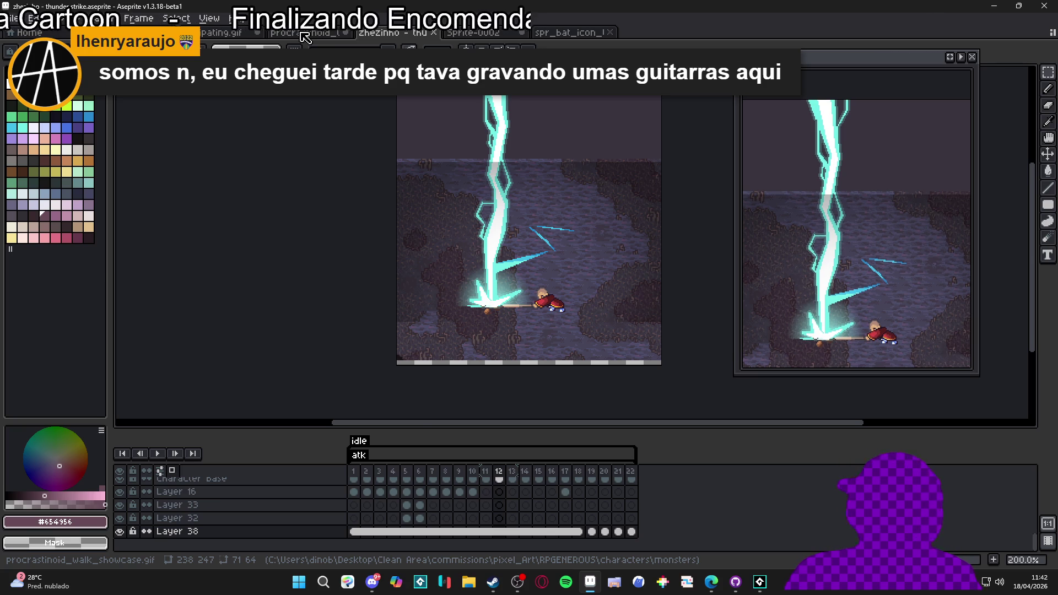
# Step: Flip through the procrastinoid, dissipating.gif, items, thunder-strike and Sprite-0002 tabs
pyautogui.click(302, 34)
pyautogui.click(205, 18)
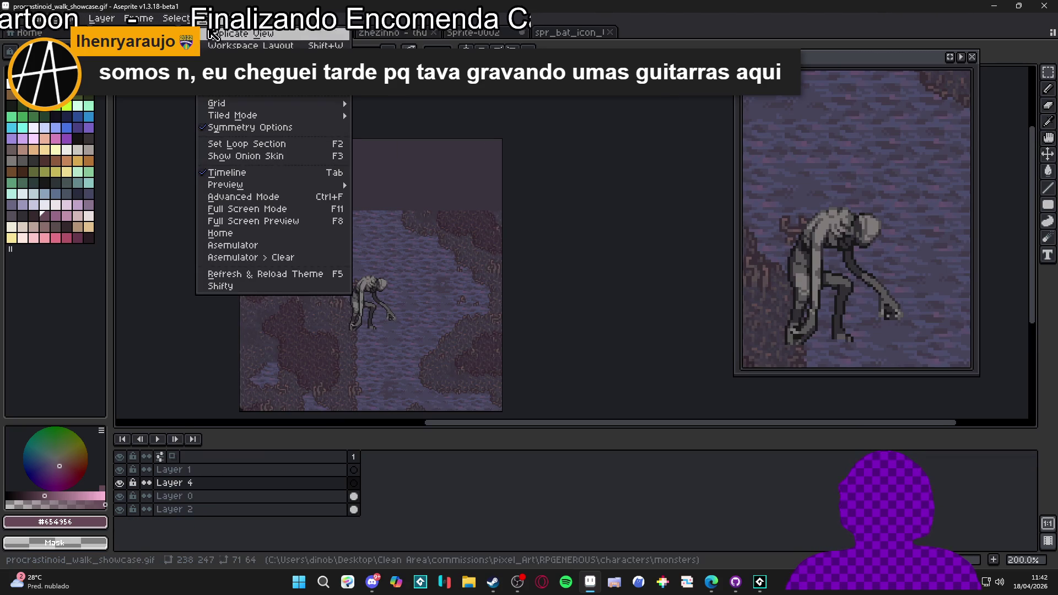
pyautogui.press('Escape')
pyautogui.click(221, 33)
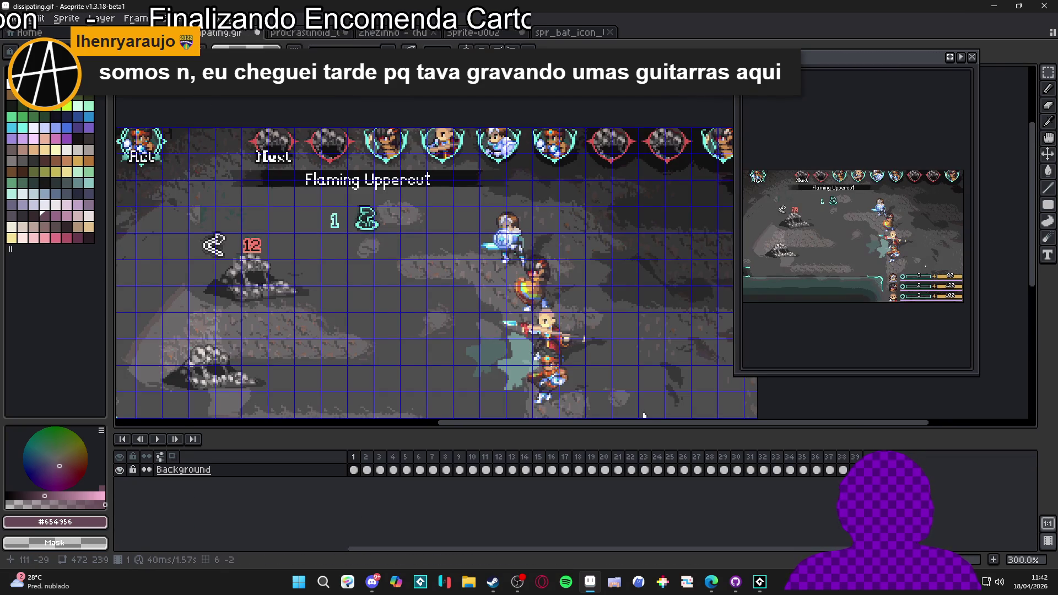
pyautogui.click(570, 32)
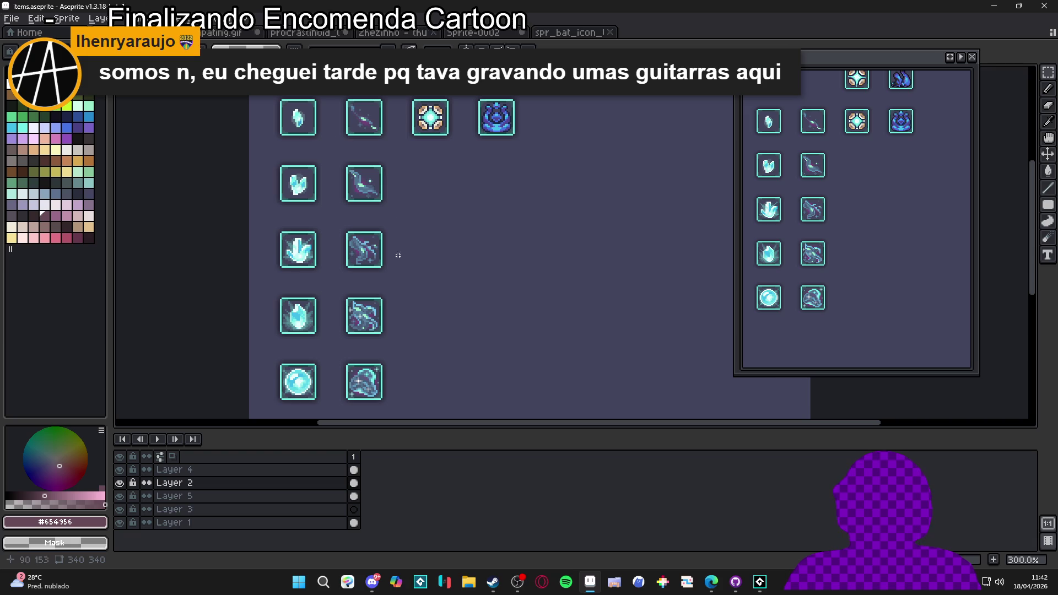
pyautogui.click(472, 33)
pyautogui.click(394, 33)
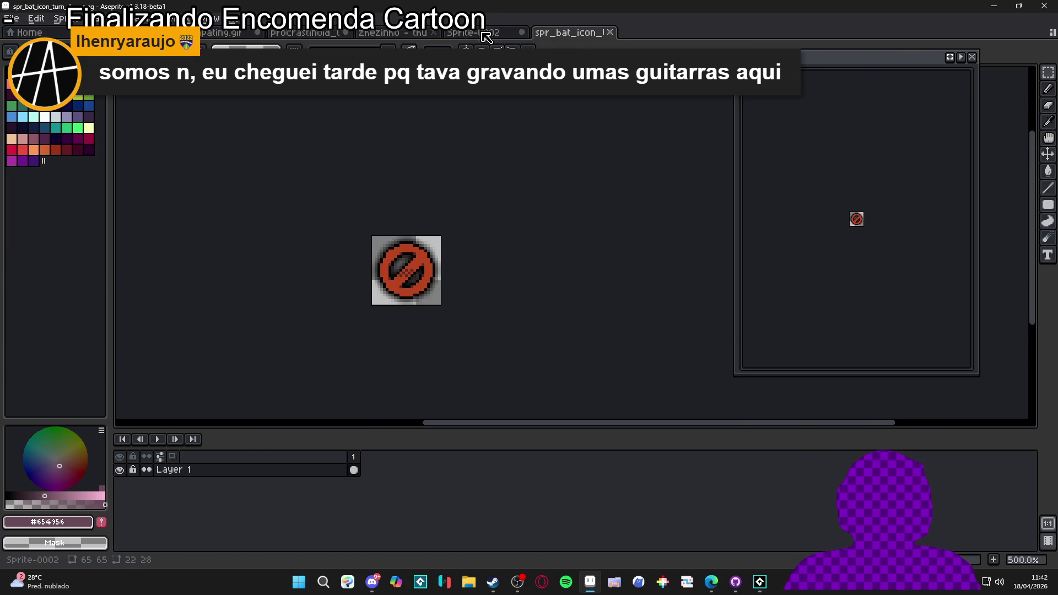
pyautogui.click(472, 33)
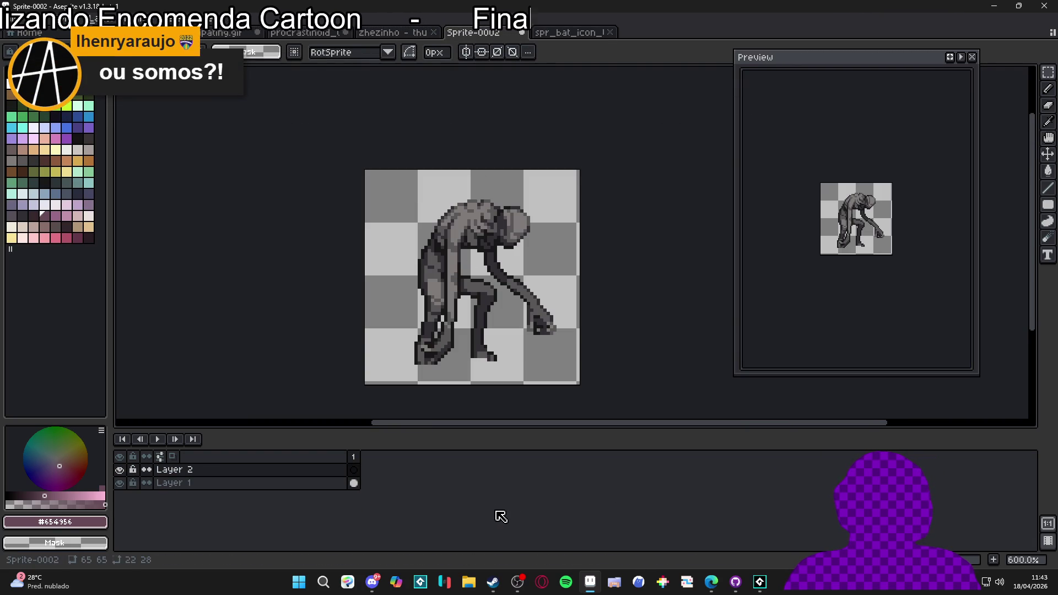
# Step: Briefly bring up the file browser from the taskbar
pyautogui.click(468, 582)
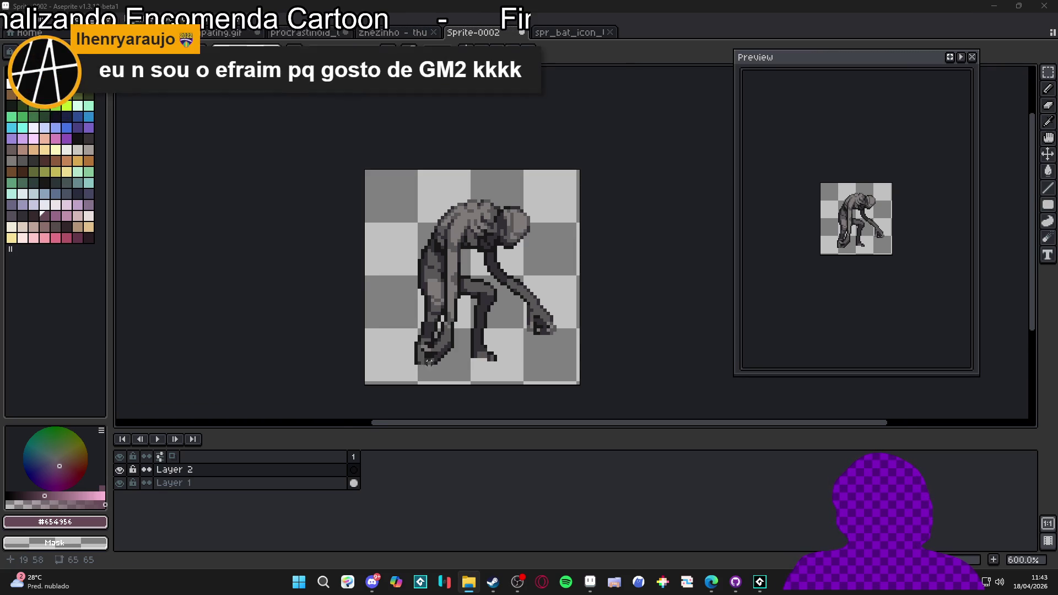
pyautogui.scroll(2, 426, 346)
pyautogui.scroll(-3, 429, 361)
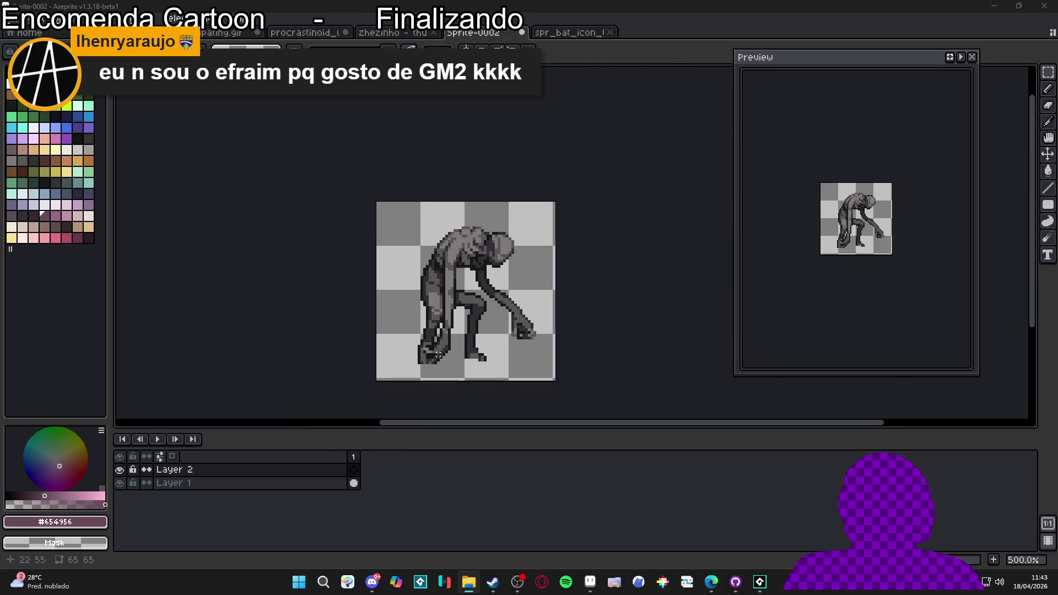
pyautogui.scroll(1, 441, 351)
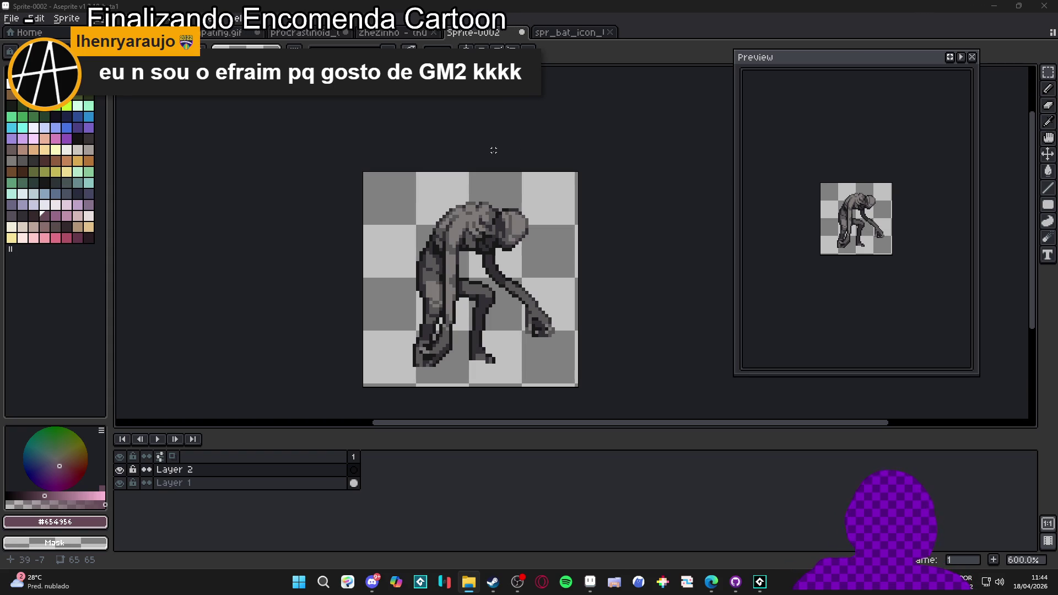
# Step: Switch to the spr_bat_icon_turn_deny tab and adjust its zoom and scroll
pyautogui.hotkey('ctrl', 'Tab')
pyautogui.click(492, 37)
pyautogui.hotkey('ctrl', 'Tab')
pyautogui.scroll(1, 391, 252)
pyautogui.scroll(-1, 357, 259)
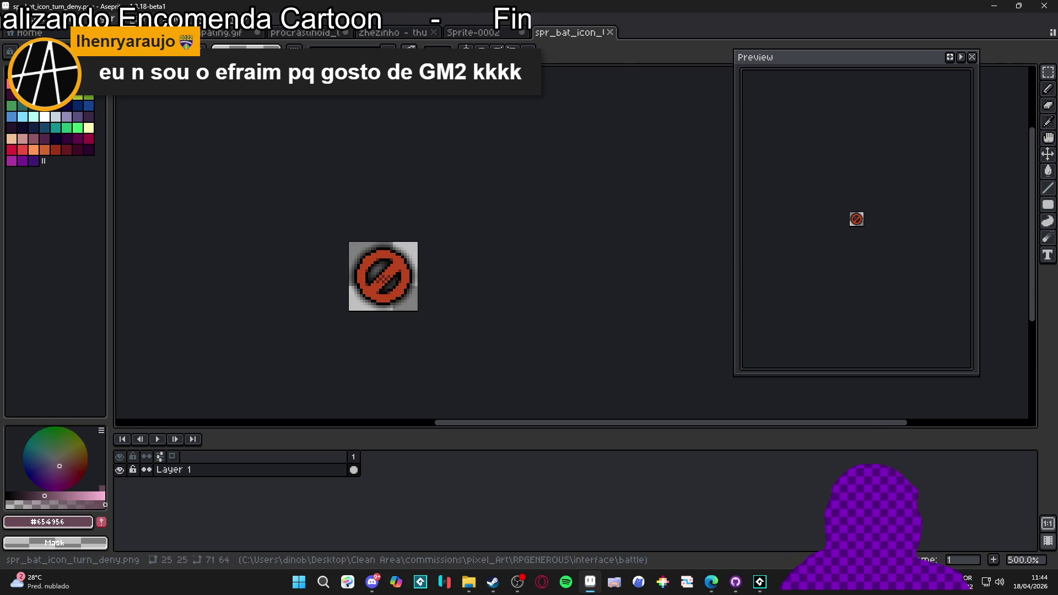
pyautogui.hscroll(2, 353, 270)
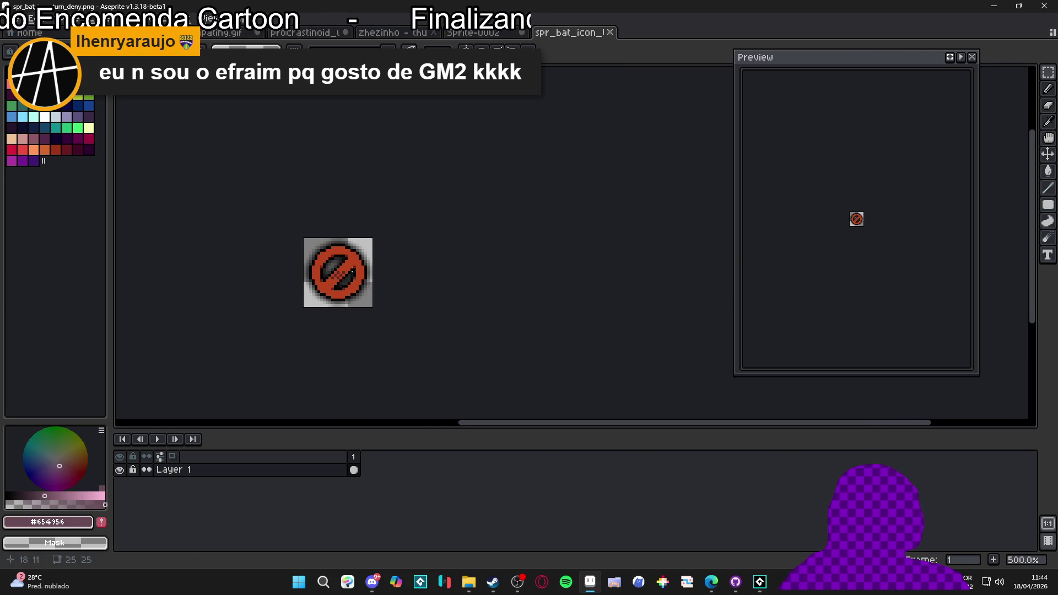
# Step: Bring File Explorer forward, open Imagens, and scroll through its 233 thumbnails
pyautogui.click(468, 581)
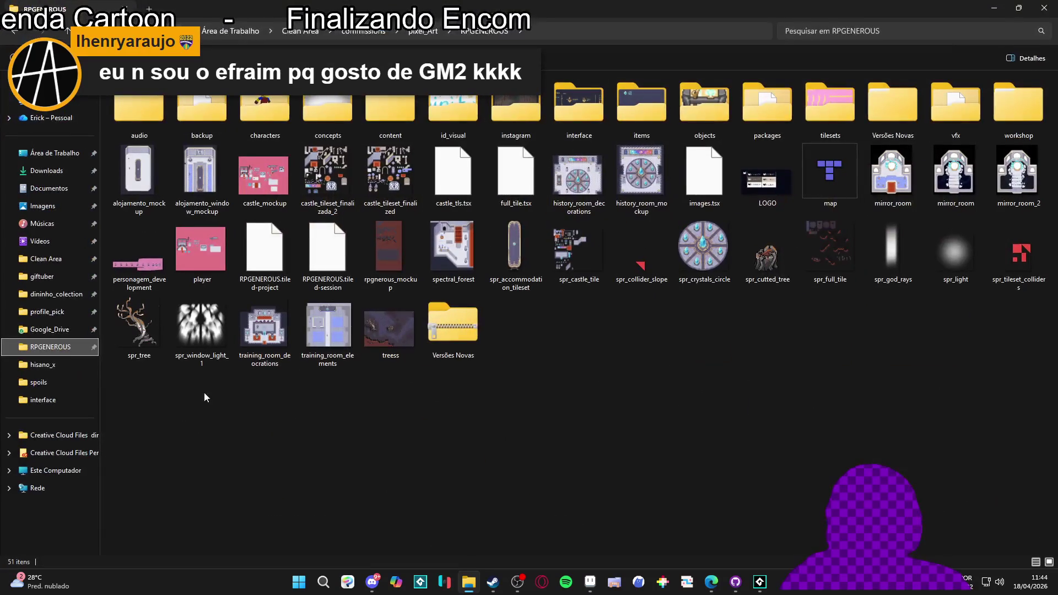
pyautogui.click(49, 212)
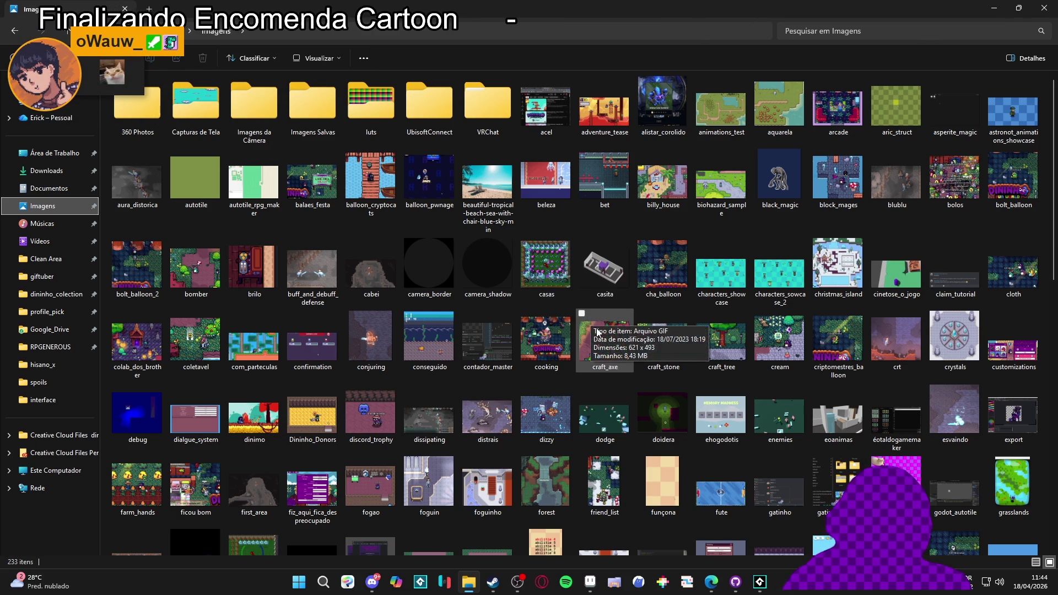
pyautogui.scroll(-3, 597, 331)
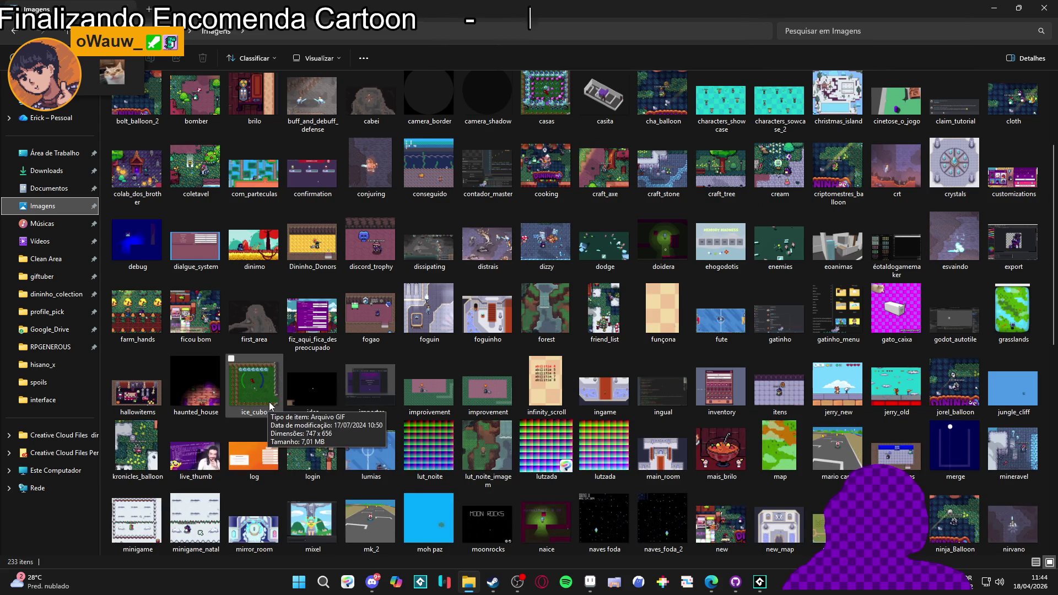
pyautogui.scroll(-7, 358, 439)
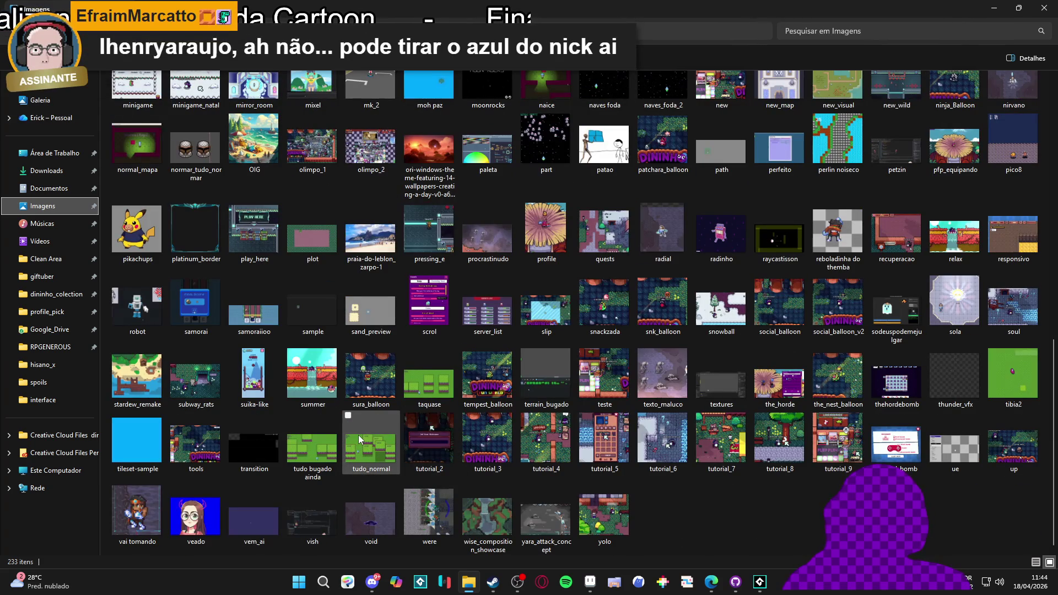
pyautogui.scroll(3, 358, 435)
pyautogui.scroll(-3, 358, 435)
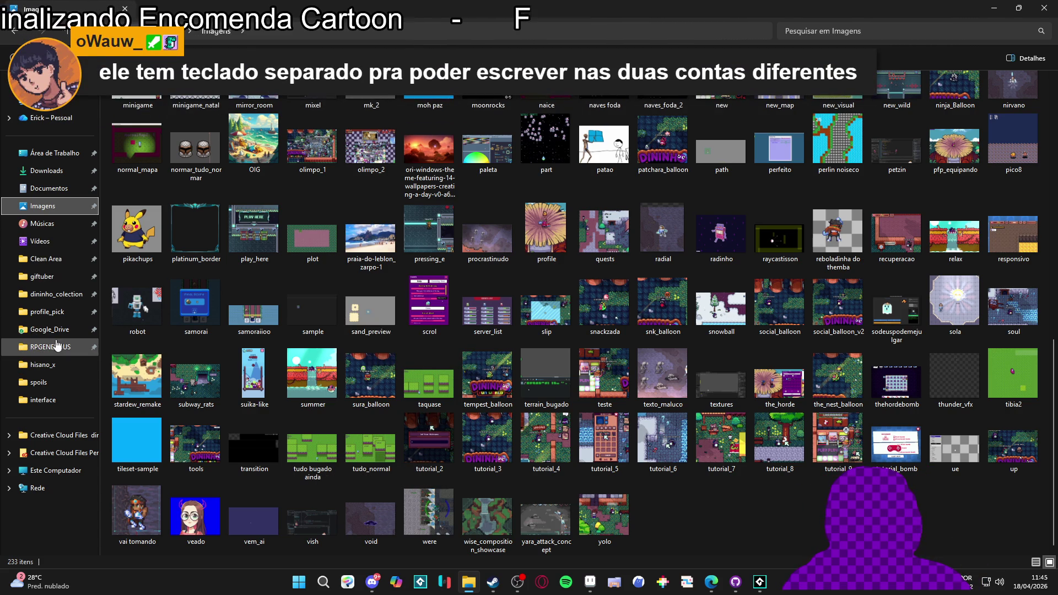
# Step: Select dininho_colection in the navigation pane to list its 113 items
pyautogui.click(59, 298)
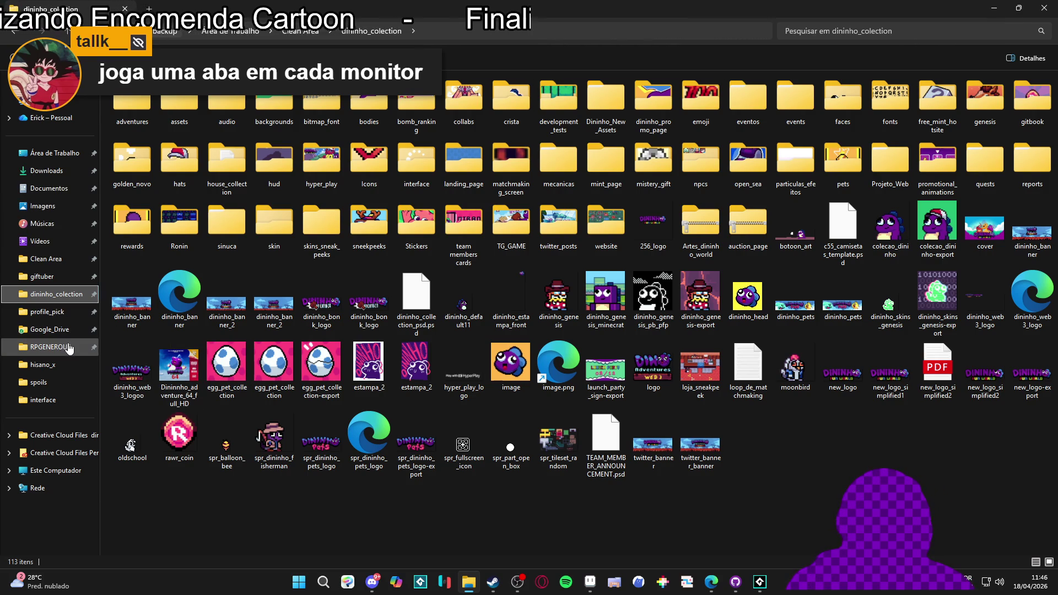
# Step: Go to RPGENEROUS > characters and drag 'Bob - battle sprite' onto Aseprite to open it
pyautogui.click(51, 346)
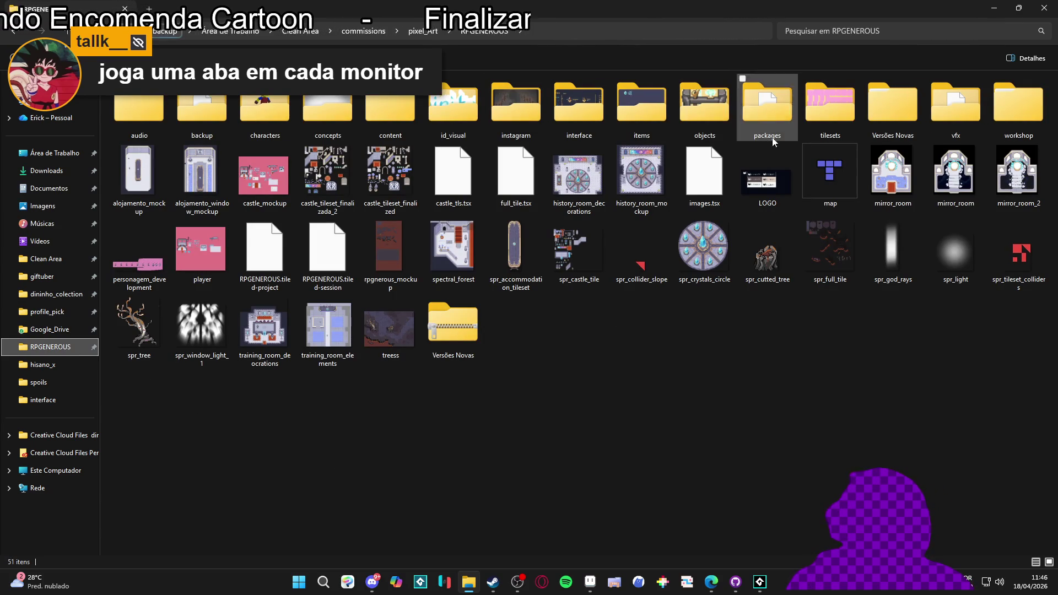
pyautogui.doubleClick(273, 104)
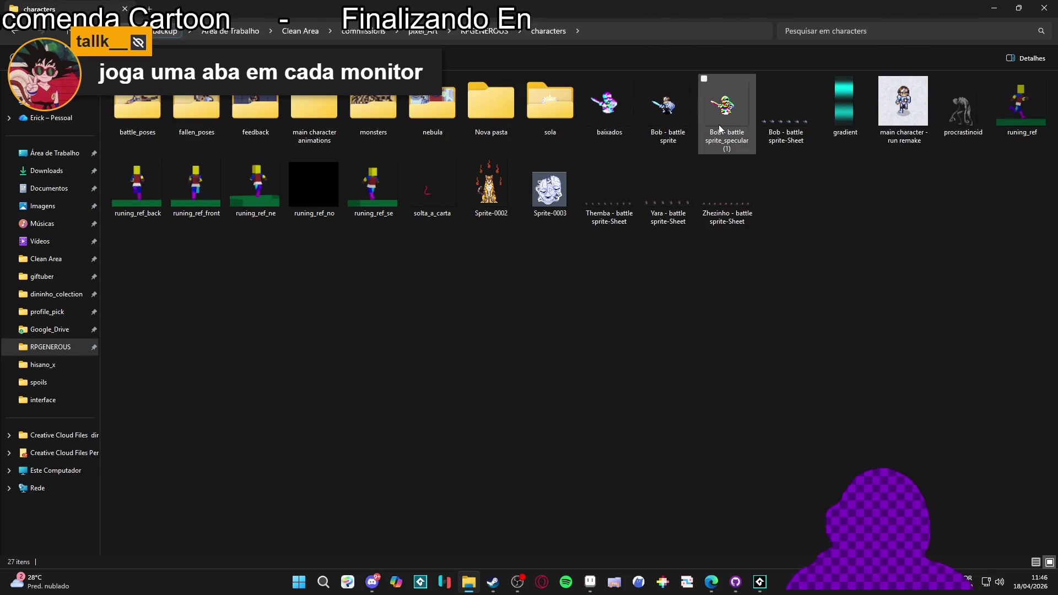
pyautogui.click(664, 111)
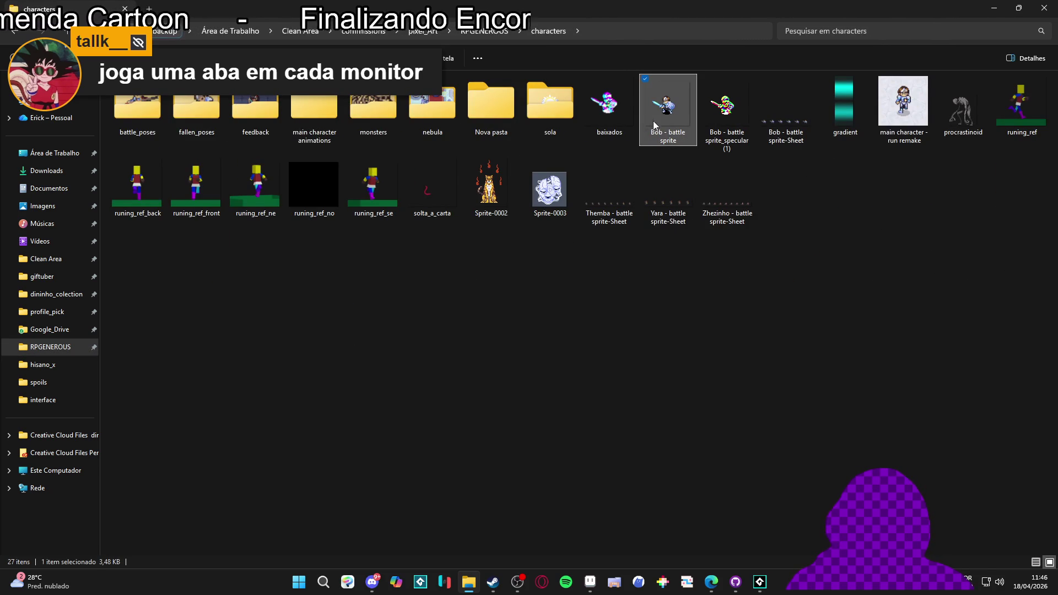
pyautogui.moveTo(664, 112)
pyautogui.mouseDown()
pyautogui.moveTo(661, 382)
pyautogui.moveTo(551, 578)
pyautogui.moveTo(589, 580)
pyautogui.mouseUp()
pyautogui.moveTo(722, 12); pyautogui.dragTo(722, 22)
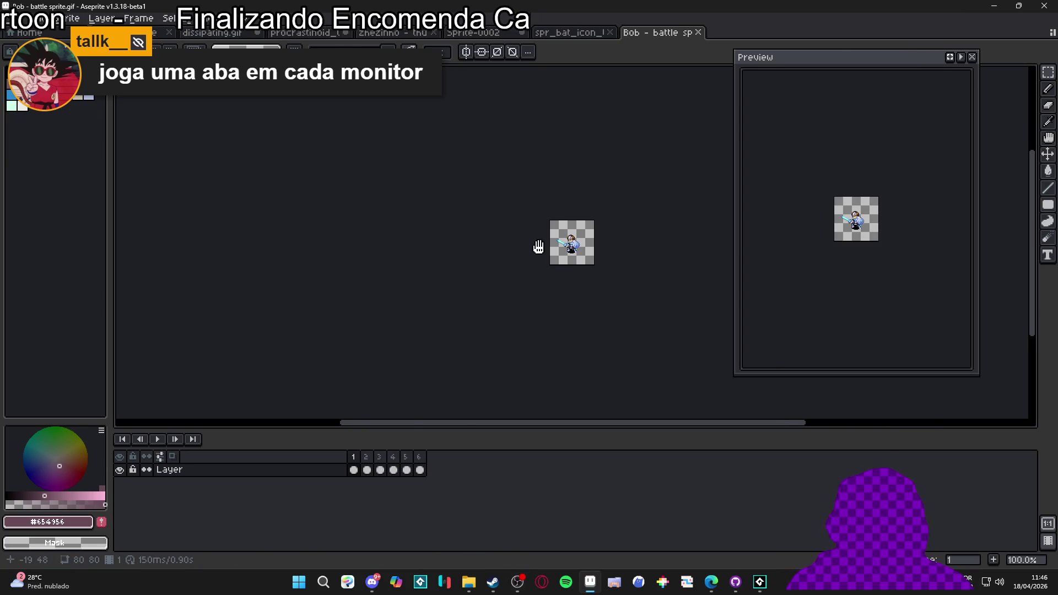
# Step: Copy Bob's whole sprite and paste it into a new 80×80 sprite
pyautogui.scroll(3, 427, 287)
pyautogui.hotkey('ctrl', 'a')
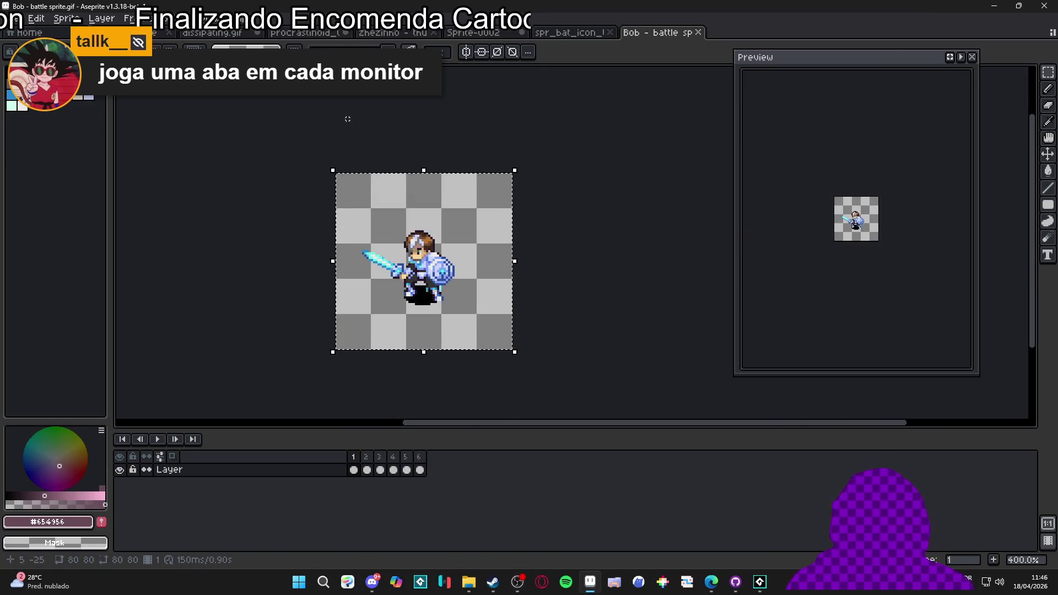
pyautogui.click(18, 24)
pyautogui.click(25, 32)
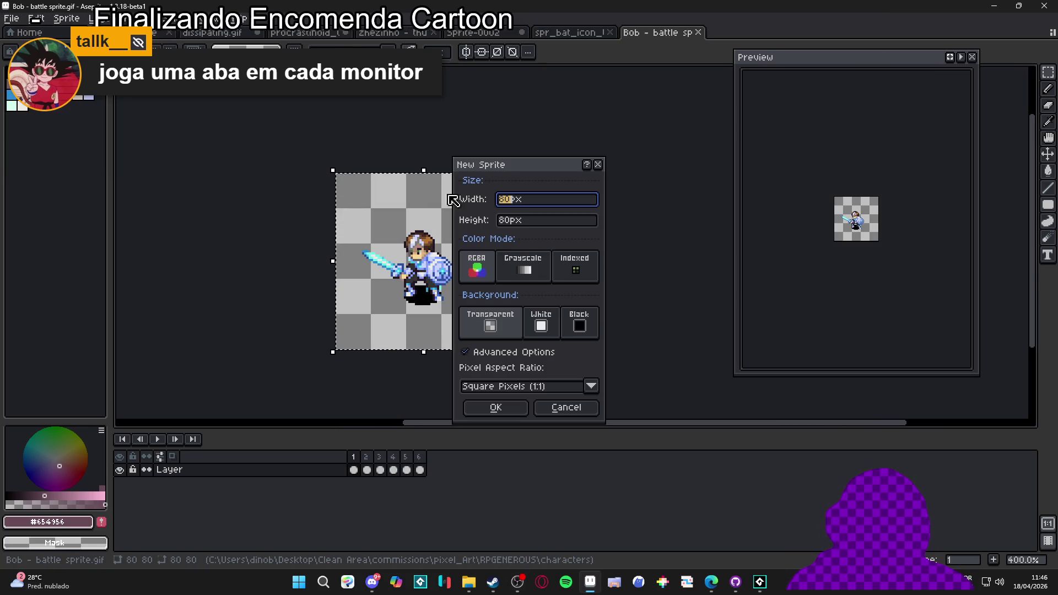
pyautogui.click(496, 406)
pyautogui.hotkey('ctrl', 'v')
# Step: Enlarge the new canvas to 184×112 and return to Bob's battle sprite tab
pyautogui.scroll(3, 534, 377)
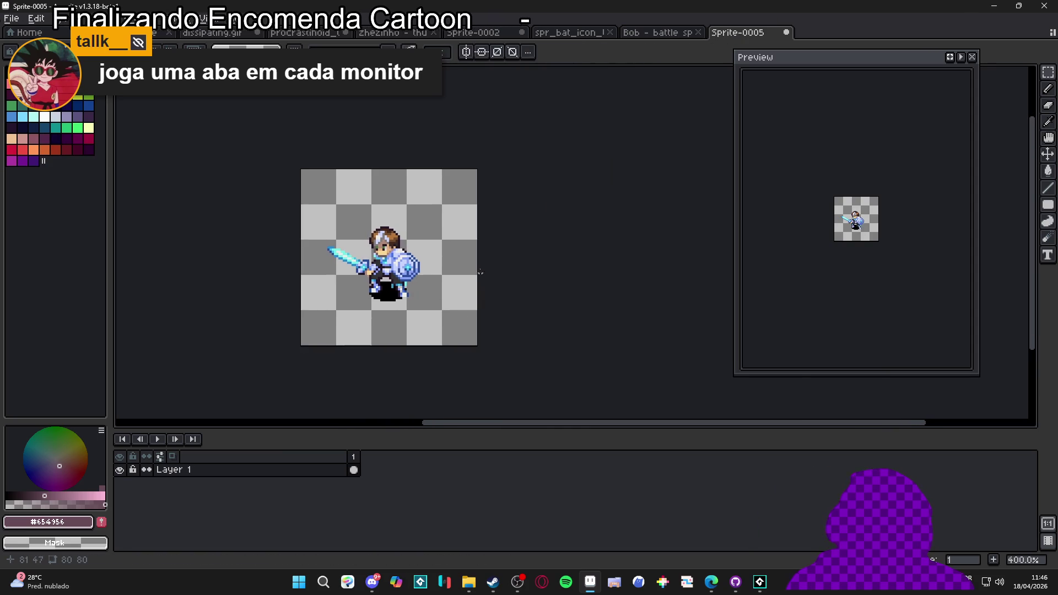
pyautogui.hotkey('ctrl', 'alt', 'c')
pyautogui.moveTo(480, 260); pyautogui.dragTo(590, 272)
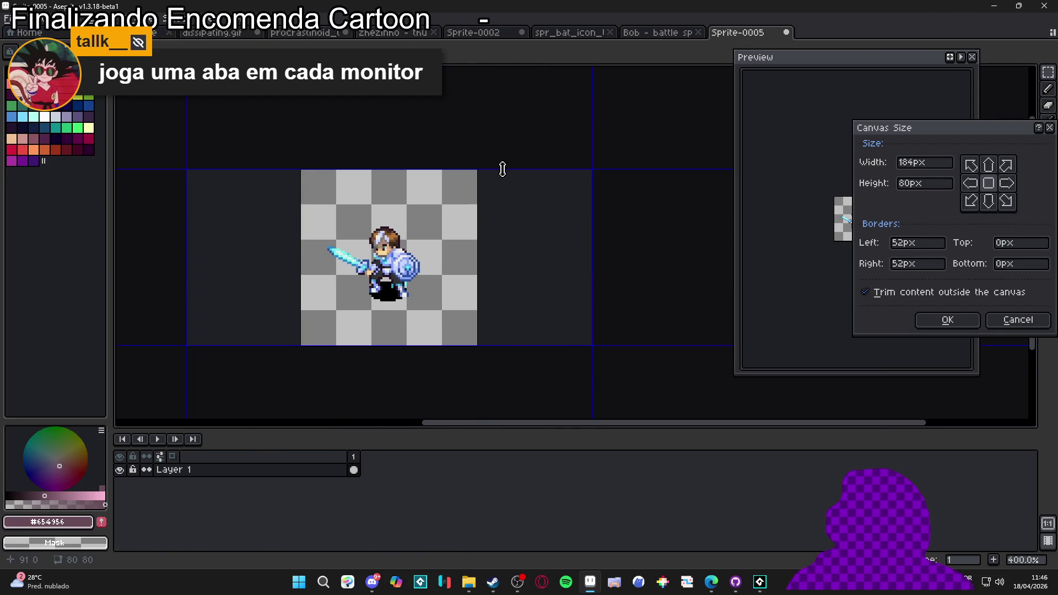
pyautogui.moveTo(500, 168); pyautogui.dragTo(501, 134)
pyautogui.click(944, 321)
pyautogui.click(625, 32)
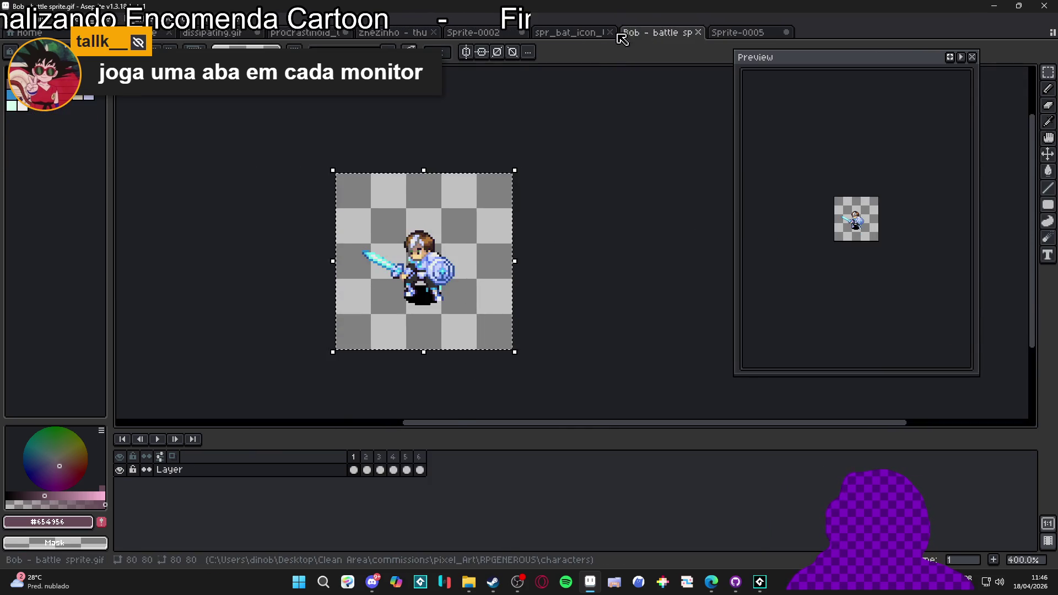
# Step: Close the spr_bat_icon_turn_deny and Sprite-0002 files without saving
pyautogui.click(563, 34)
pyautogui.click(661, 33)
pyautogui.click(698, 32)
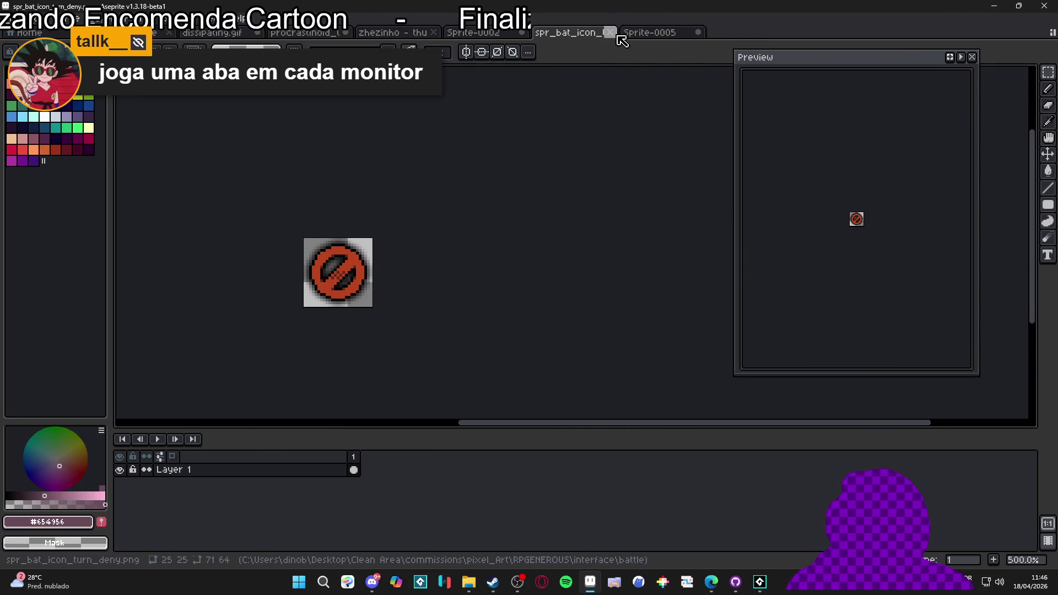
pyautogui.click(609, 32)
pyautogui.click(524, 36)
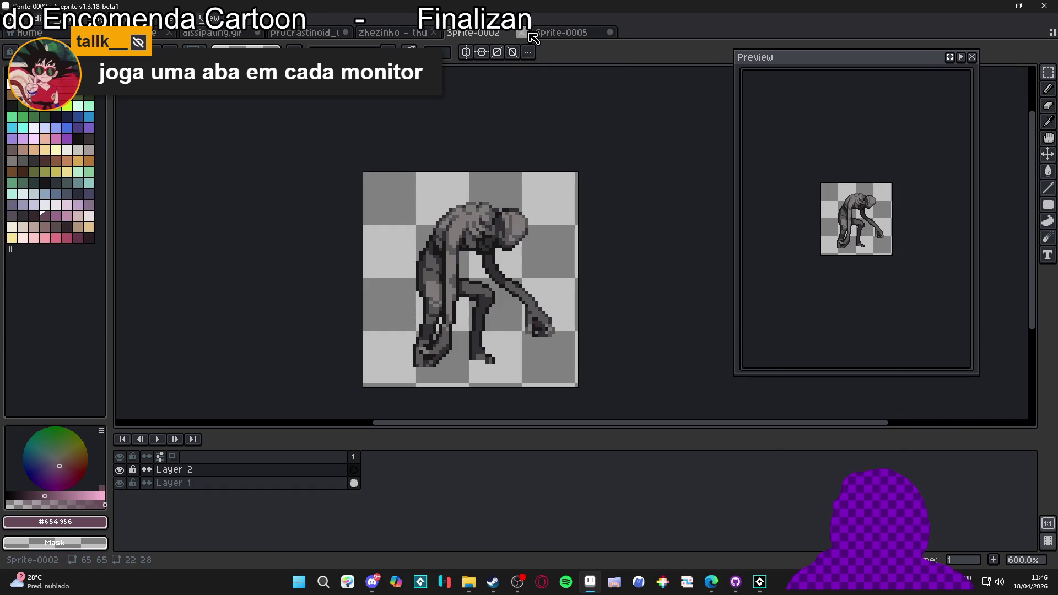
pyautogui.click(522, 33)
pyautogui.click(530, 315)
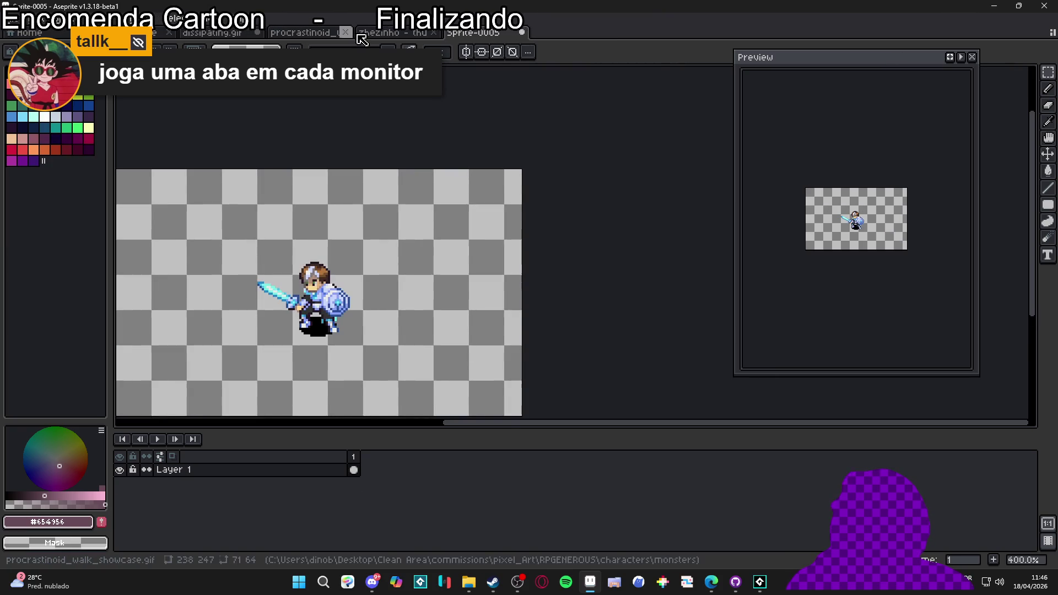
pyautogui.click(387, 34)
# Step: Flip through the procrastinoid and dissipating.gif tabs, ending on the Sprite-0005 knight sprite
pyautogui.click(303, 32)
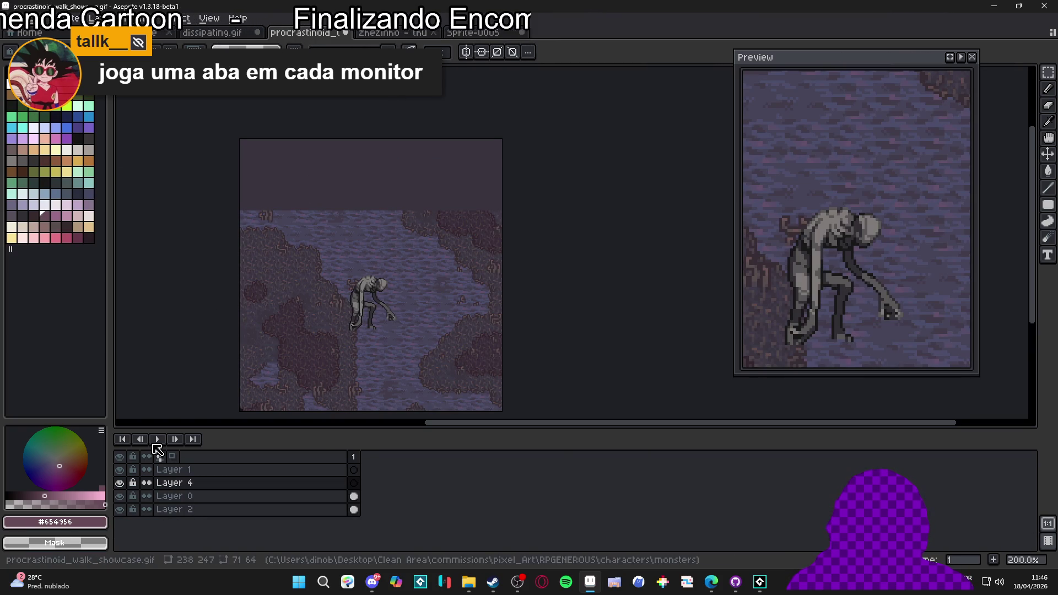
pyautogui.click(238, 32)
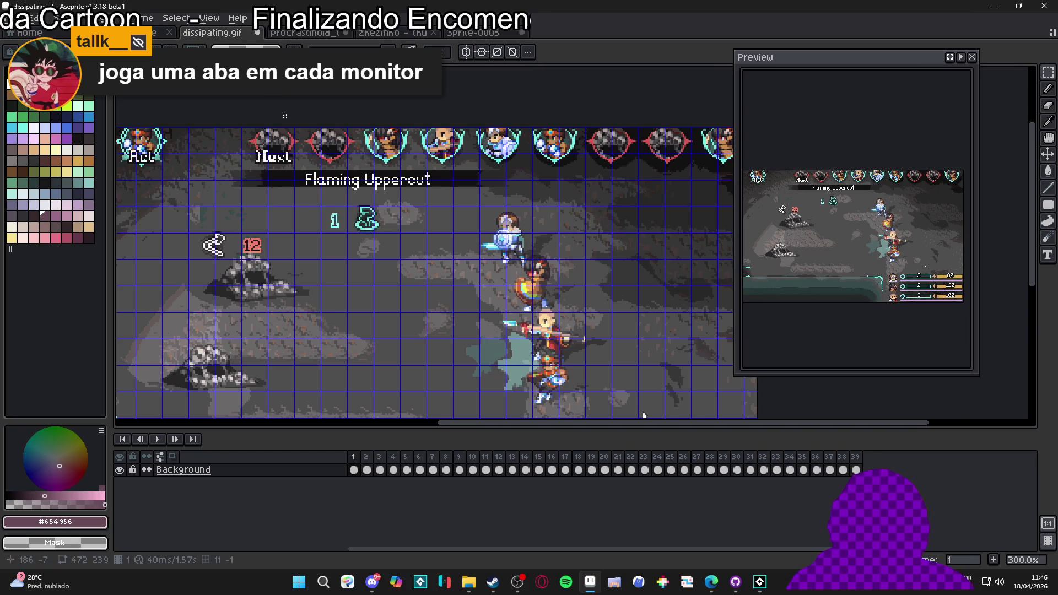
pyautogui.hotkey('ctrl', 'shift', 'Tab')
pyautogui.hotkey('ctrl', 'Tab')
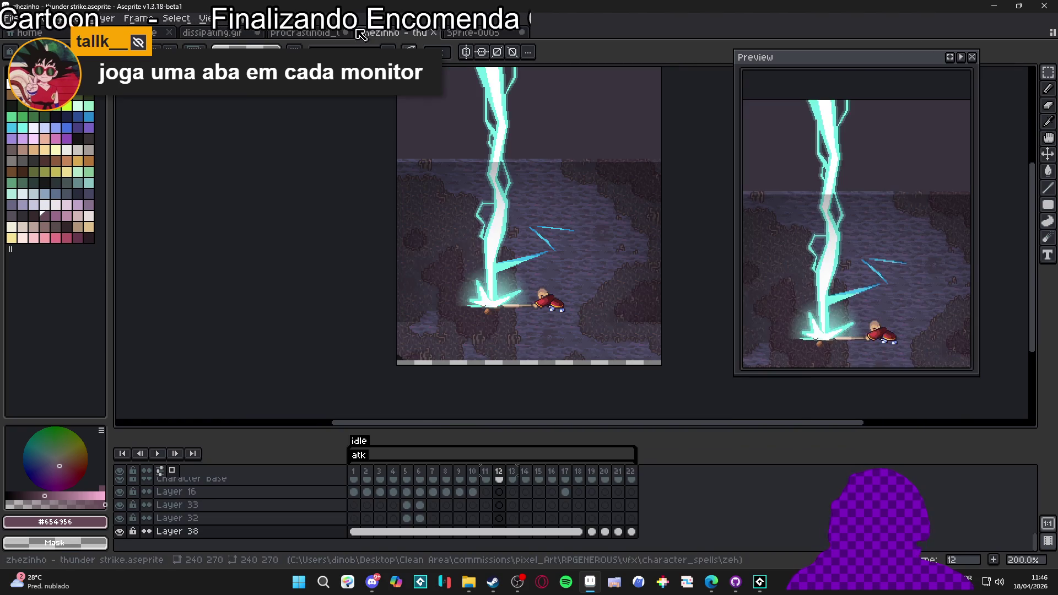
pyautogui.hotkey('ctrl', 'Tab')
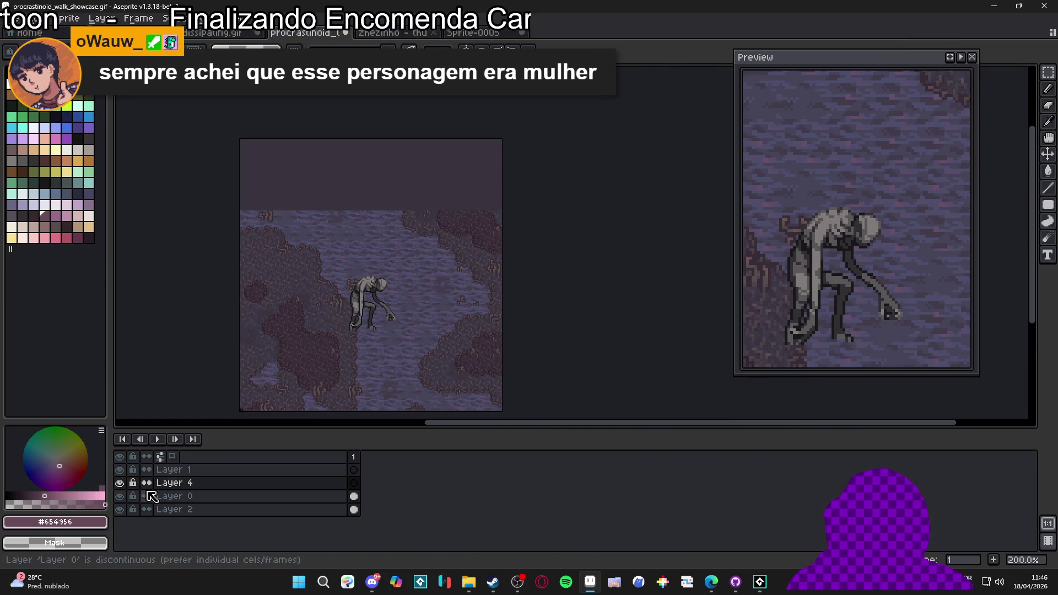
pyautogui.click(225, 33)
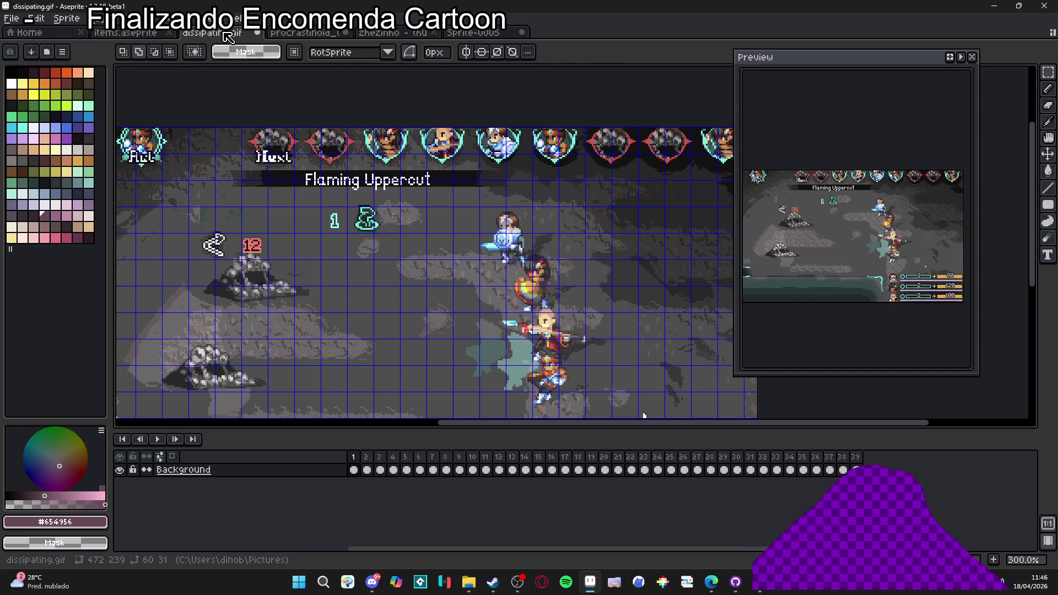
pyautogui.click(304, 33)
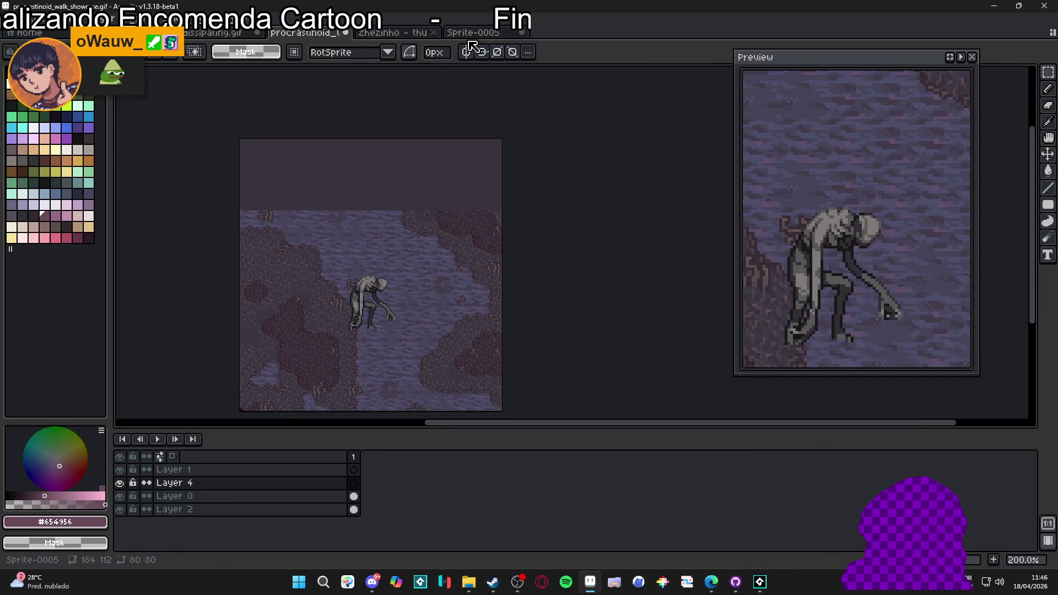
pyautogui.click(451, 34)
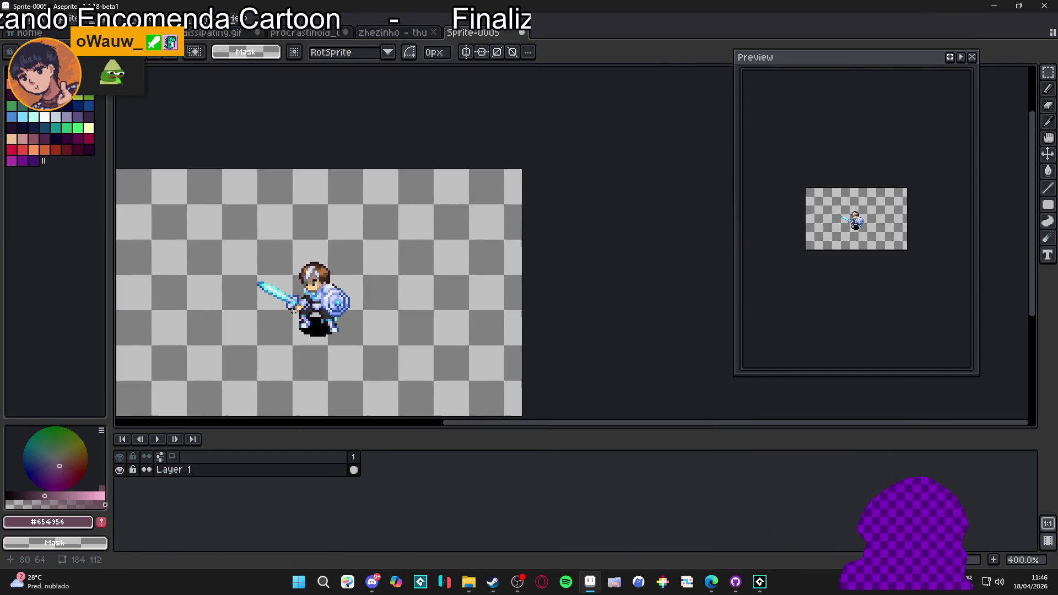
# Step: Paste the tentacle image from clipboard history and place it to the knight's right
pyautogui.press('super+v')
pyautogui.press('Down')
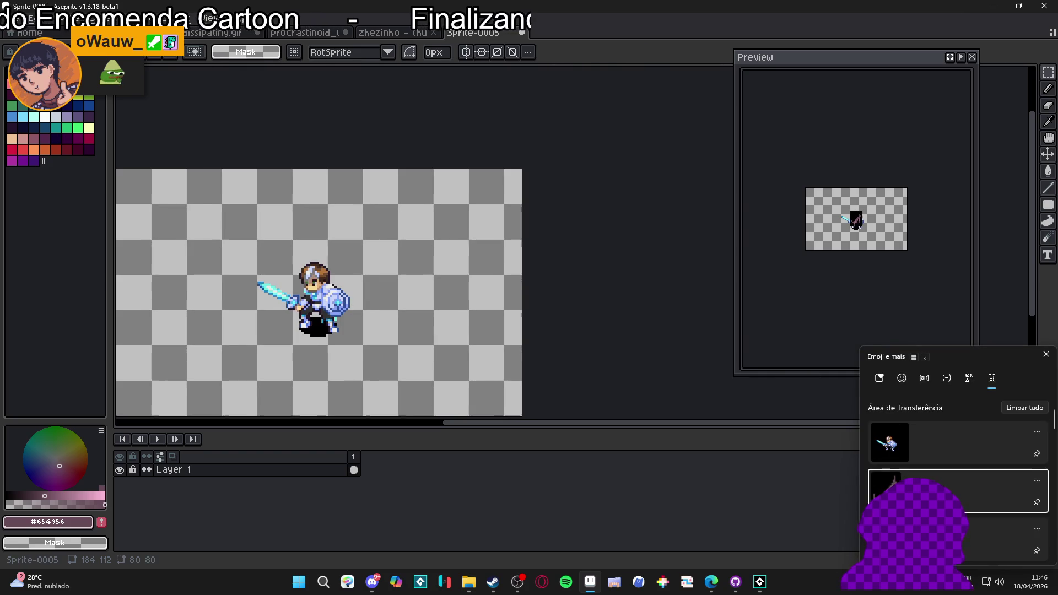
pyautogui.press('Return')
pyautogui.moveTo(325, 301); pyautogui.dragTo(429, 283)
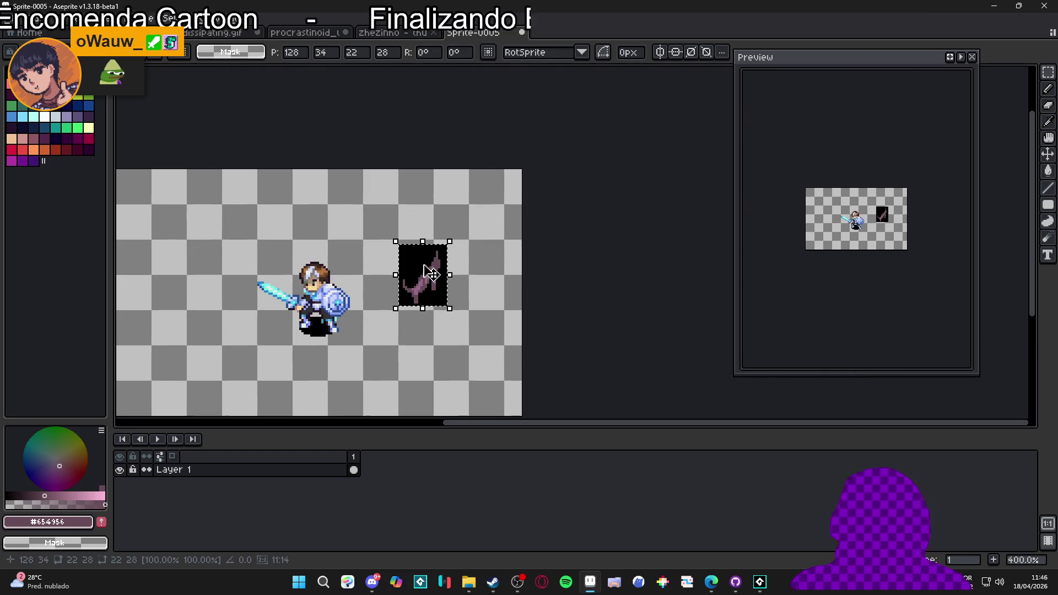
pyautogui.hotkey('ctrl', 'd')
# Step: Magic Wand the black background around the tentacle and delete it
pyautogui.scroll(1, 429, 283)
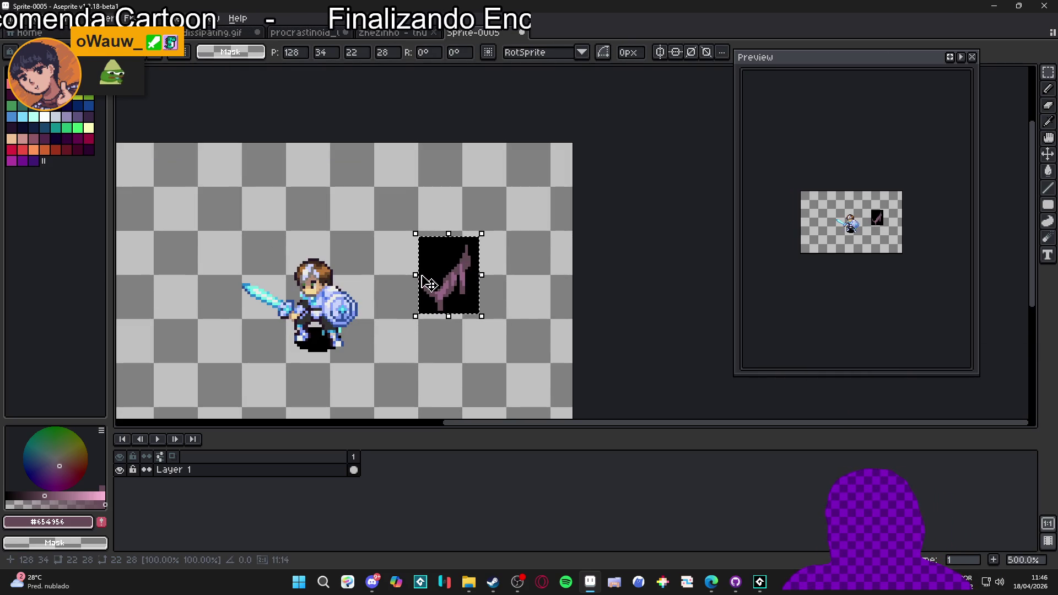
pyautogui.press('w')
pyautogui.click(422, 276)
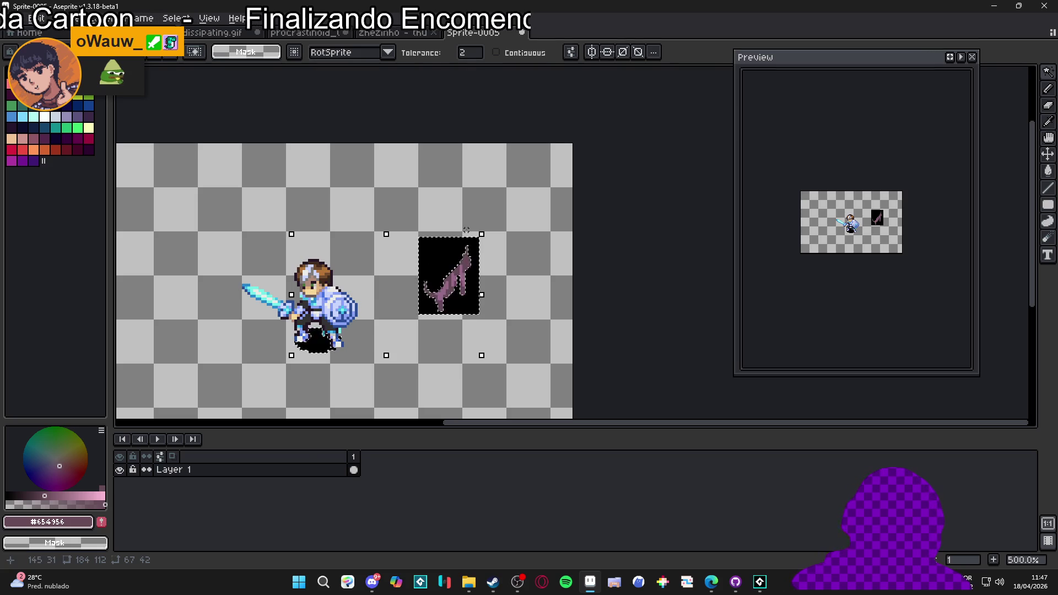
pyautogui.press('Delete')
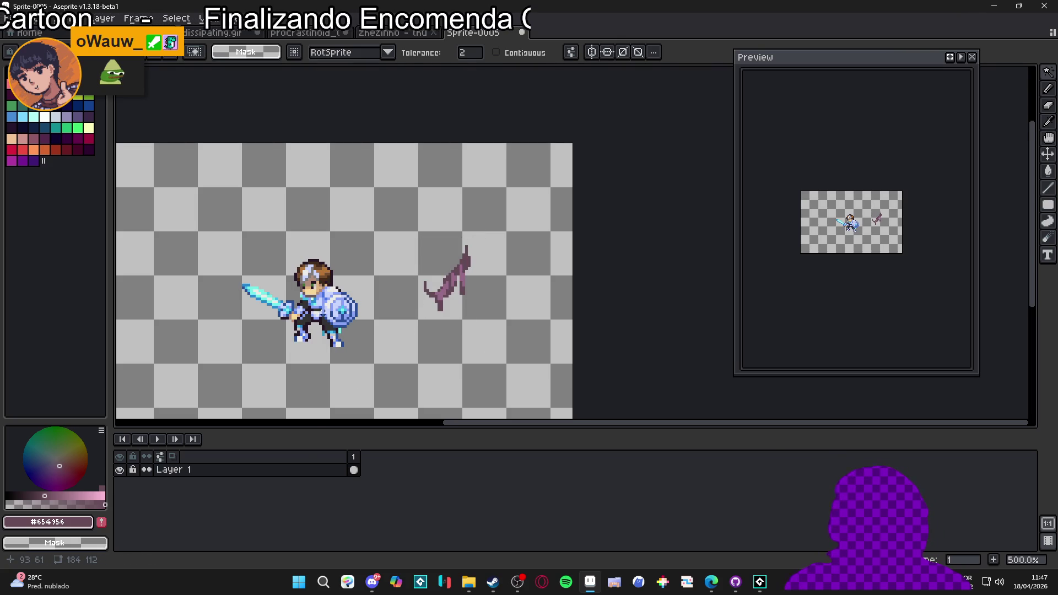
pyautogui.scroll(1, 447, 275)
pyautogui.press('v')
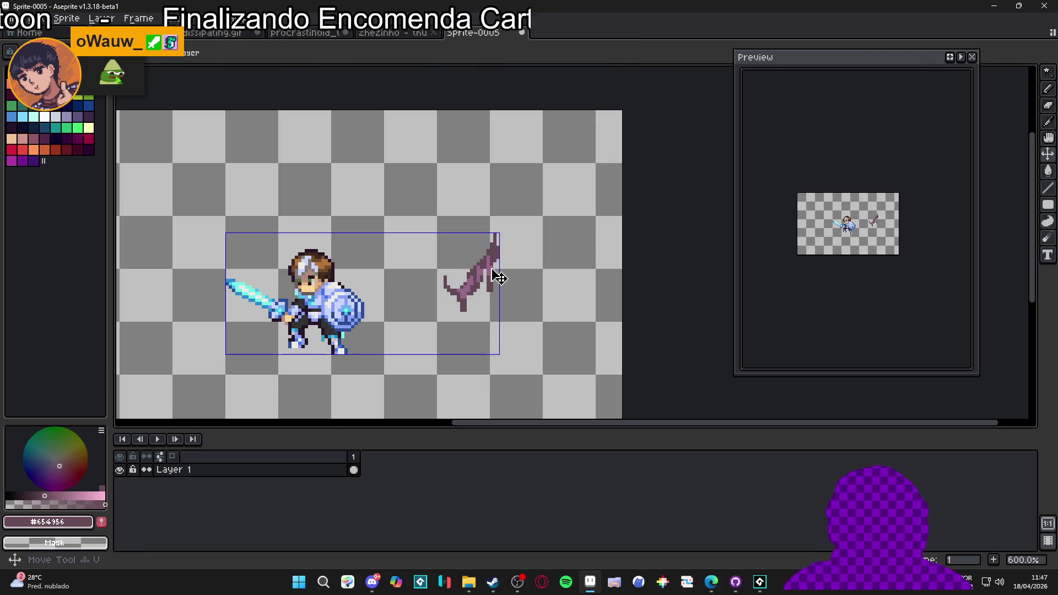
# Step: Delete the tentacle area and add Layer 2 beneath Layer 1
pyautogui.press('m')
pyautogui.moveTo(525, 209); pyautogui.dragTo(409, 331)
pyautogui.press('Delete')
pyautogui.hotkey('shift', 'n')
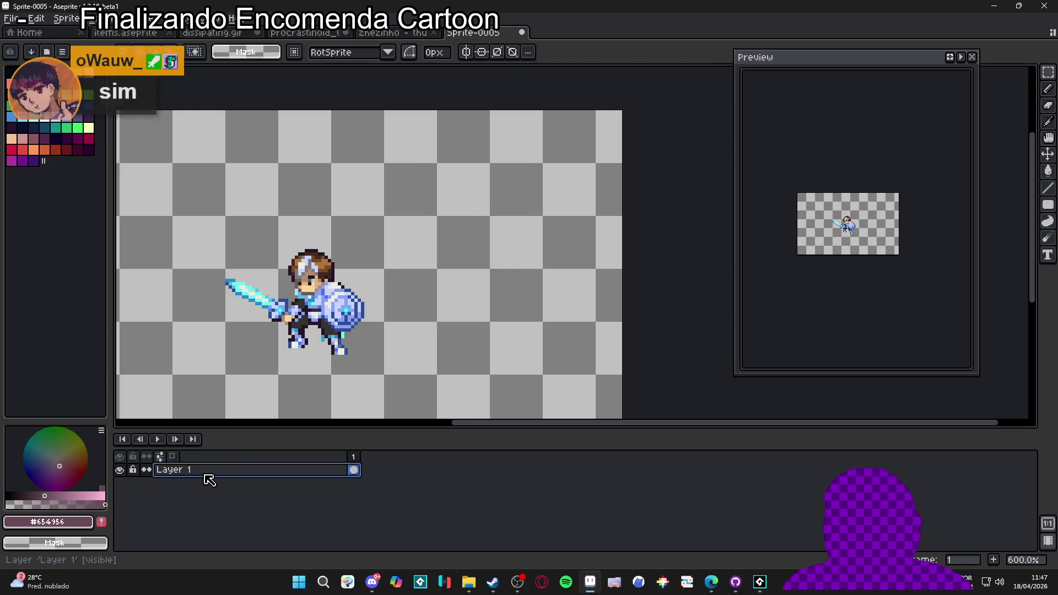
pyautogui.moveTo(204, 475); pyautogui.dragTo(232, 491)
# Step: Paste the tentacle beside the knight's head on new Layer 3, then view the zhezinho file
pyautogui.hotkey('shift', 'n')
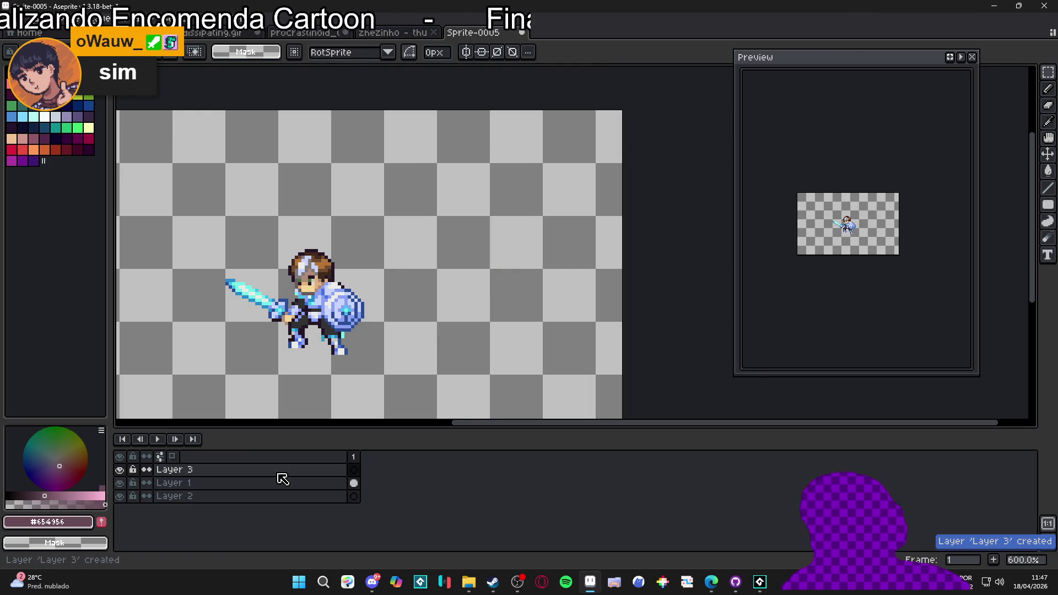
pyautogui.hotkey('ctrl', 'v')
pyautogui.moveTo(460, 275); pyautogui.dragTo(351, 255)
pyautogui.click(348, 318)
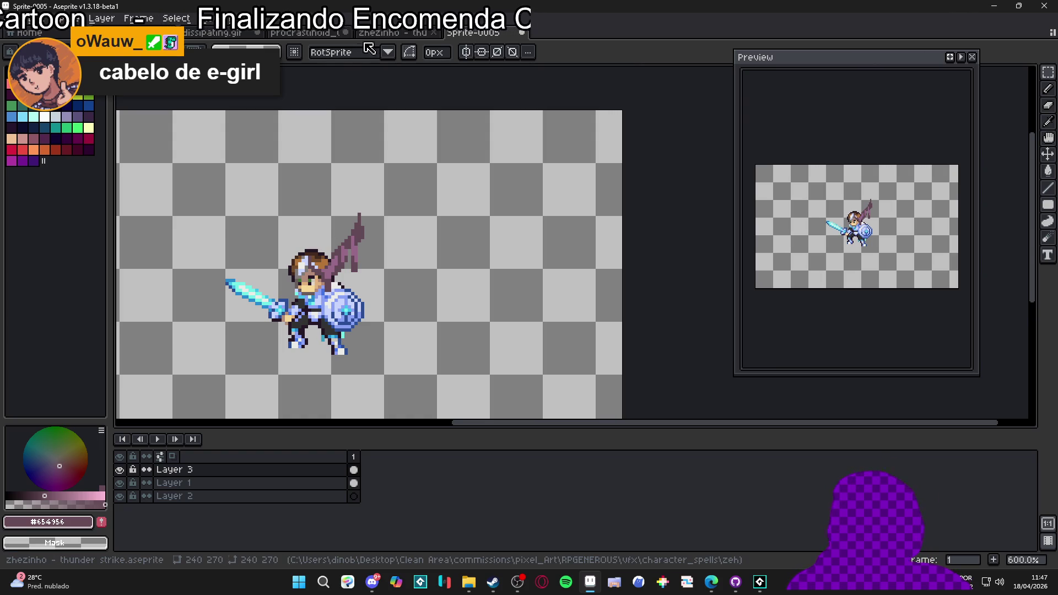
pyautogui.click(380, 34)
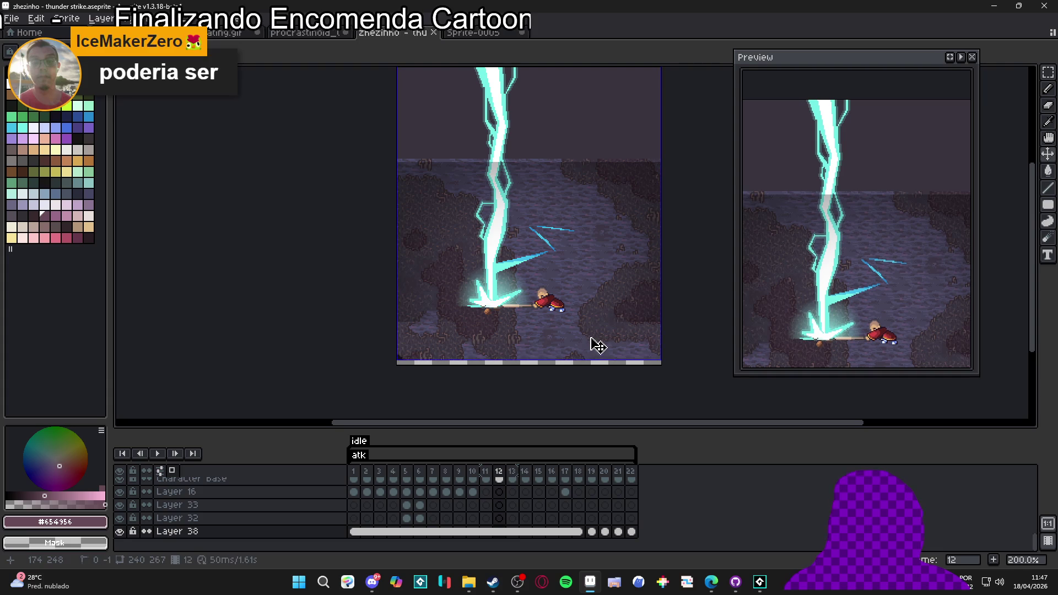
# Step: In Sprite-0005, position the pasted cave background on Layer 2 to fill the canvas
pyautogui.hotkey('ctrl', 'Tab')
pyautogui.click(278, 497)
pyautogui.moveTo(370, 354); pyautogui.dragTo(445, 127)
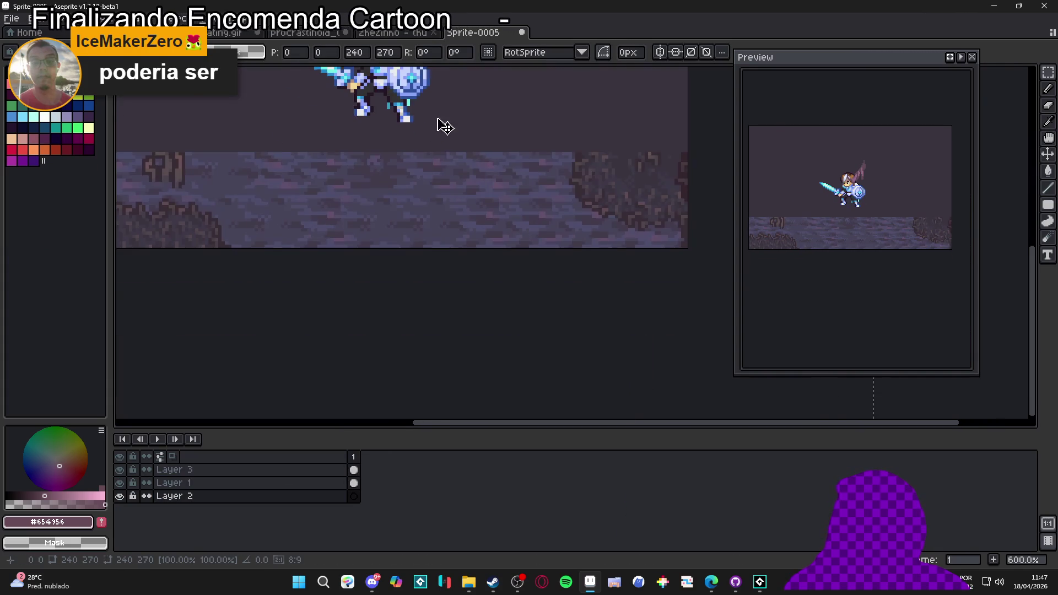
pyautogui.scroll(-3, 432, 225)
pyautogui.moveTo(436, 362); pyautogui.dragTo(429, 142)
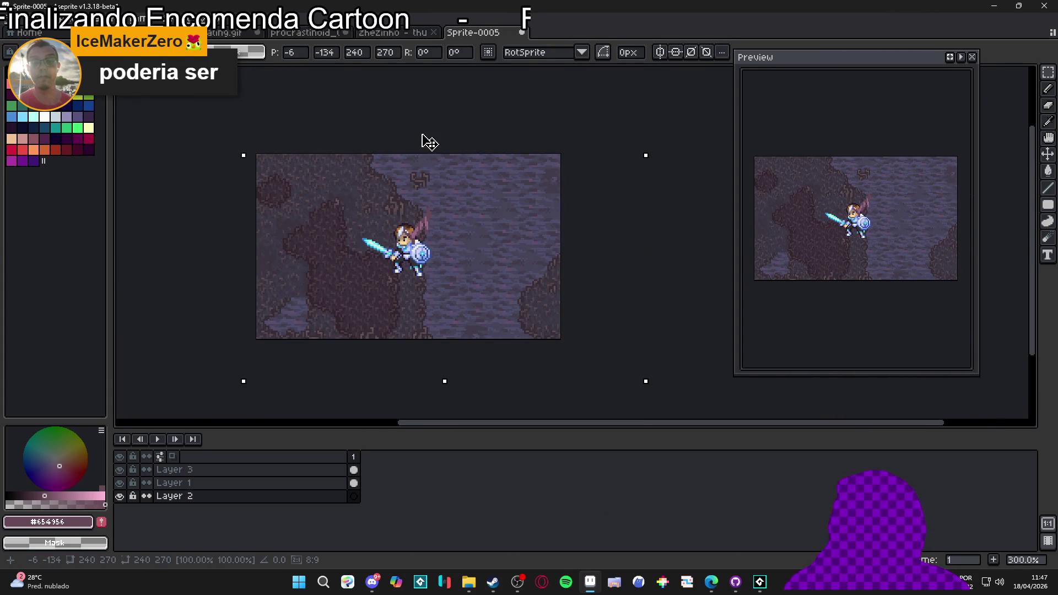
pyautogui.moveTo(435, 242); pyautogui.dragTo(417, 226)
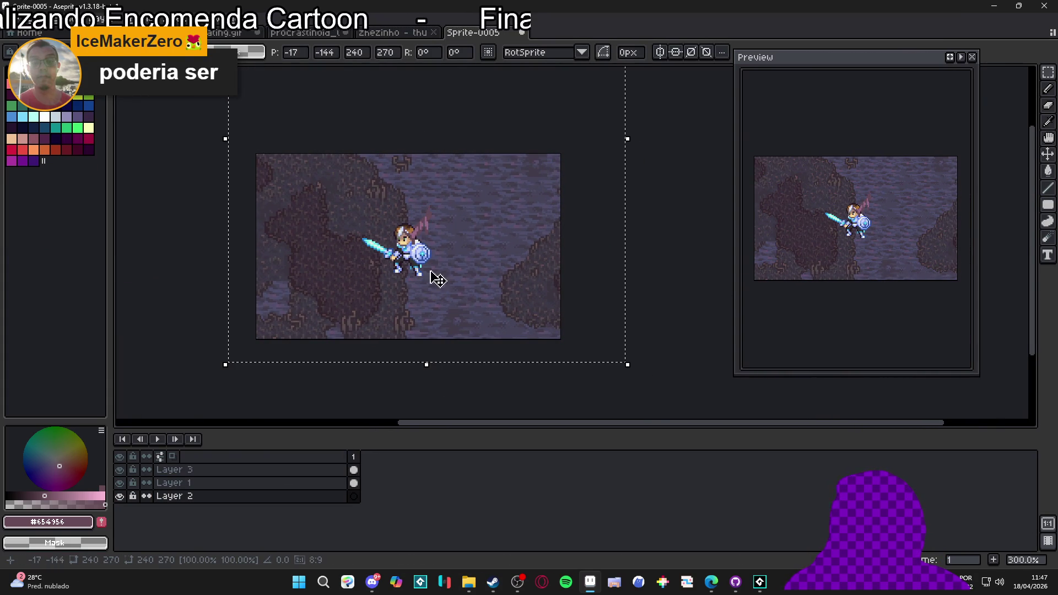
pyautogui.scroll(2, 436, 243)
pyautogui.press('Return')
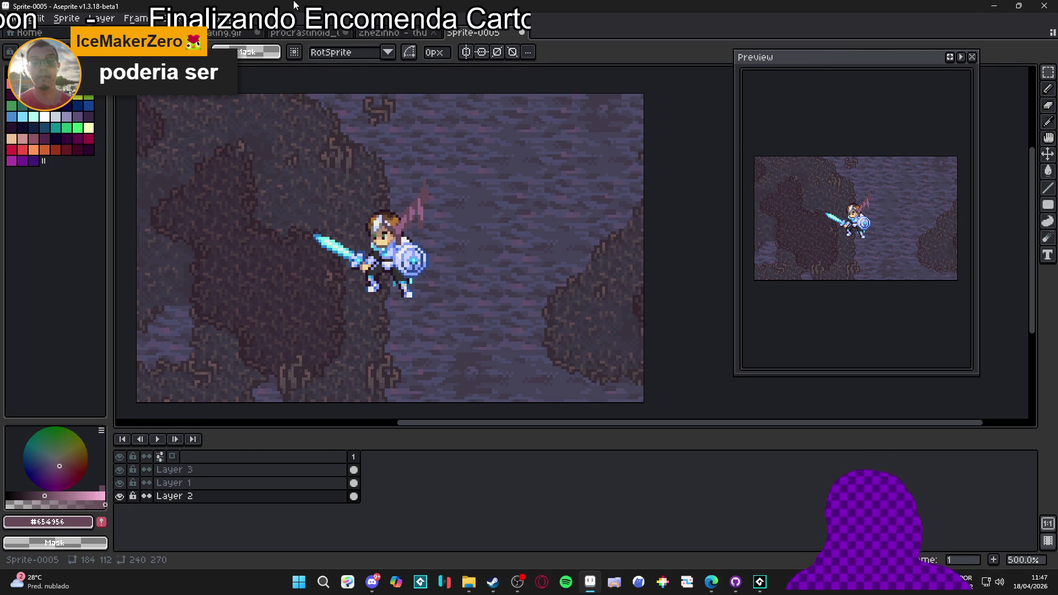
# Step: Toggle the background and tentacle layers' visibility, then make Layer 3 active
pyautogui.scroll(3, 373, 208)
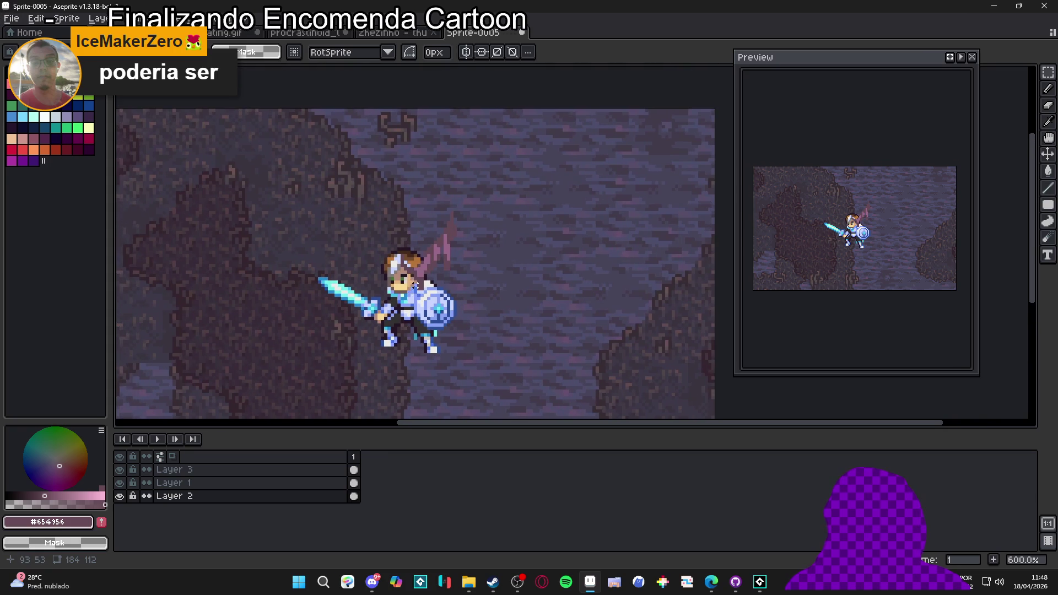
pyautogui.press('b')
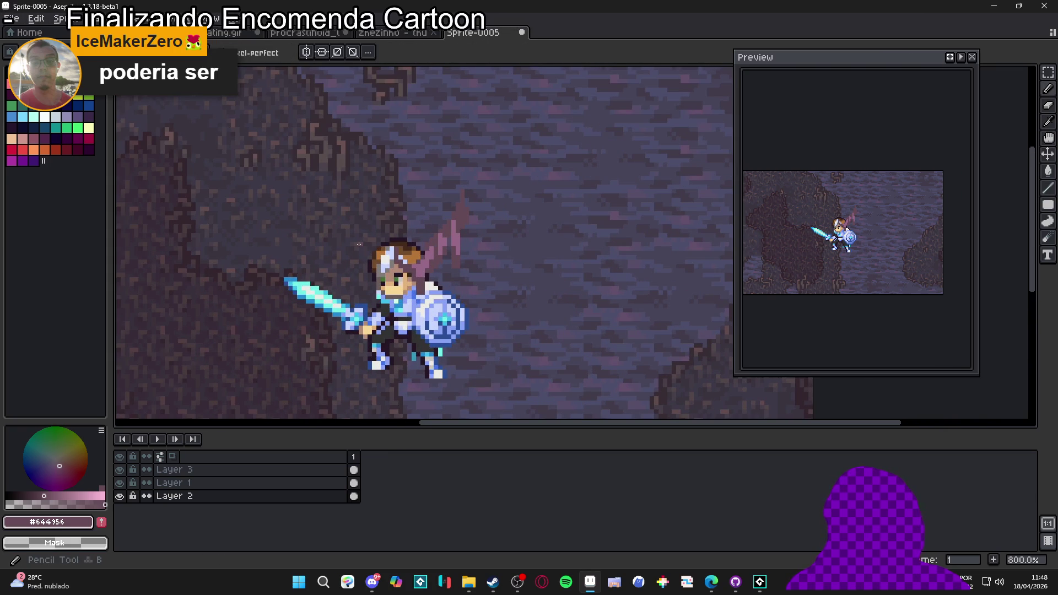
pyautogui.click(120, 496)
pyautogui.click(119, 496)
pyautogui.click(119, 469)
pyautogui.click(120, 470)
pyautogui.click(165, 470)
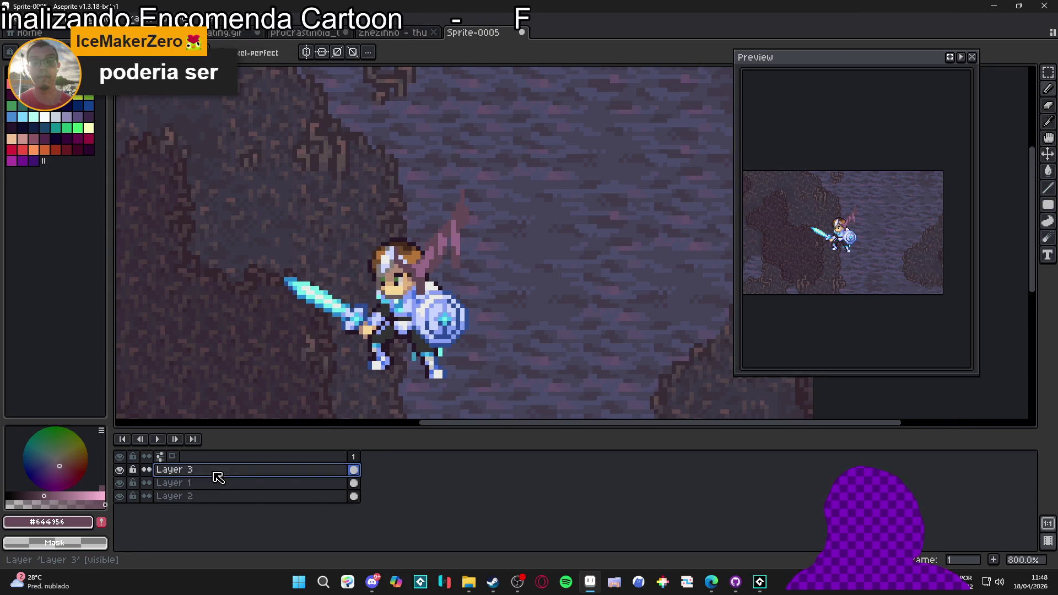
# Step: Copy the tentacle on Layer 3 and start a new 20×26 sprite
pyautogui.press('v')
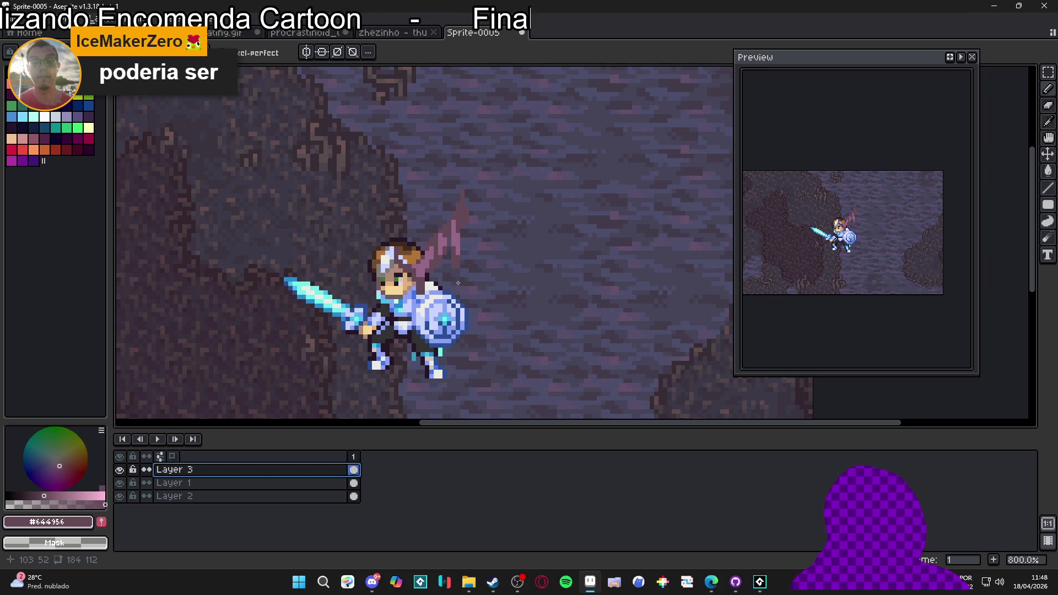
pyautogui.press('m')
pyautogui.moveTo(481, 186); pyautogui.dragTo(396, 298)
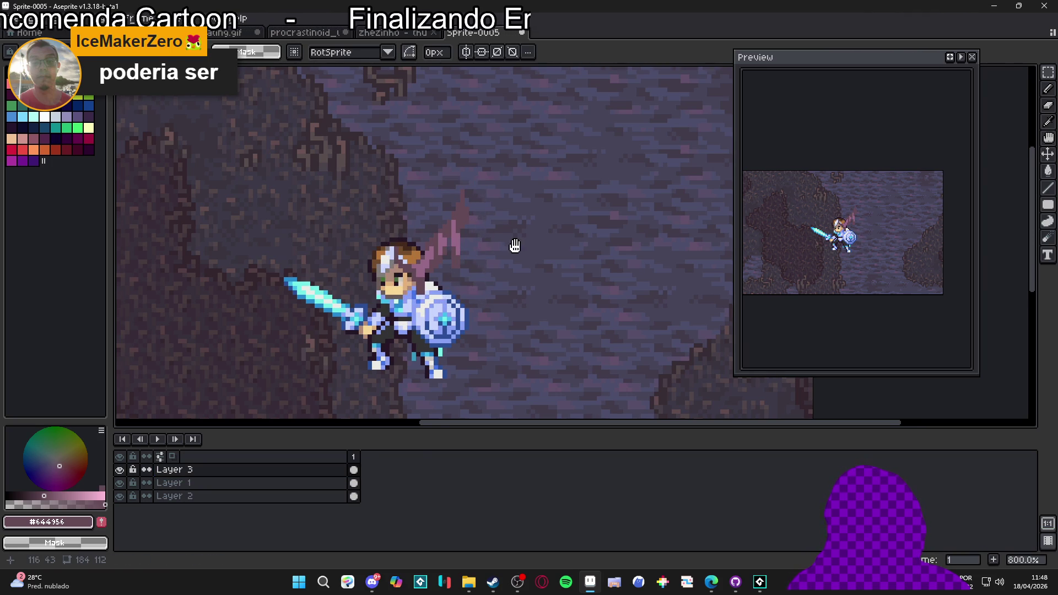
pyautogui.hscroll(2, 515, 243)
pyautogui.hotkey('ctrl', 'c')
pyautogui.hotkey('ctrl', 'n')
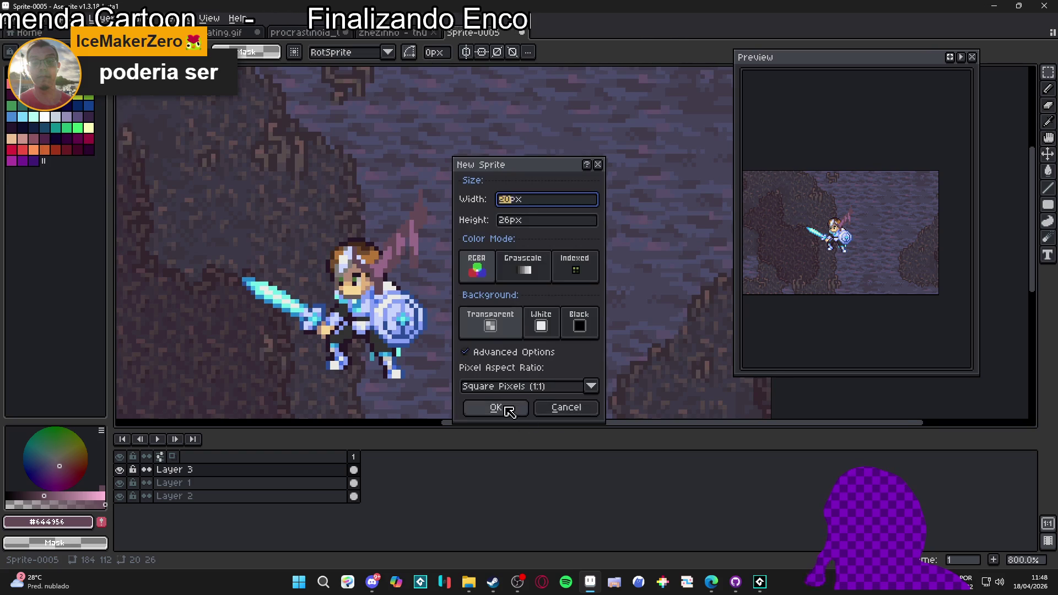
# Step: Create the 20×26 sprite, paste the tentacle, and trim the canvas to 17 pixels wide
pyautogui.click(500, 408)
pyautogui.hotkey('ctrl', 'v')
pyautogui.scroll(3, 581, 247)
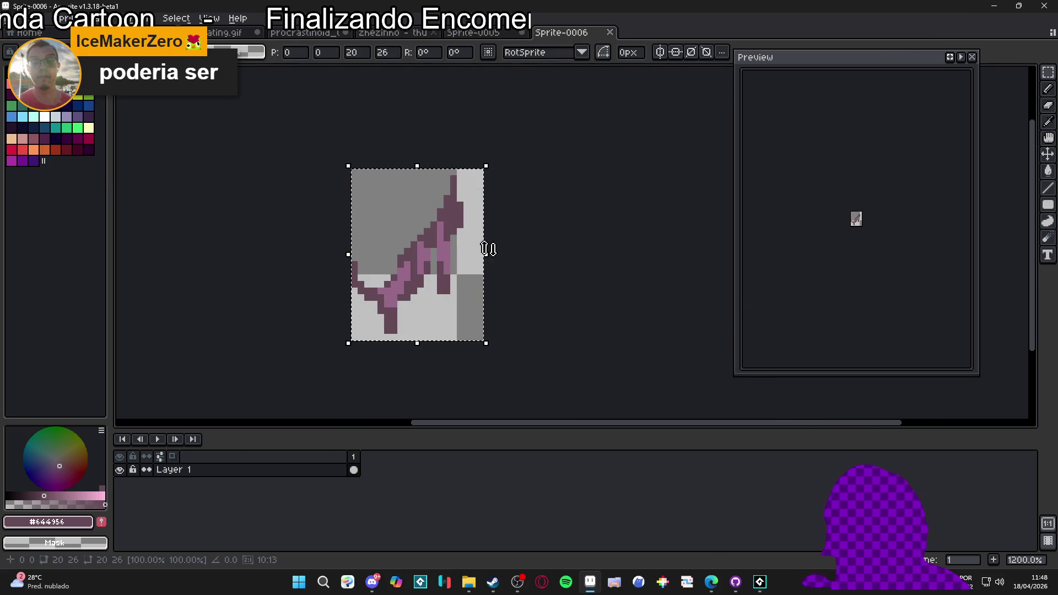
pyautogui.press('Return')
pyautogui.hotkey('ctrl', 'alt', 'c')
pyautogui.moveTo(482, 256); pyautogui.dragTo(463, 255)
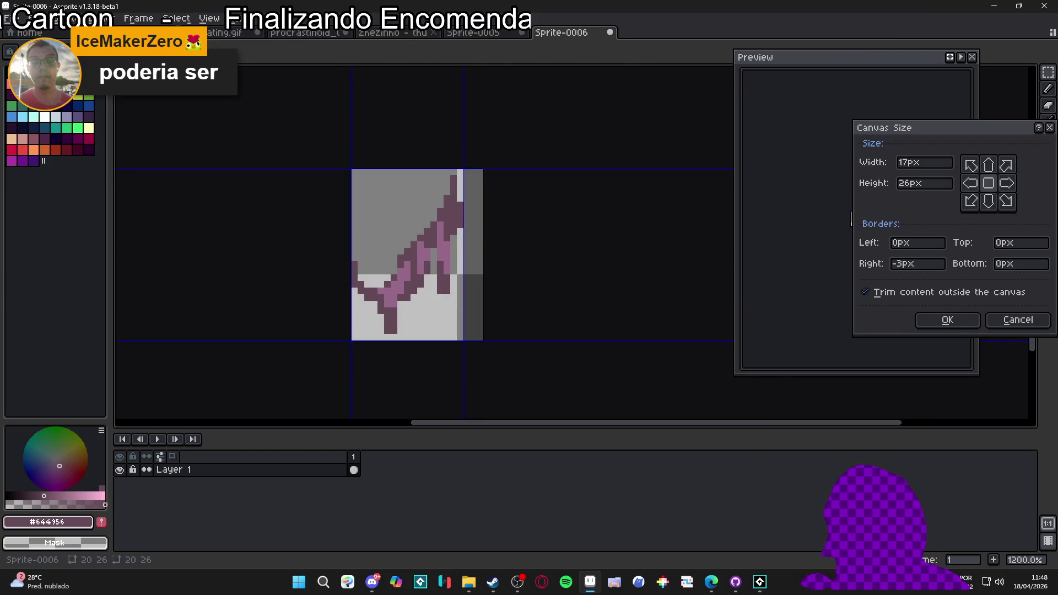
pyautogui.click(947, 324)
# Step: Add a second frame and clear its contents
pyautogui.hotkey('alt', 'n')
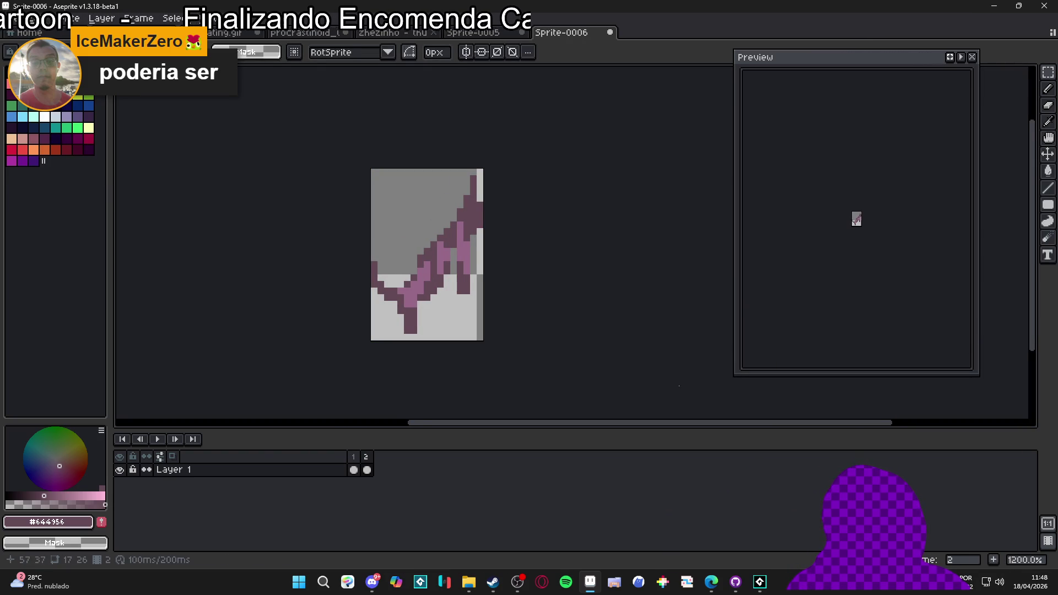
pyautogui.hotkey('ctrl', 'a')
pyautogui.press('Delete')
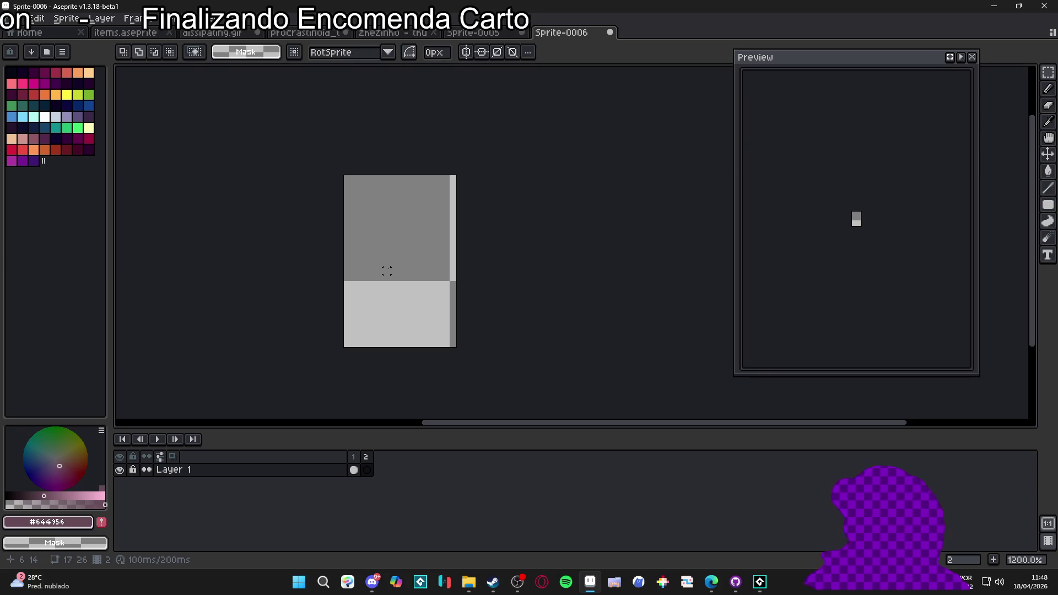
pyautogui.scroll(2, 386, 270)
# Step: Draw the new tentacle pose's curved top, stem and right side on frame 2
pyautogui.moveTo(358, 260)
pyautogui.mouseDown()
pyautogui.moveTo(366, 200)
pyautogui.moveTo(420, 268)
pyautogui.moveTo(480, 214)
pyautogui.moveTo(432, 229)
pyautogui.moveTo(378, 212)
pyautogui.moveTo(364, 188)
pyautogui.mouseUp()
pyautogui.moveTo(411, 289); pyautogui.dragTo(412, 347)
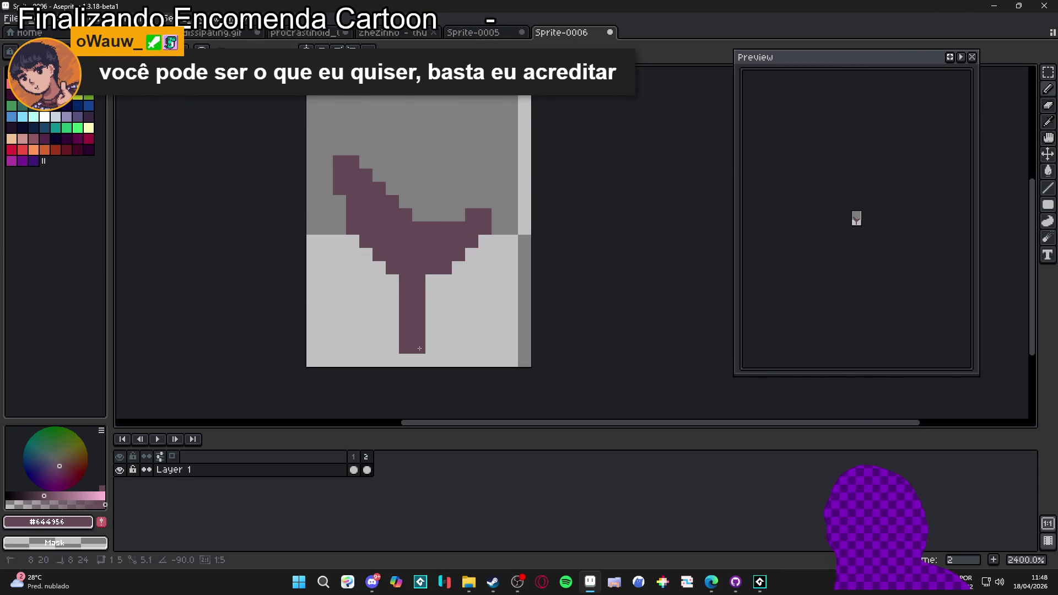
pyautogui.moveTo(432, 280); pyautogui.dragTo(429, 298)
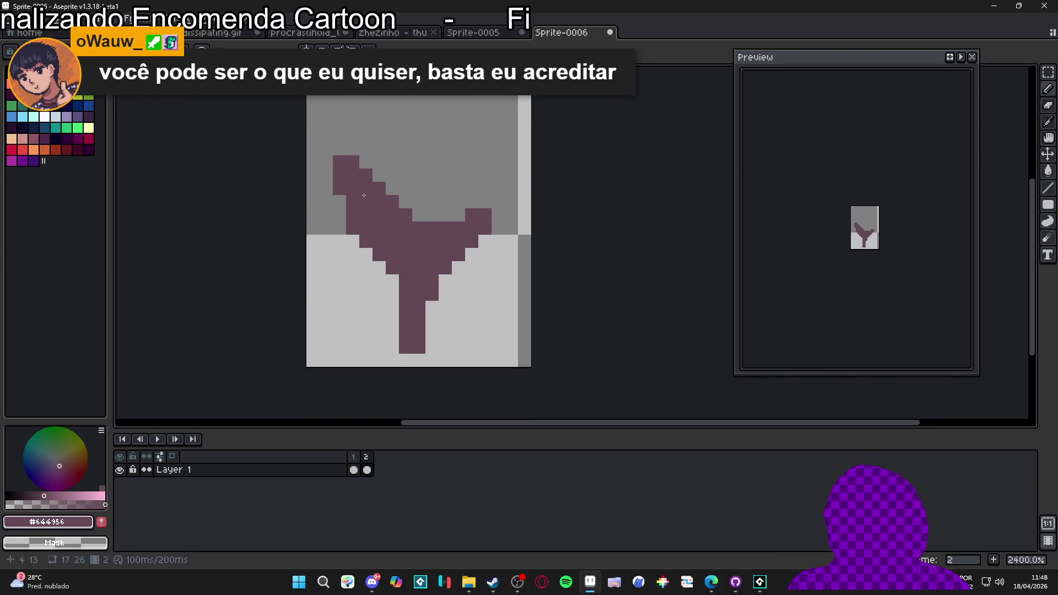
pyautogui.moveTo(355, 148); pyautogui.dragTo(378, 176)
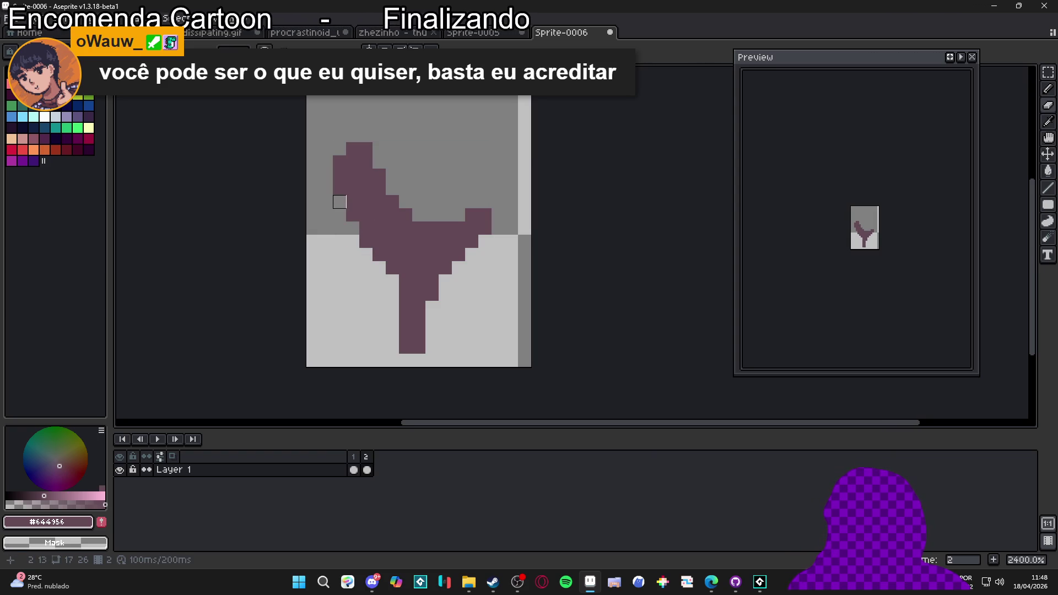
pyautogui.moveTo(444, 202); pyautogui.dragTo(456, 214)
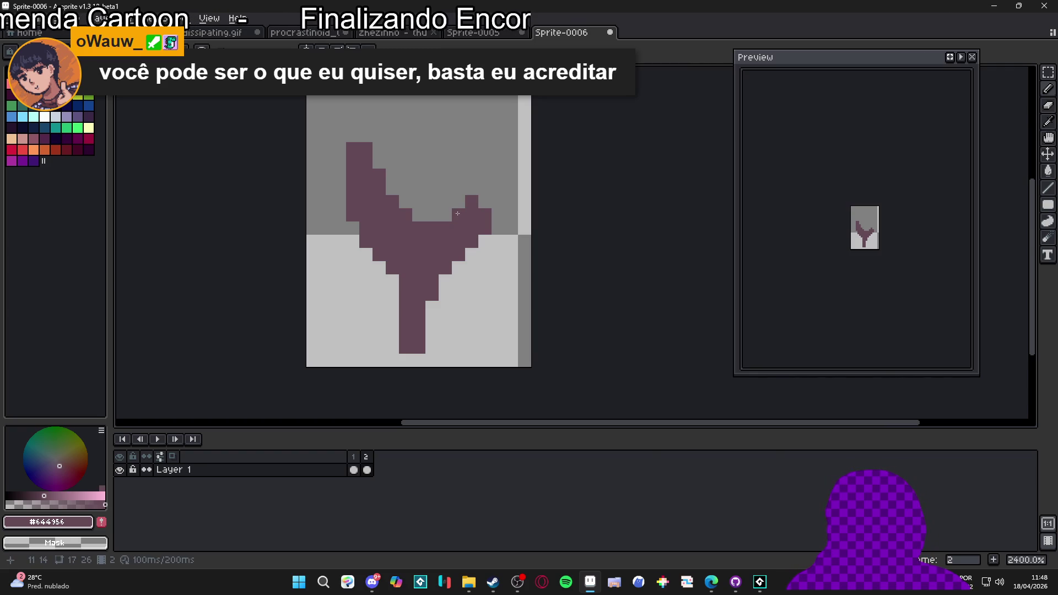
# Step: Pick light mauve #966888 from frame 1 and paint highlights on the stem and middle
pyautogui.click(355, 457)
pyautogui.keyDown('alt'); pyautogui.click(407, 254); pyautogui.keyUp('alt')
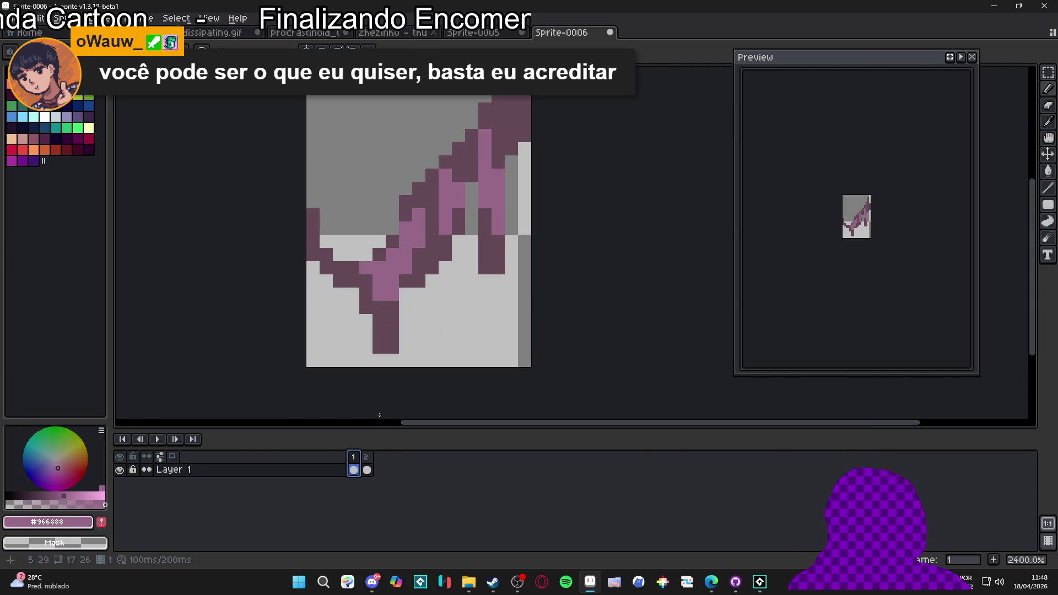
pyautogui.click(367, 468)
pyautogui.moveTo(407, 284); pyautogui.dragTo(420, 278)
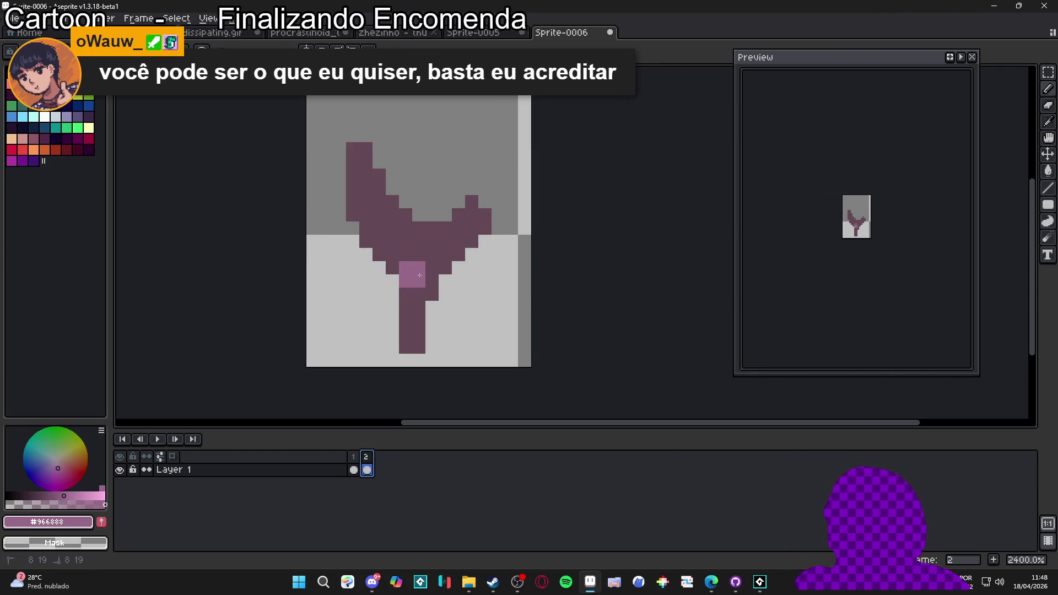
pyautogui.click(421, 292)
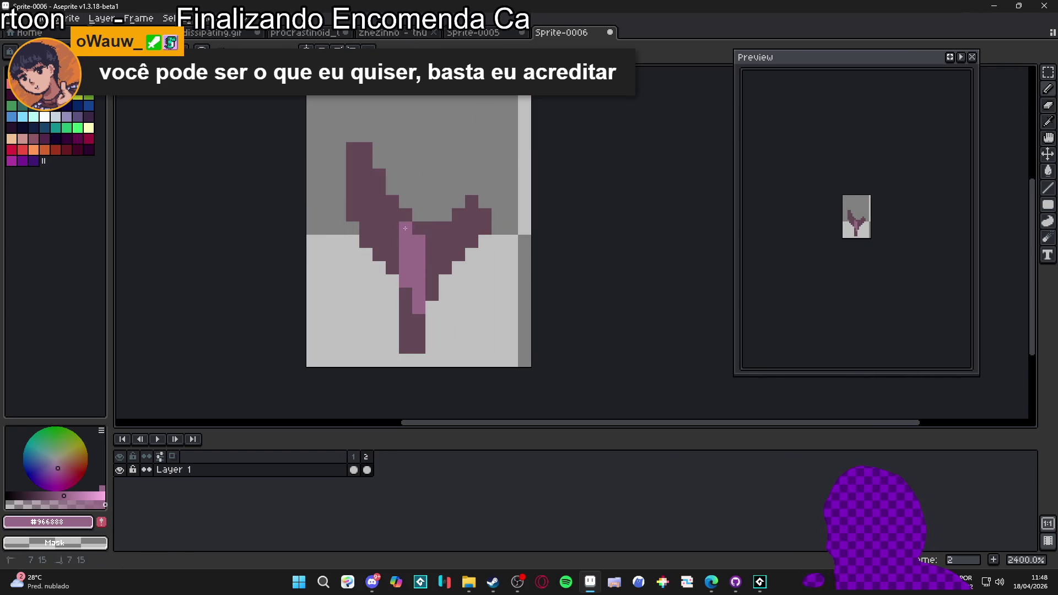
pyautogui.moveTo(472, 235)
pyautogui.mouseDown()
pyautogui.moveTo(441, 242)
pyautogui.moveTo(444, 260)
pyautogui.mouseUp()
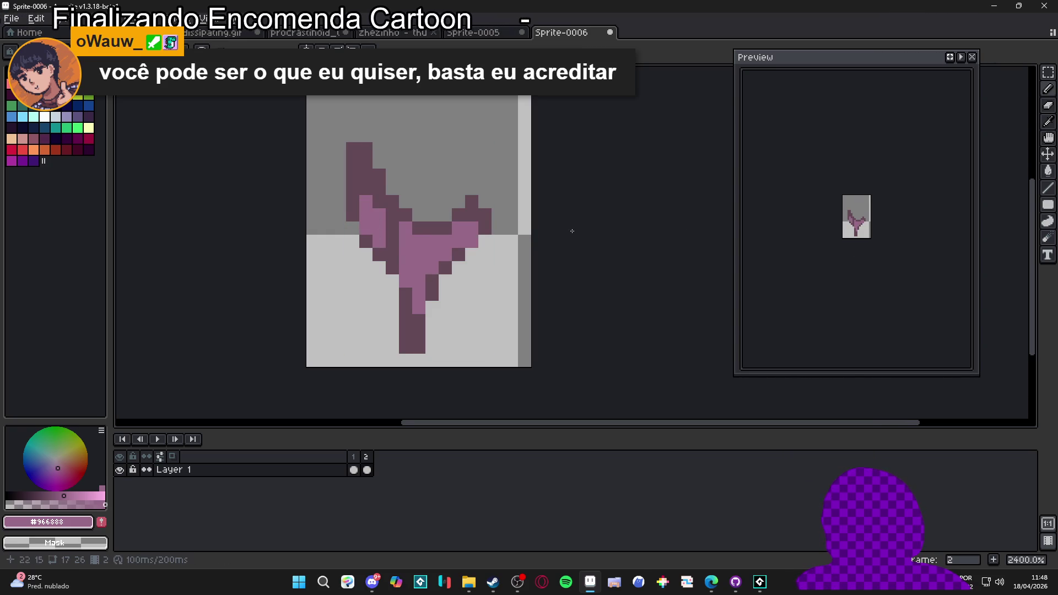
# Step: Shade individual pixels light mauve, alternating eyedropper picks of #644956 and #966888
pyautogui.scroll(1, 343, 228)
pyautogui.keyDown('alt'); pyautogui.click(428, 230); pyautogui.keyUp('alt')
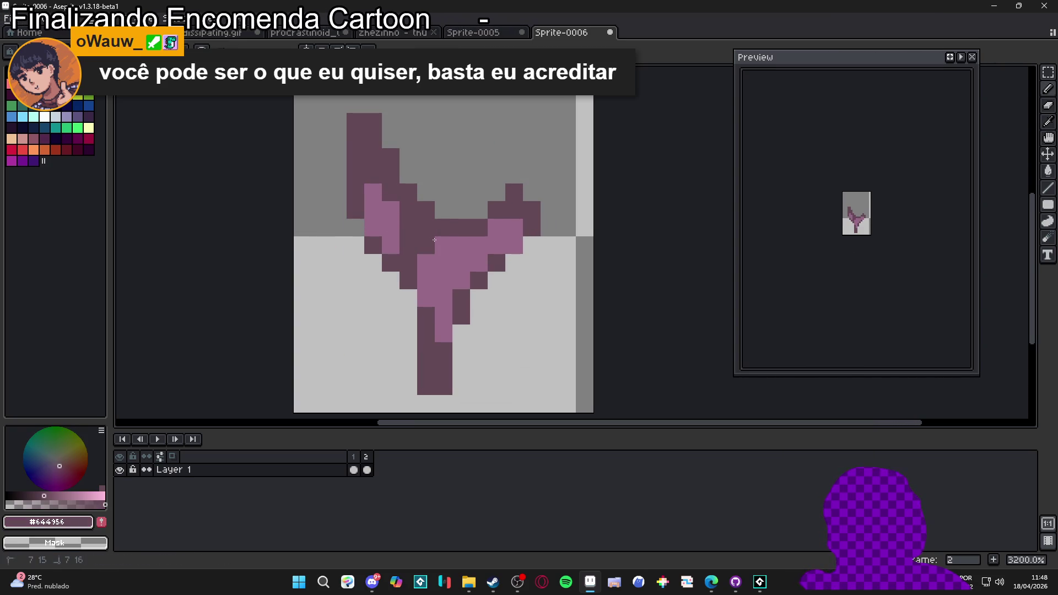
pyautogui.keyDown('alt'); pyautogui.click(456, 257); pyautogui.keyUp('alt')
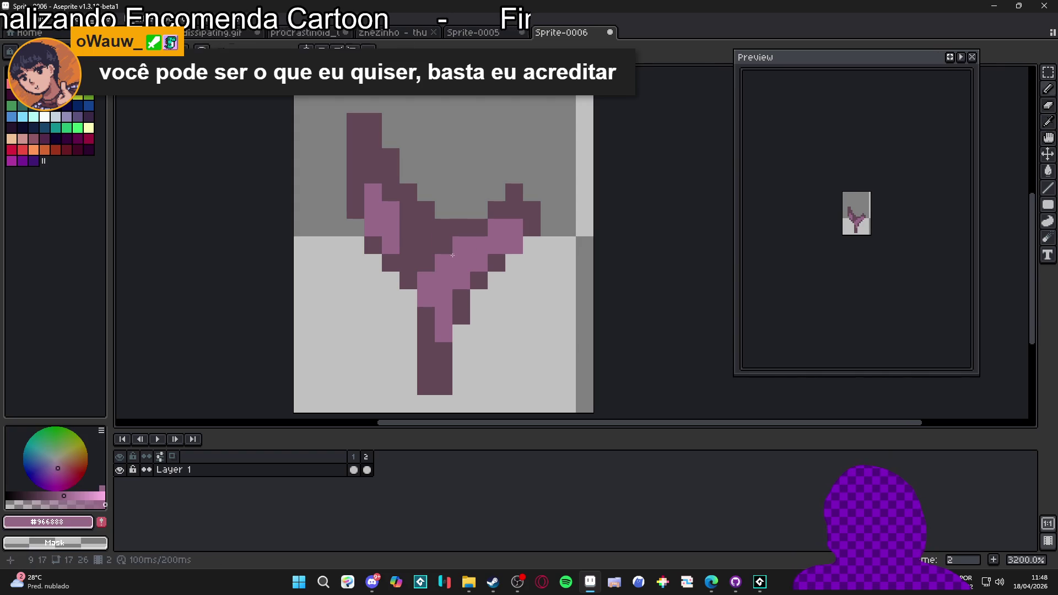
pyautogui.click(433, 238)
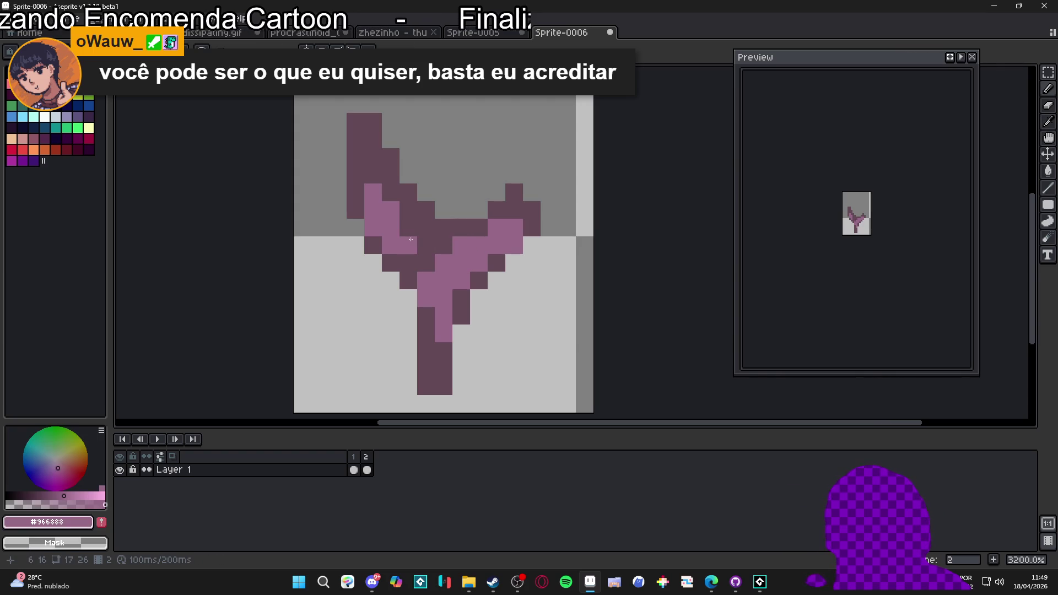
pyautogui.keyDown('alt'); pyautogui.click(391, 258); pyautogui.keyUp('alt')
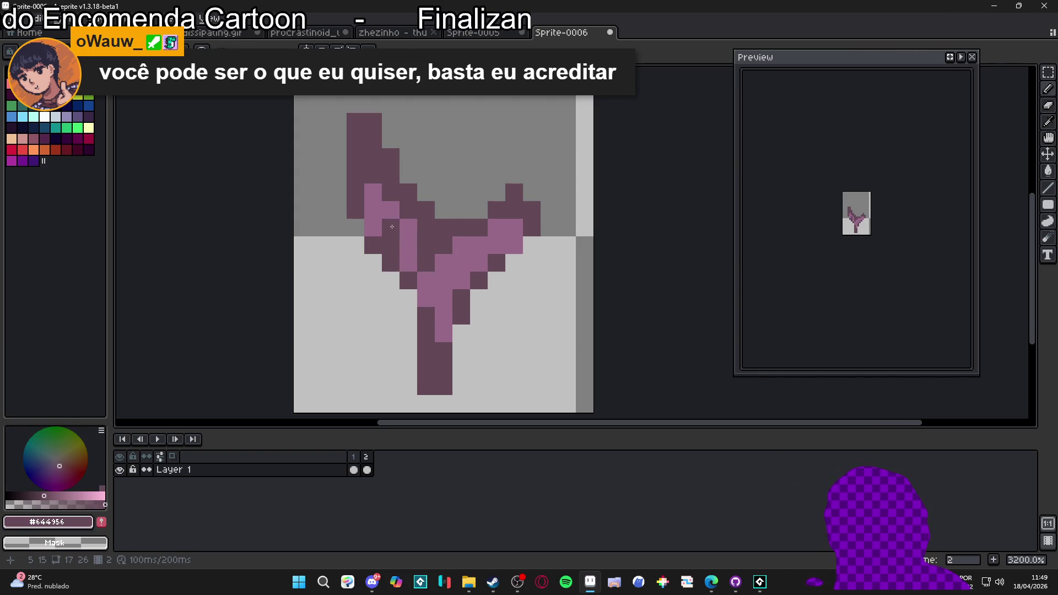
pyautogui.keyDown('alt'); pyautogui.click(373, 209); pyautogui.keyUp('alt')
pyautogui.click(391, 210)
pyautogui.scroll(-1, 390, 221)
pyautogui.scroll(1, 388, 227)
pyautogui.keyDown('alt'); pyautogui.click(392, 251); pyautogui.keyUp('alt')
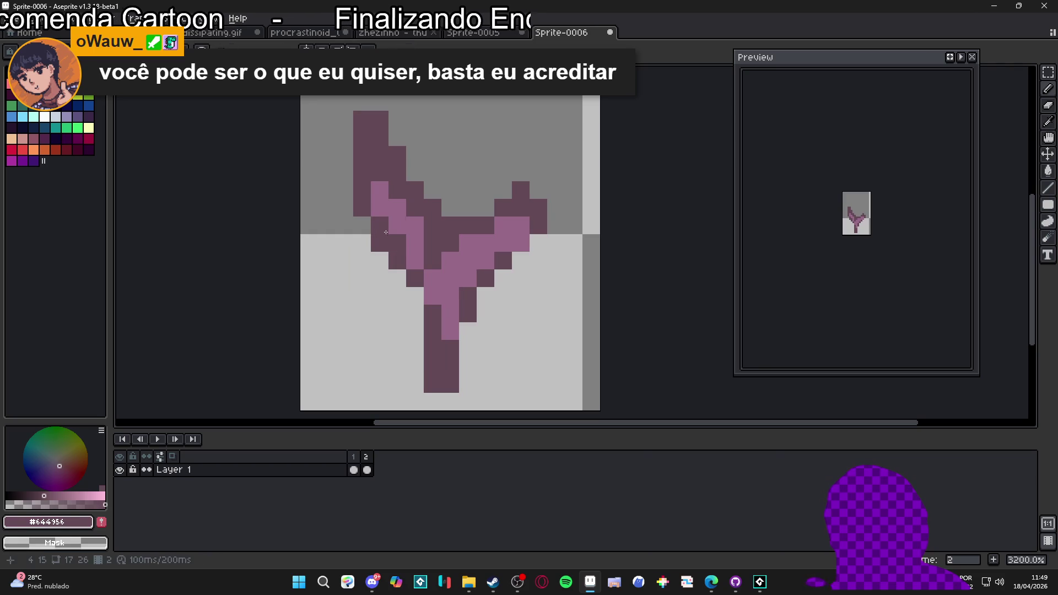
pyautogui.keyDown('alt'); pyautogui.click(393, 197); pyautogui.keyUp('alt')
pyautogui.click(392, 176)
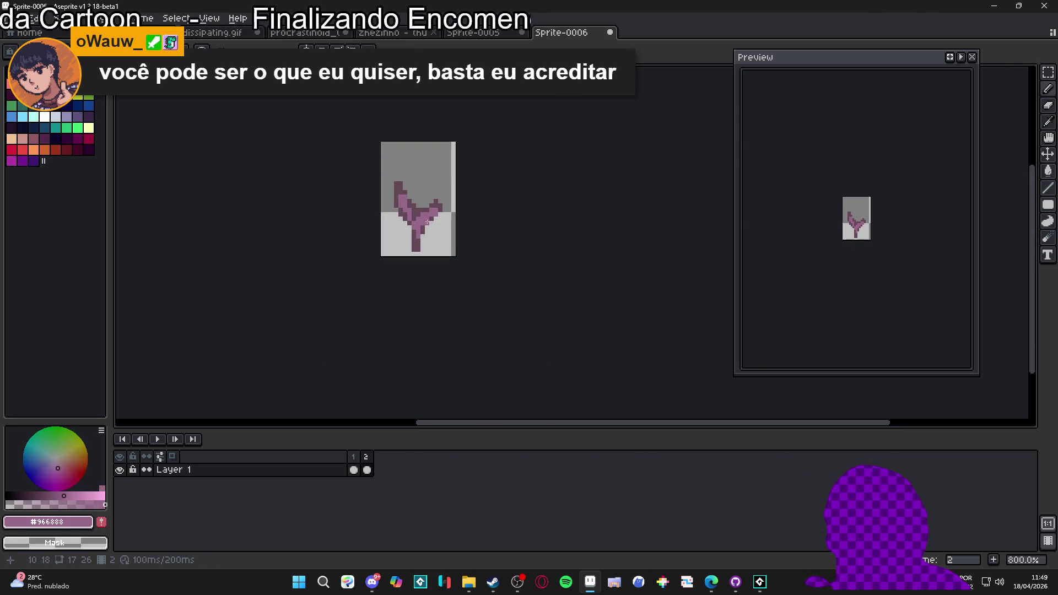
# Step: Dot dark mauve dither pixels into the highlight, undoing one stray pixel
pyautogui.scroll(6, 427, 222)
pyautogui.keyDown('alt'); pyautogui.click(416, 212); pyautogui.keyUp('alt')
pyautogui.click(395, 227)
pyautogui.click(432, 192)
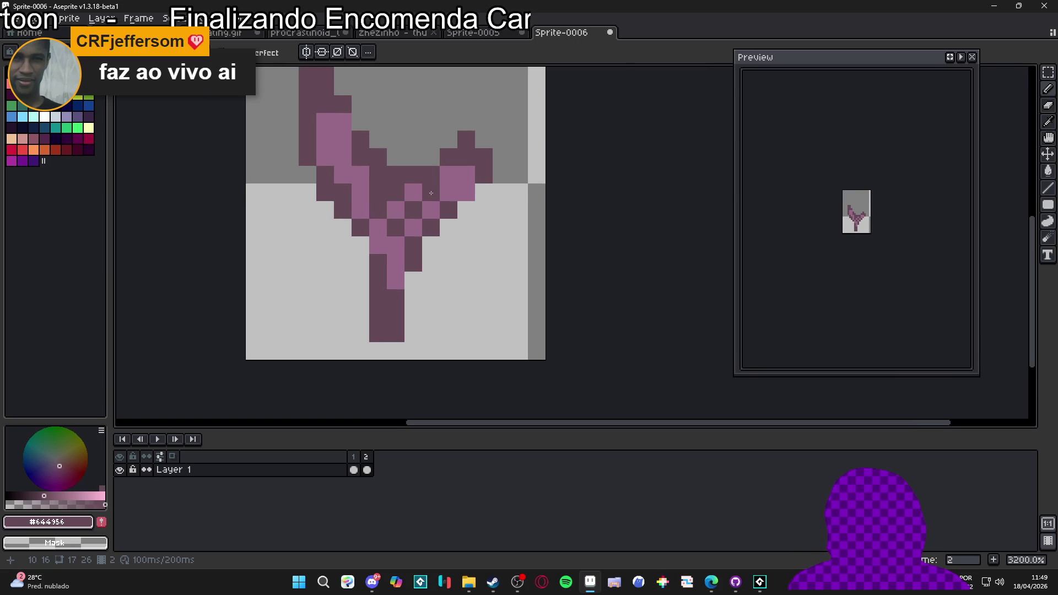
pyautogui.scroll(-4, 431, 193)
pyautogui.scroll(5, 427, 197)
pyautogui.keyDown('alt'); pyautogui.click(422, 219); pyautogui.keyUp('alt')
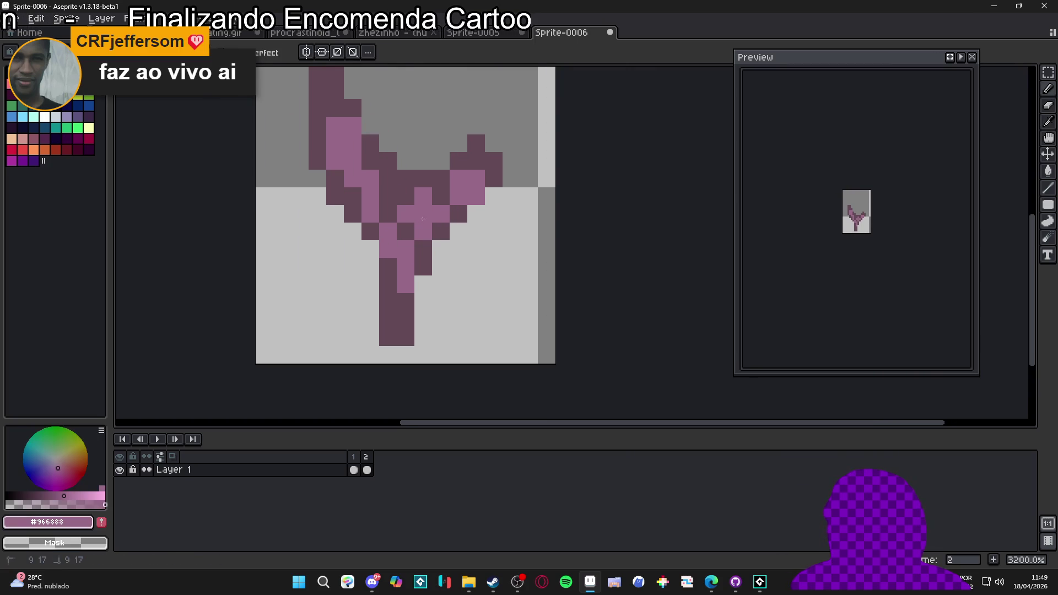
pyautogui.scroll(1, 412, 229)
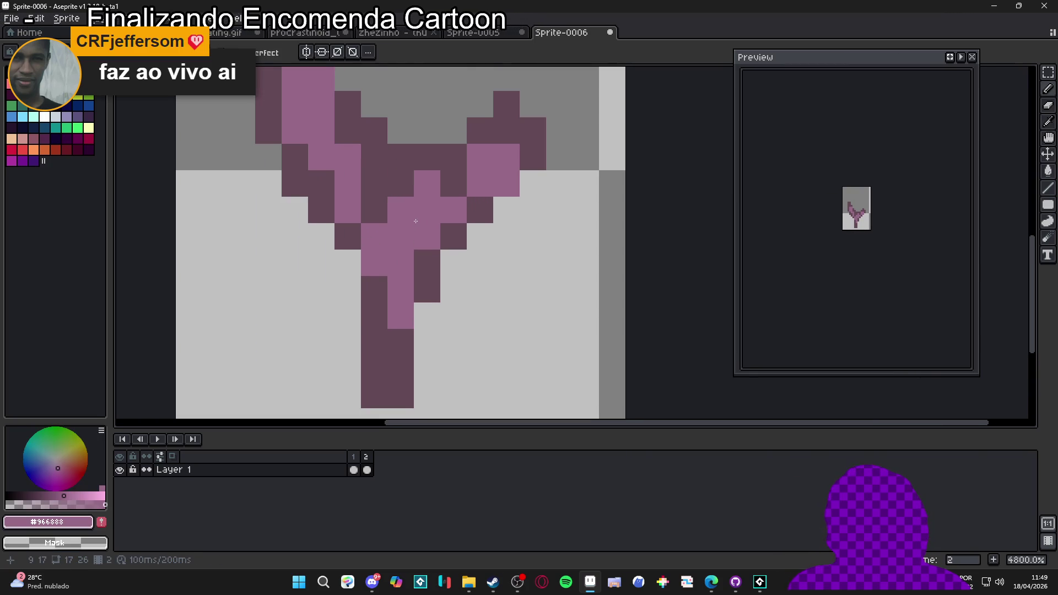
pyautogui.keyDown('alt'); pyautogui.click(448, 182); pyautogui.keyUp('alt')
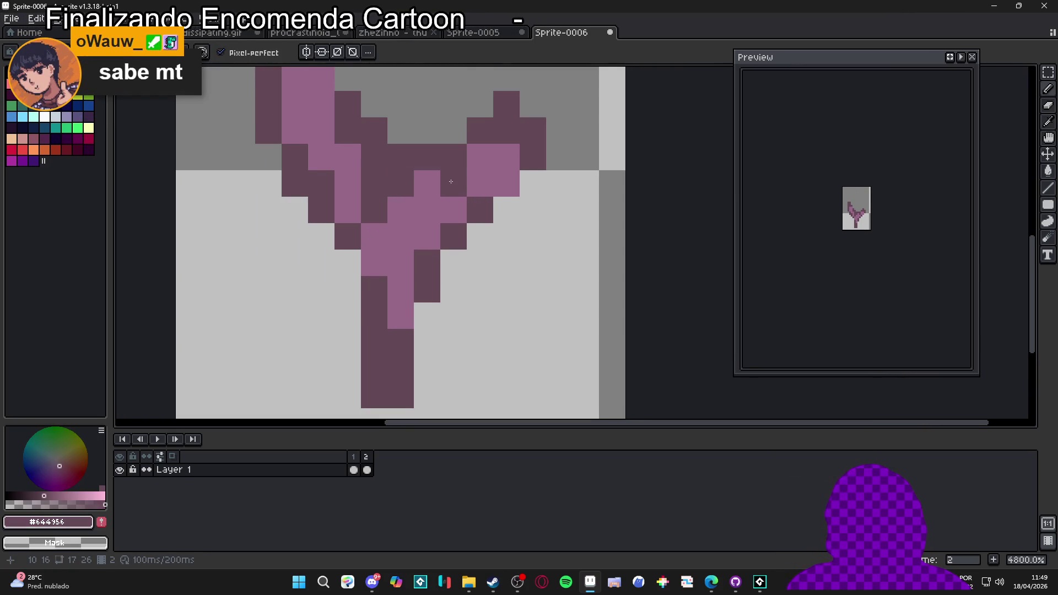
pyautogui.scroll(-6, 451, 181)
pyautogui.scroll(3, 443, 204)
pyautogui.hotkey('ctrl', 'z')
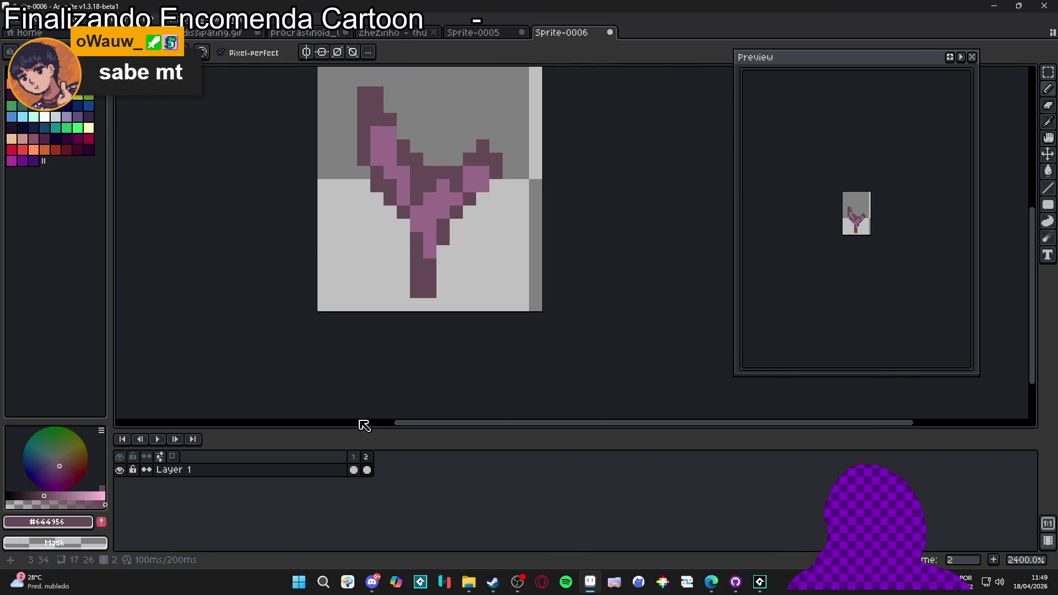
# Step: Compare with frame 1 and add a third frame
pyautogui.click(353, 469)
pyautogui.click(367, 469)
pyautogui.scroll(-3, 435, 339)
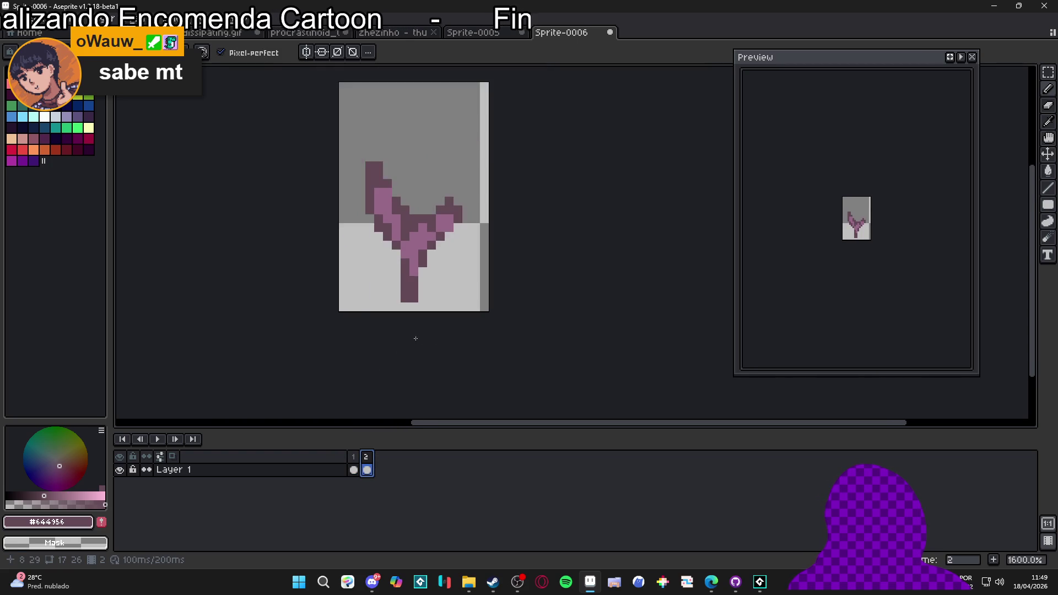
pyautogui.click(996, 560)
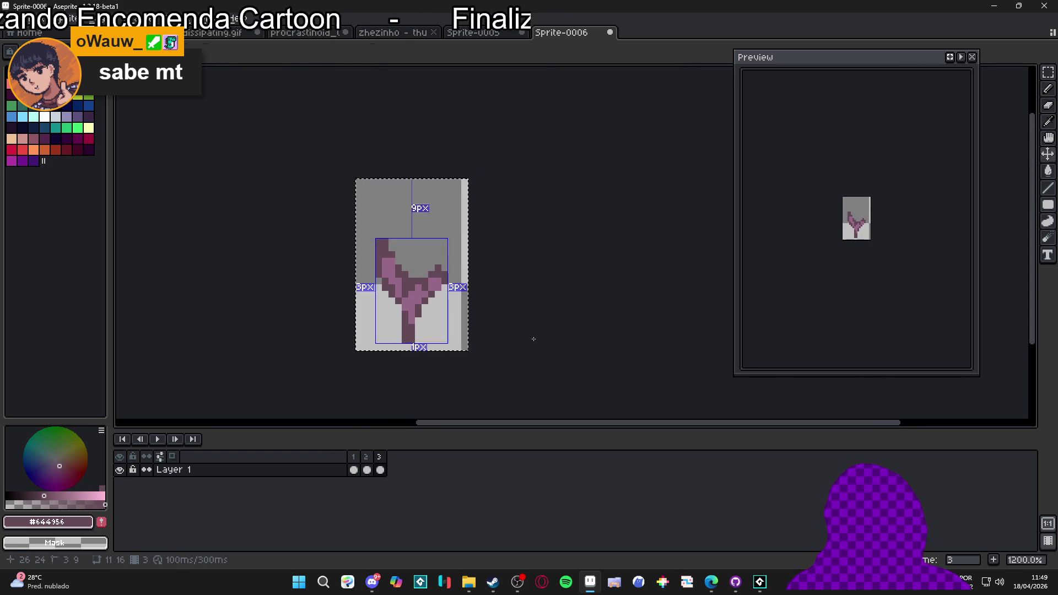